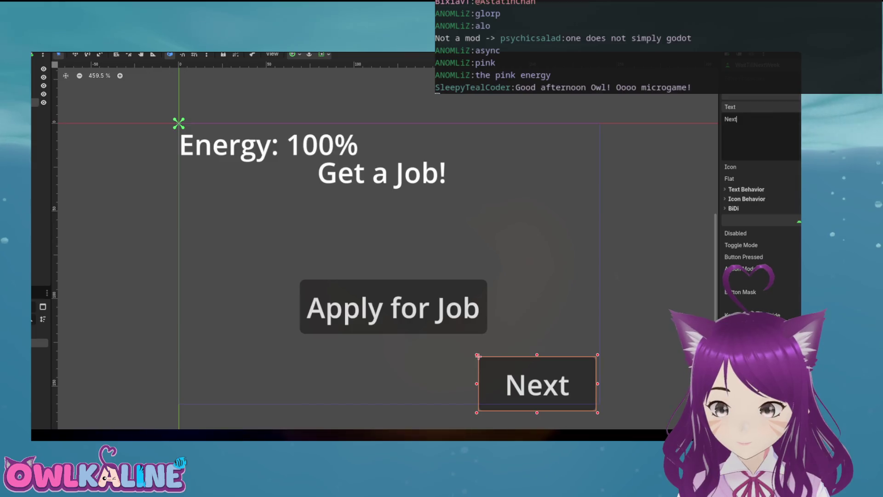
Change the button's text to 'Wait to next week' and move it left and up
text(Wait to next w)
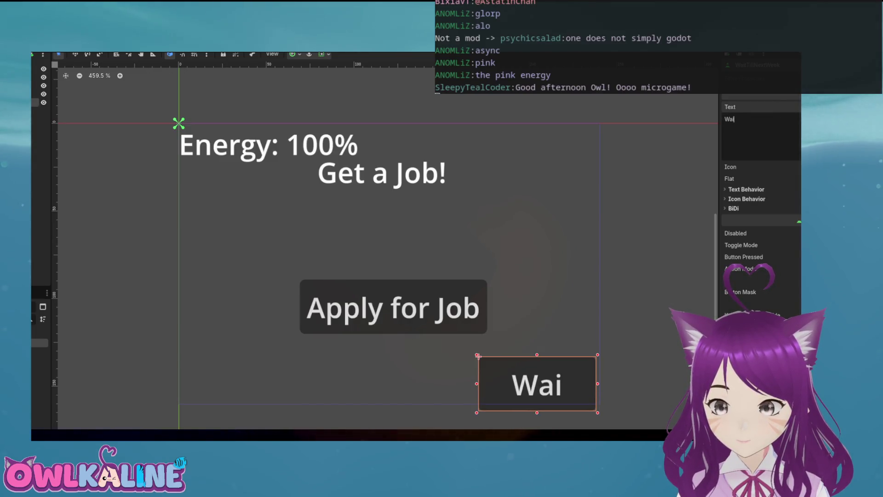
text(eek)
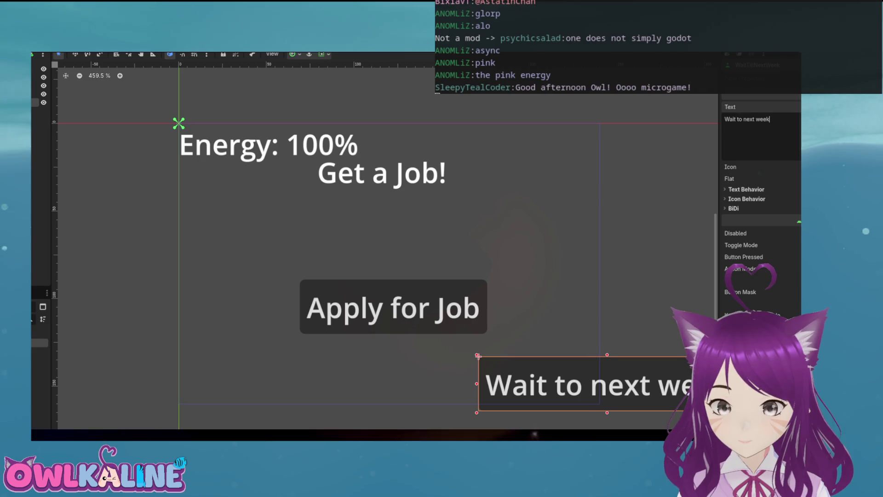
mouse_move(479, 356)
mouse_down()
mouse_move(363, 328)
mouse_move(356, 344)
mouse_up()
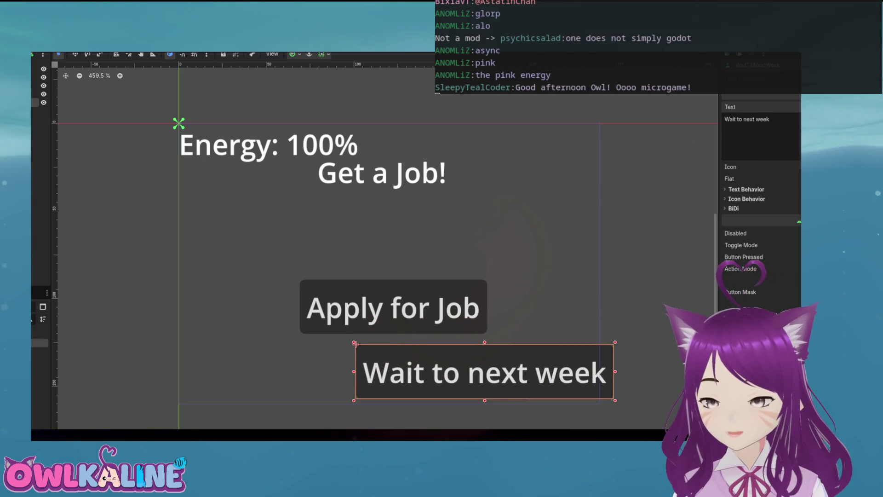
drag(355, 343, 308, 345)
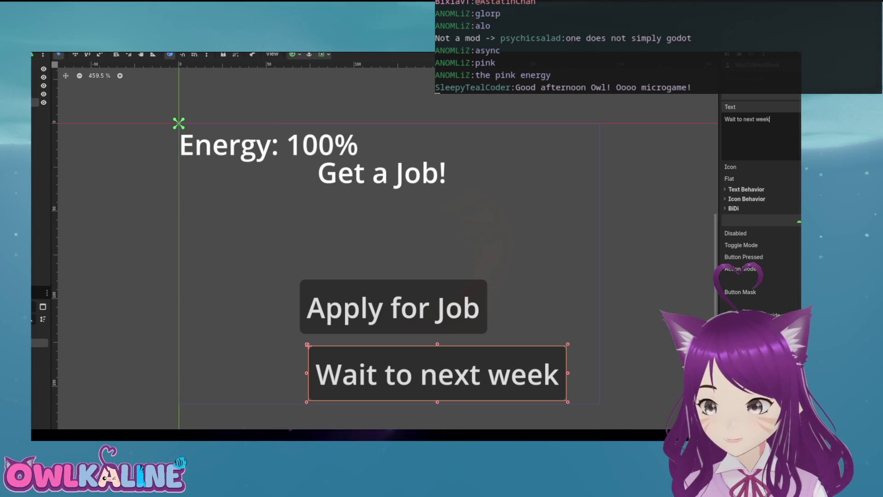
scroll(761, 207, down, 2)
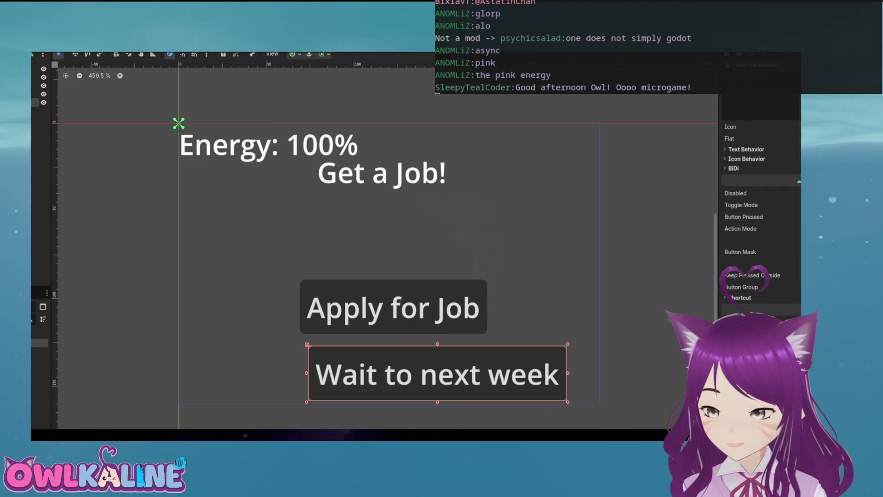
scroll(762, 207, down, 4)
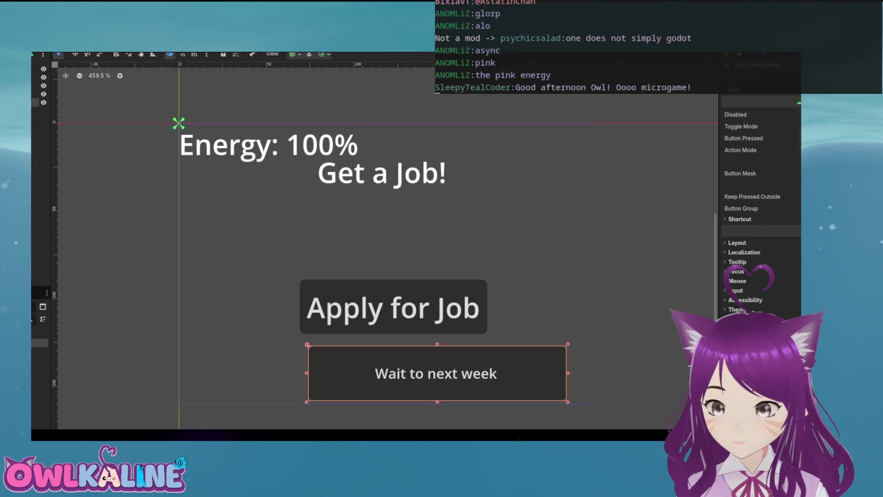
Shrink the button to fit its text at lower right, then add a new Label under the root node
mouse_move(308, 345)
mouse_down()
mouse_move(458, 353)
mouse_move(446, 358)
mouse_up()
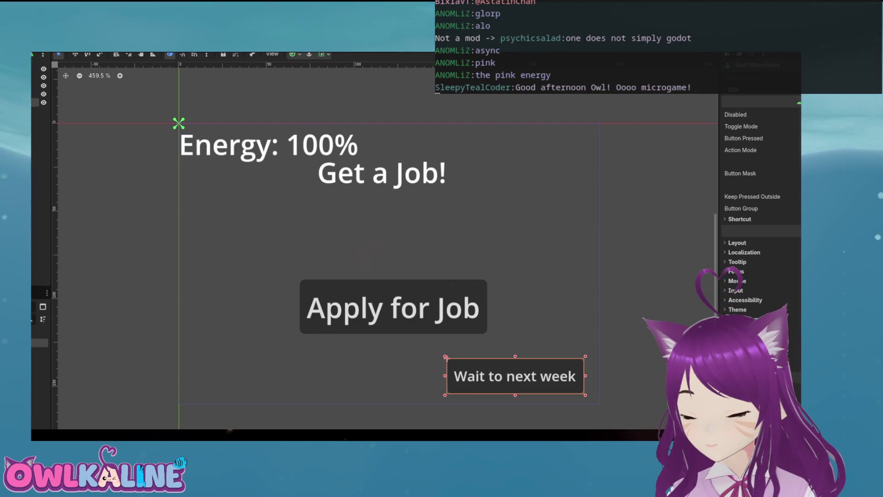
key(Escape)
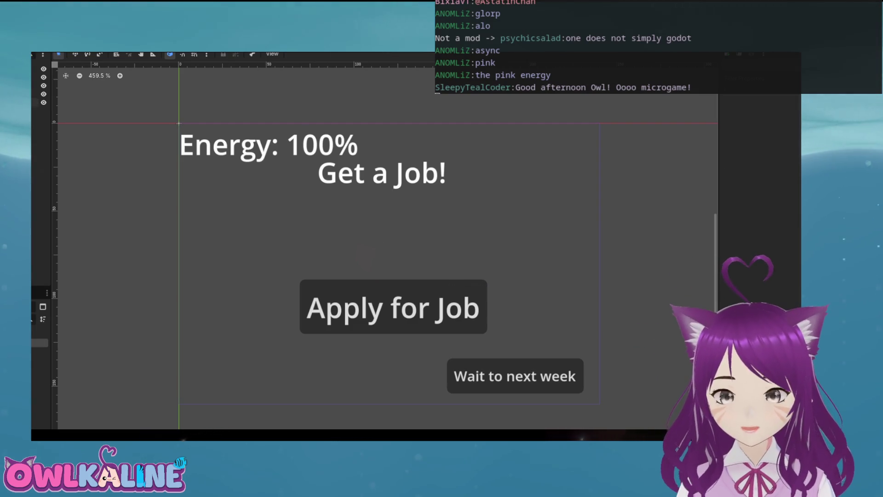
scroll(386, 244, right, 1)
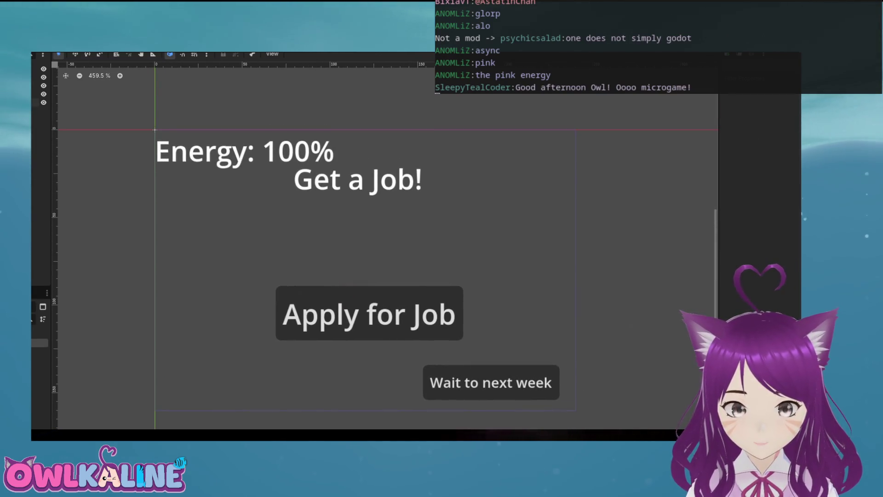
click(35, 69)
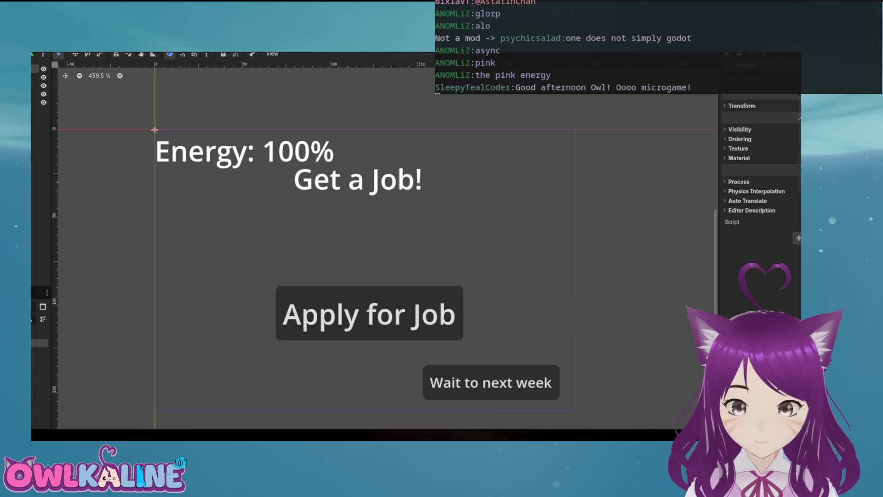
click(35, 111)
Place the new label at upper right reading 'Weeks left' / 'until broke' on two lines
mouse_move(155, 129)
mouse_down()
mouse_move(448, 148)
mouse_move(483, 135)
mouse_up()
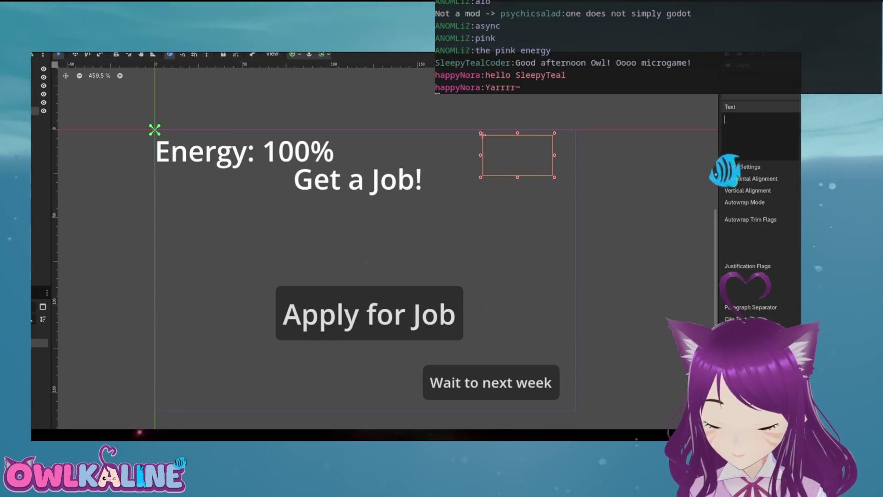
text(Weeks left)
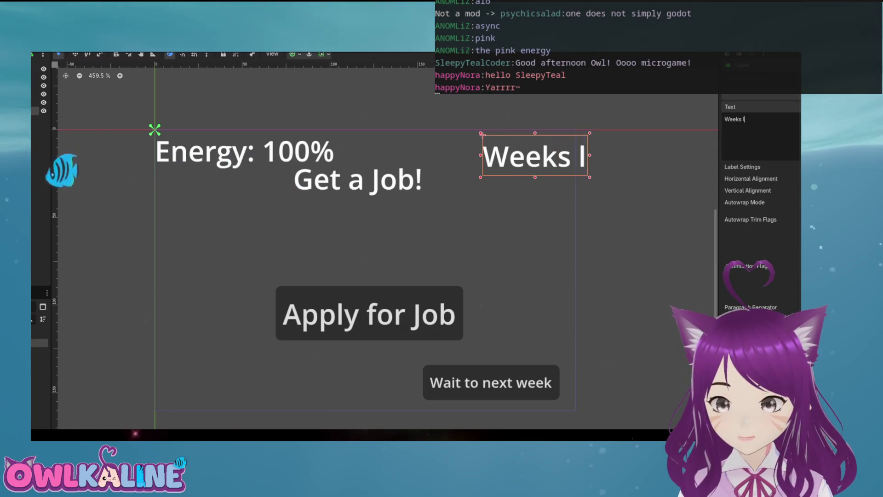
text( until)
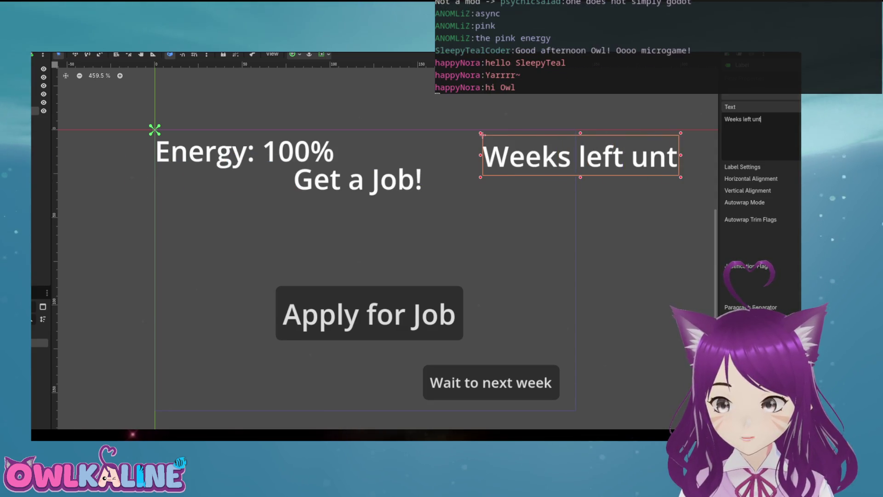
text( broke)
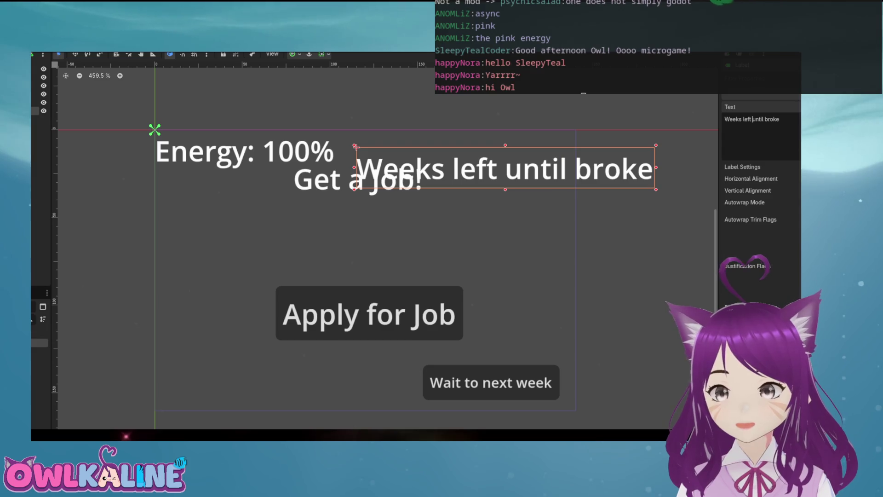
key(Return)
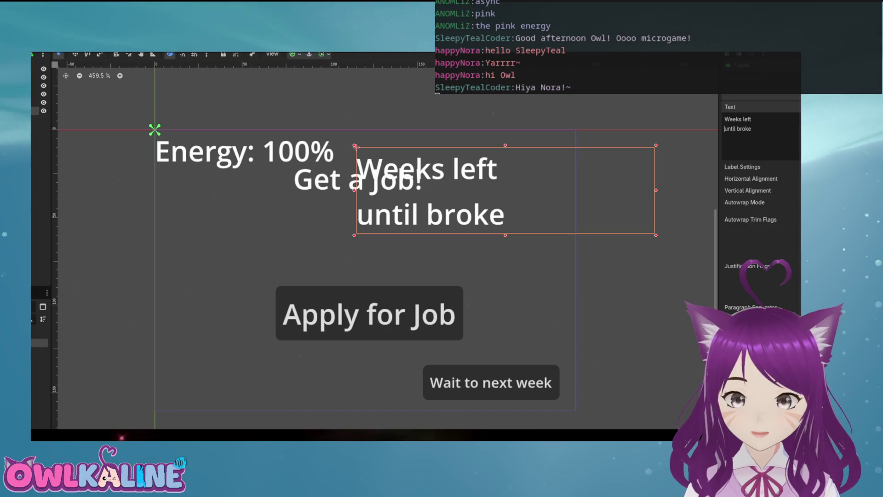
mouse_move(355, 147)
mouse_down()
mouse_move(444, 127)
mouse_move(427, 130)
mouse_up()
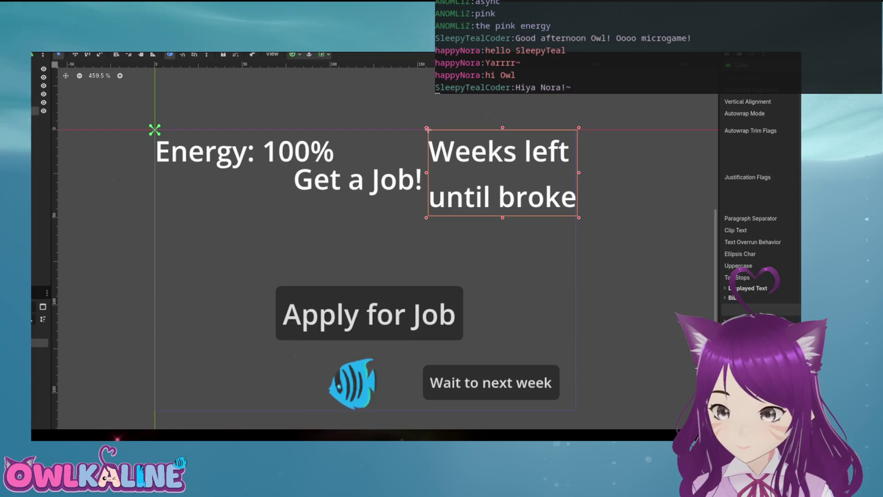
scroll(759, 207, down, 2)
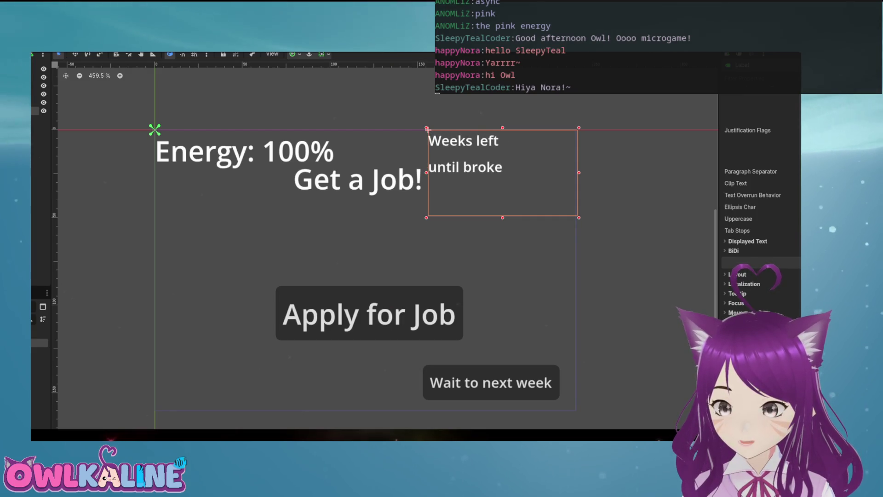
drag(427, 129, 491, 129)
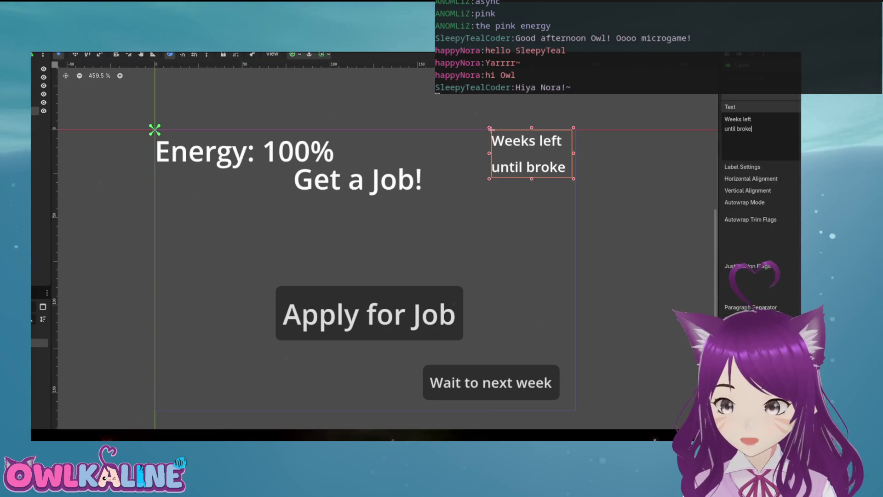
Add the count 8 on a third line and narrow the weeks label to fit
text(: 15)
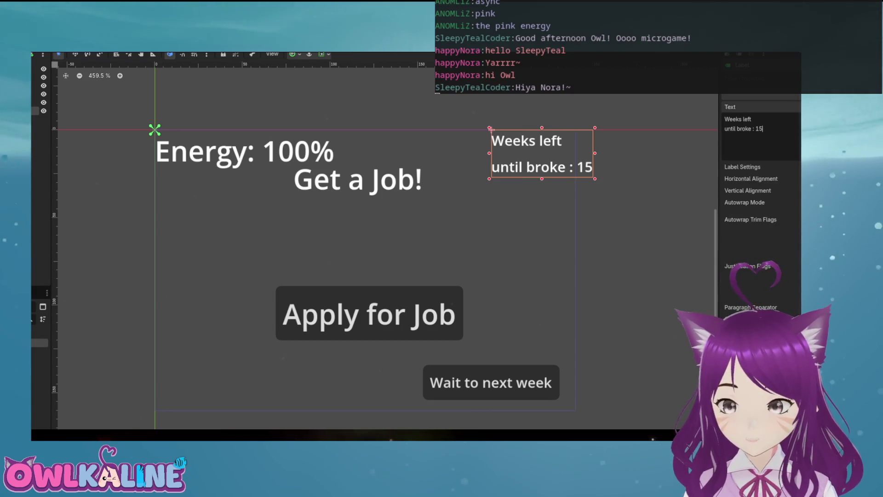
key(BackSpace)
key(BackSpace)
key(BackSpace)
key(Return)
text(\1)
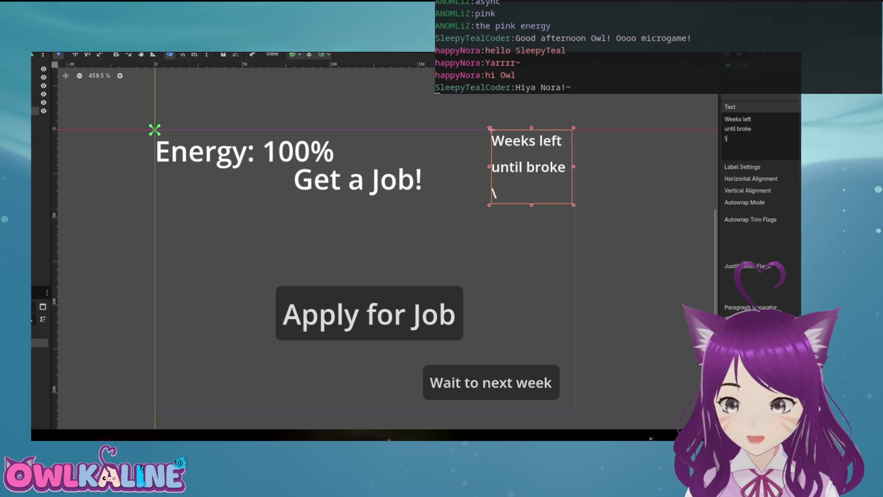
key(BackSpace)
key(BackSpace)
text(15)
key(shift+Up)
key(shift+Home)
key(shift+Down)
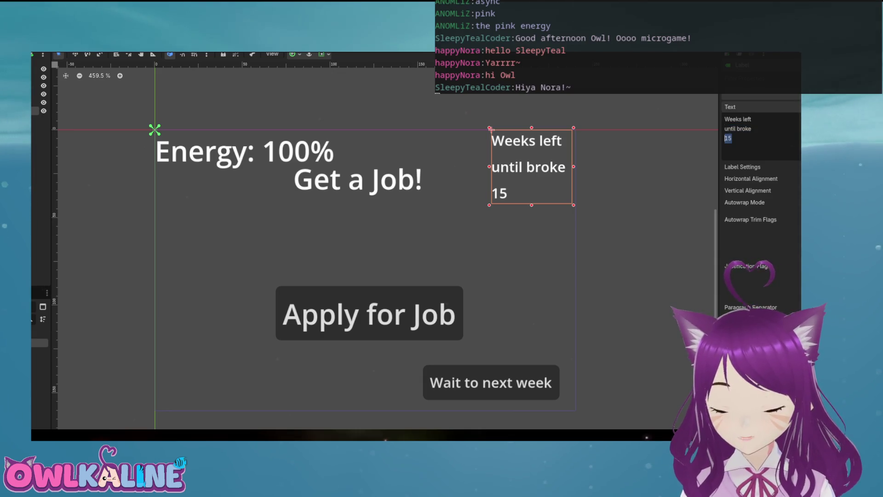
text(8)
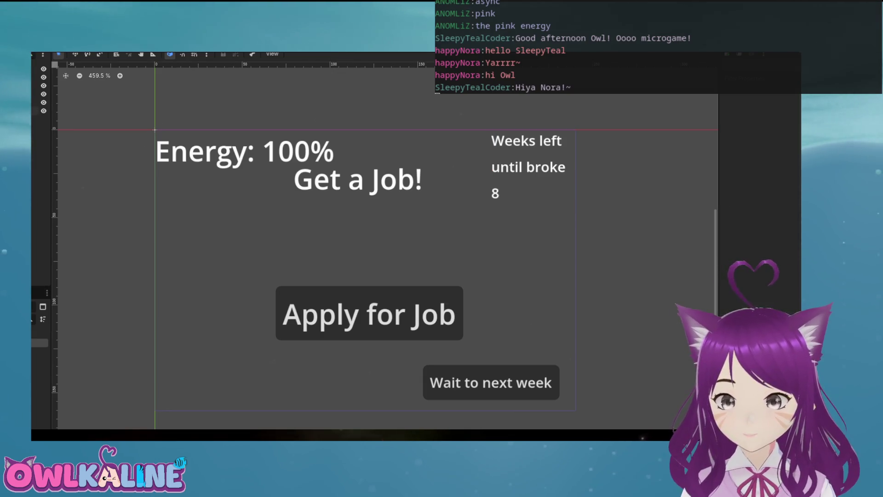
drag(491, 130, 496, 130)
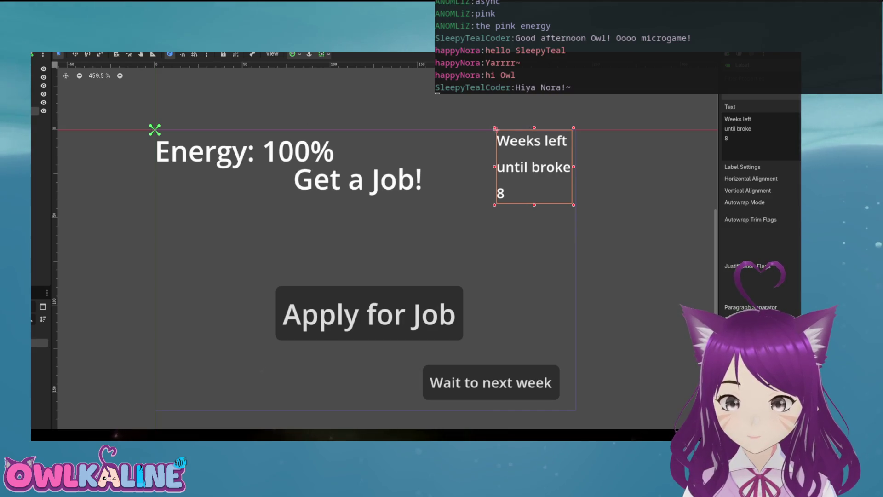
click(154, 130)
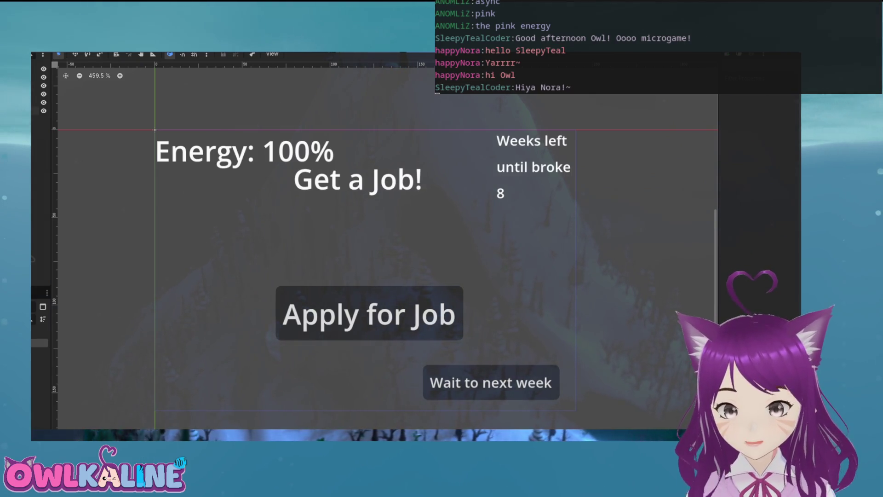
Add an HSlider under the root node, drop it below Get a Job!, and stretch it into a long bar
scroll(487, 392, up, 1)
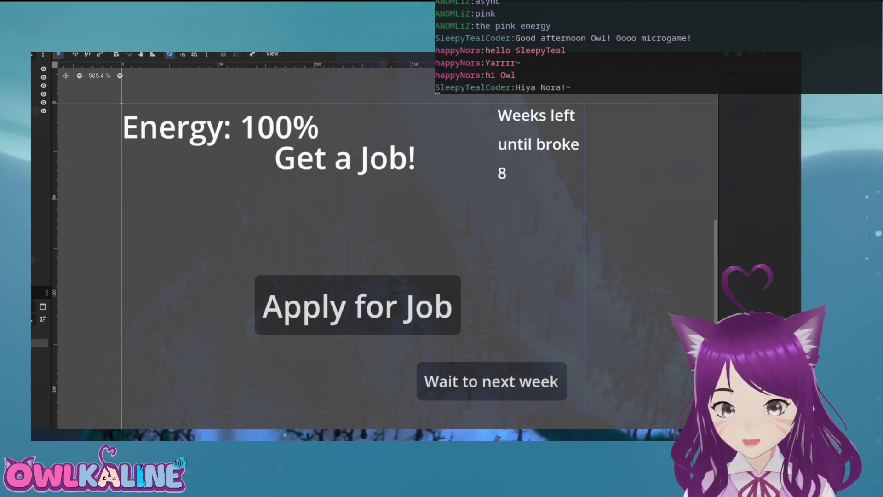
scroll(186, 209, down, 3)
scroll(186, 209, up, 2)
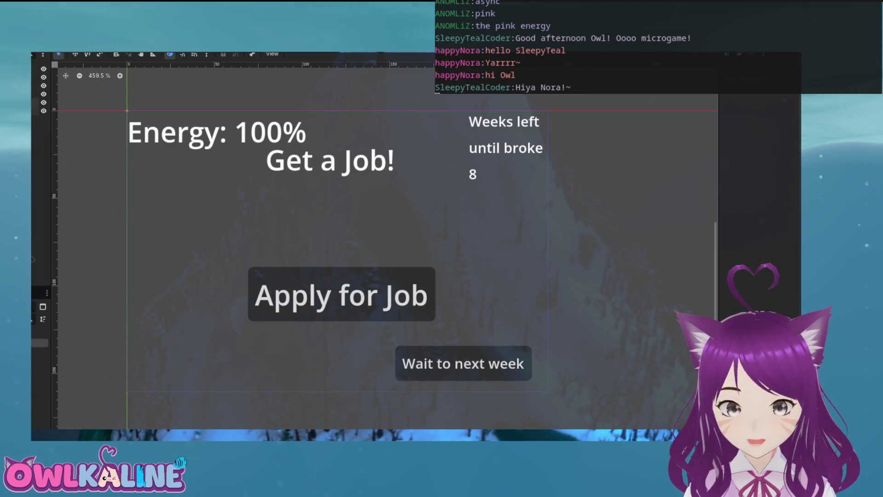
click(127, 111)
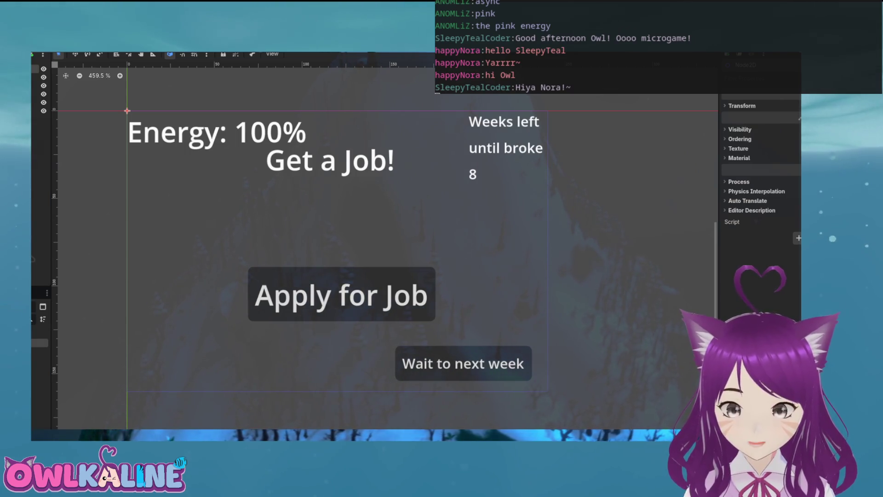
click(138, 123)
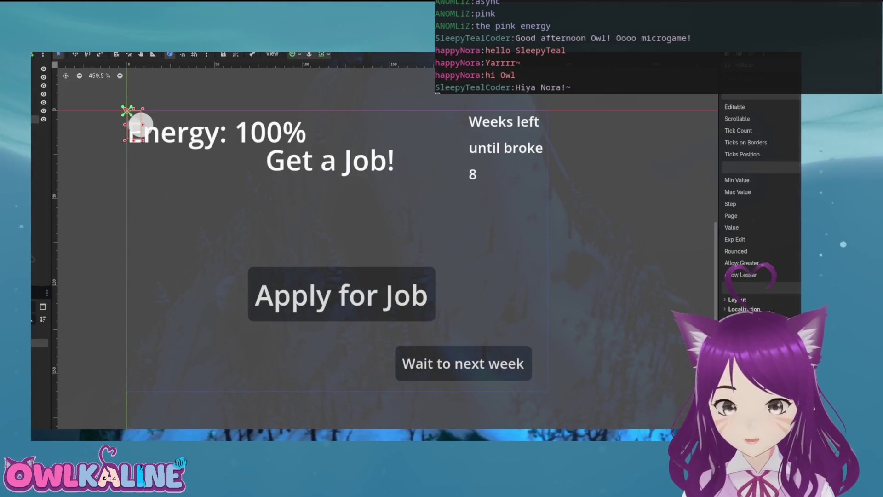
mouse_move(128, 111)
mouse_down()
mouse_move(178, 218)
mouse_move(221, 231)
mouse_move(339, 230)
mouse_up()
mouse_move(175, 217)
mouse_down()
mouse_move(147, 214)
mouse_move(295, 216)
mouse_move(262, 214)
mouse_up()
click(127, 111)
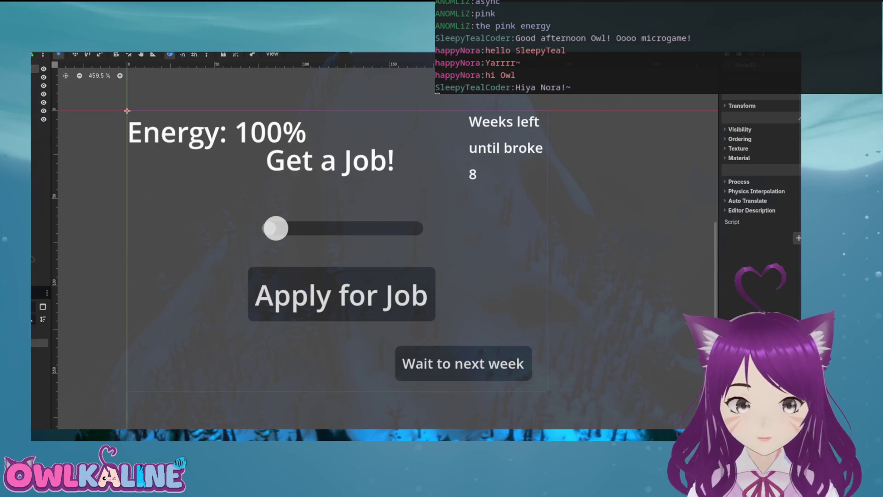
click(127, 111)
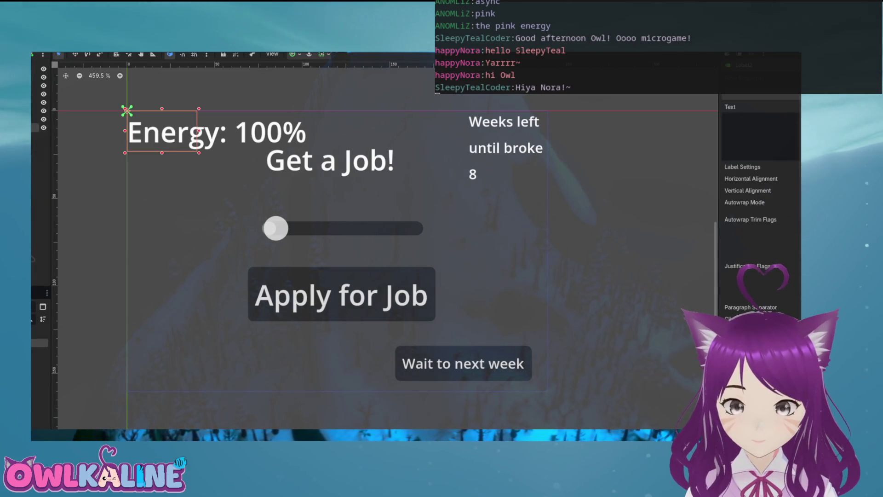
Place a smaller-text 'Use Energy' label just left of the slider
drag(126, 109, 140, 206)
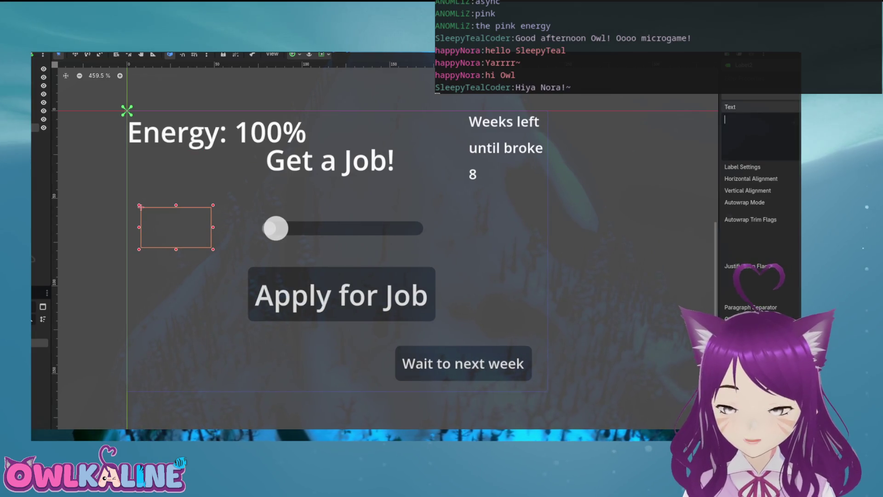
text(Use Energy)
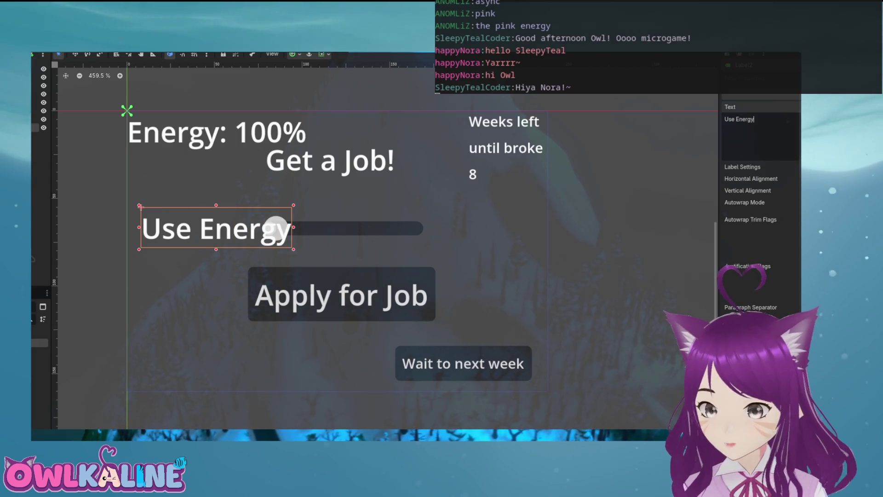
drag(140, 206, 104, 205)
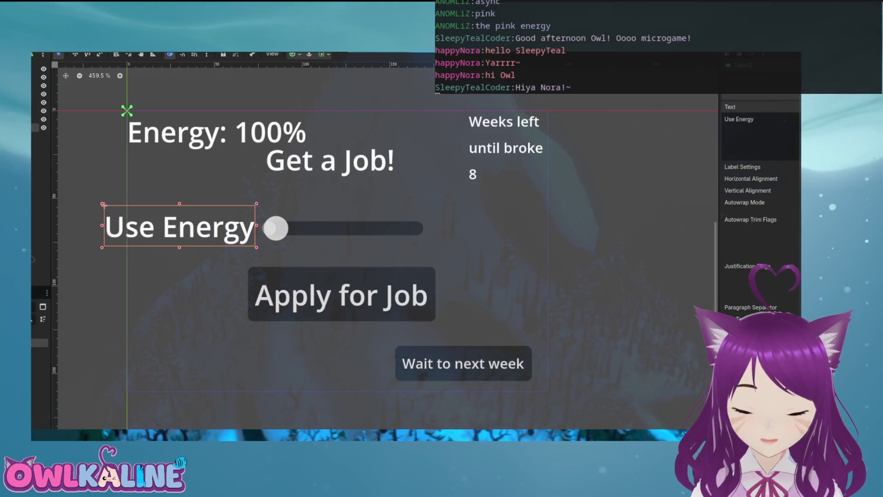
scroll(759, 207, down, 3)
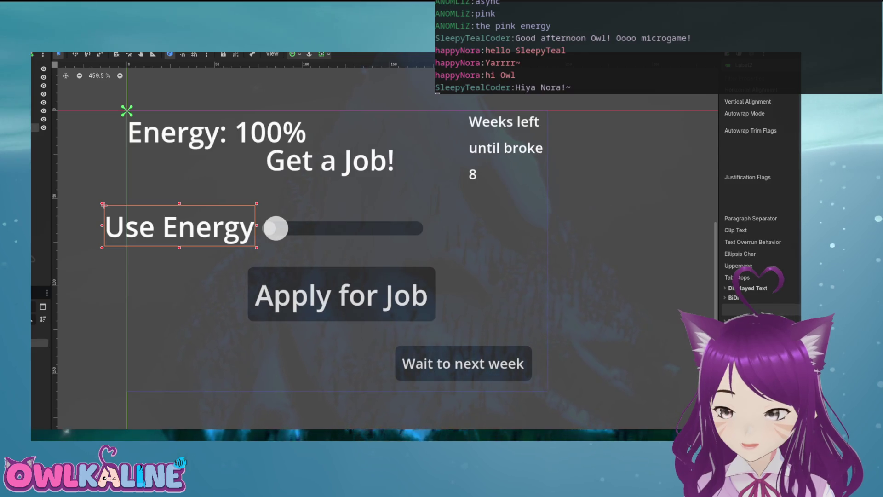
scroll(759, 207, down, 2)
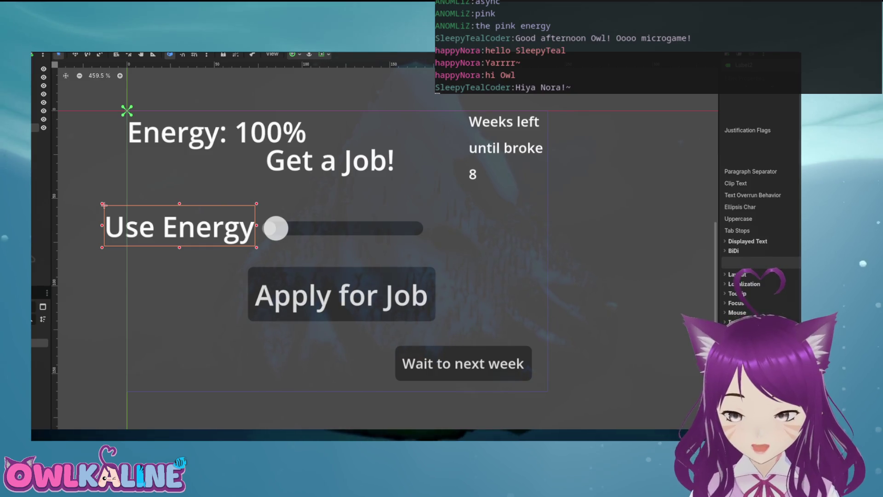
key(ctrl+z)
drag(104, 205, 153, 213)
Nudge the Use Energy label and the slider back and forth until they line up
click(263, 213)
drag(263, 214, 317, 213)
click(153, 210)
drag(153, 211, 205, 210)
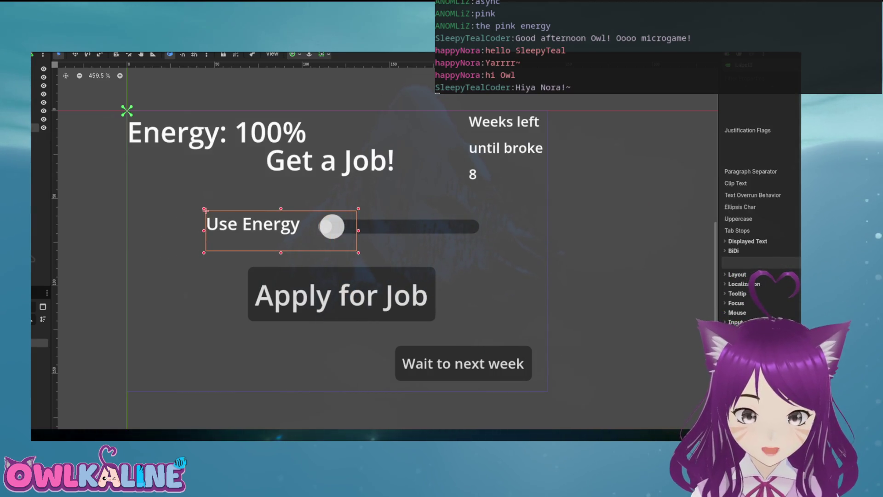
click(414, 226)
drag(414, 226, 401, 227)
click(206, 210)
drag(206, 210, 192, 210)
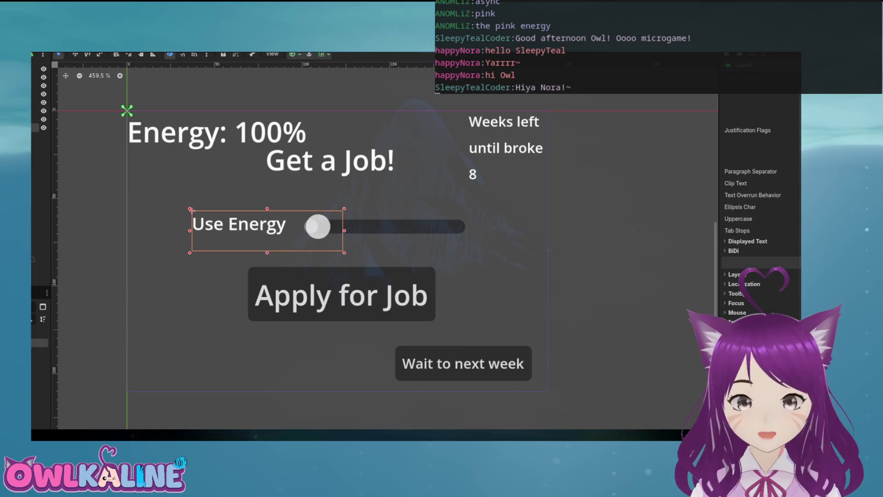
click(405, 226)
drag(405, 226, 396, 226)
click(191, 210)
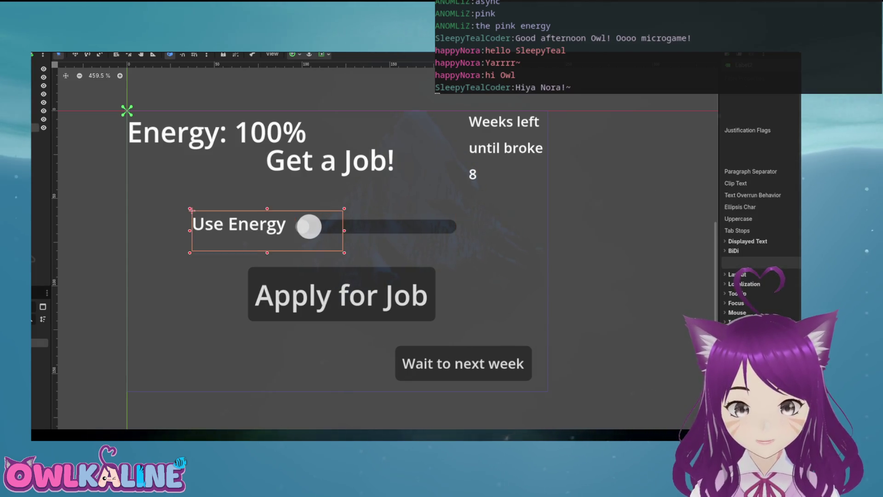
drag(192, 210, 199, 213)
click(395, 227)
drag(396, 227, 400, 230)
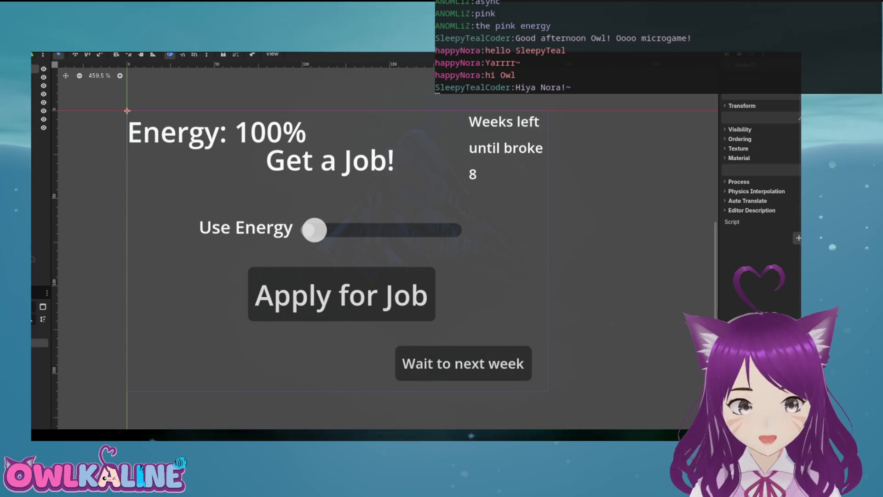
key(Return)
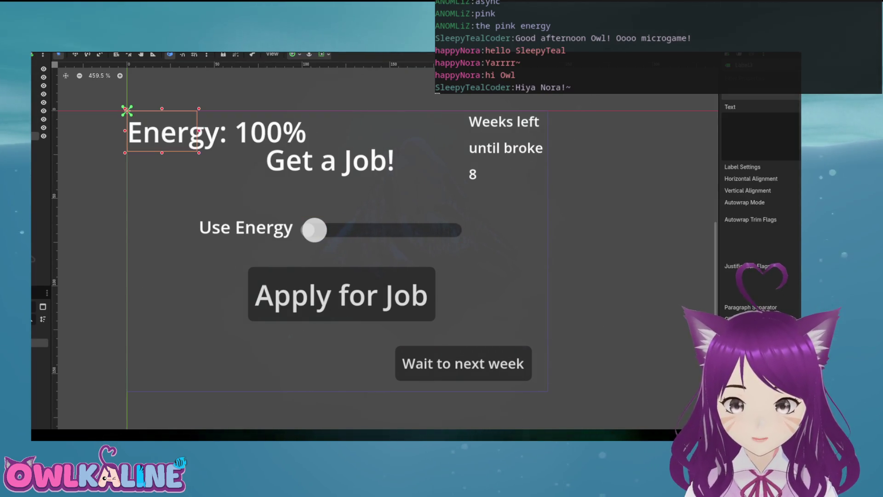
Add a '10%' label right of the slider and tighten the spacing of all three controls
mouse_move(128, 113)
mouse_down()
mouse_move(443, 199)
mouse_move(452, 216)
mouse_up()
click(737, 121)
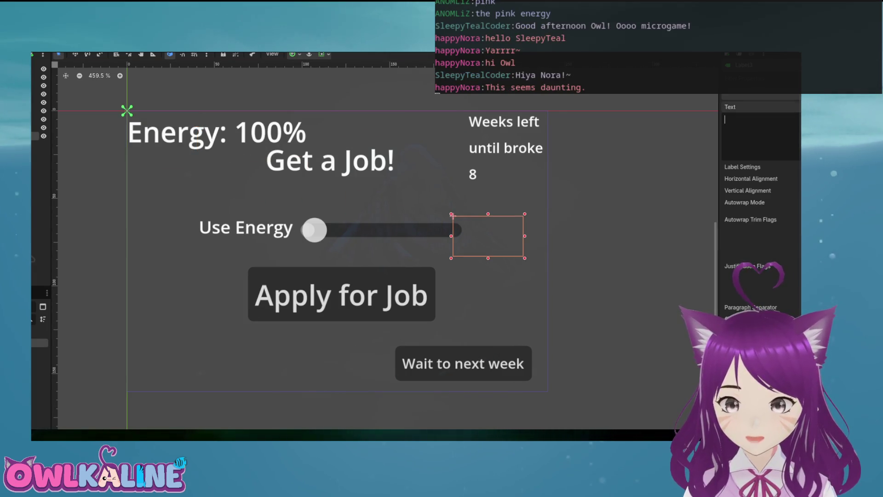
text(10%)
drag(452, 215, 463, 205)
click(198, 213)
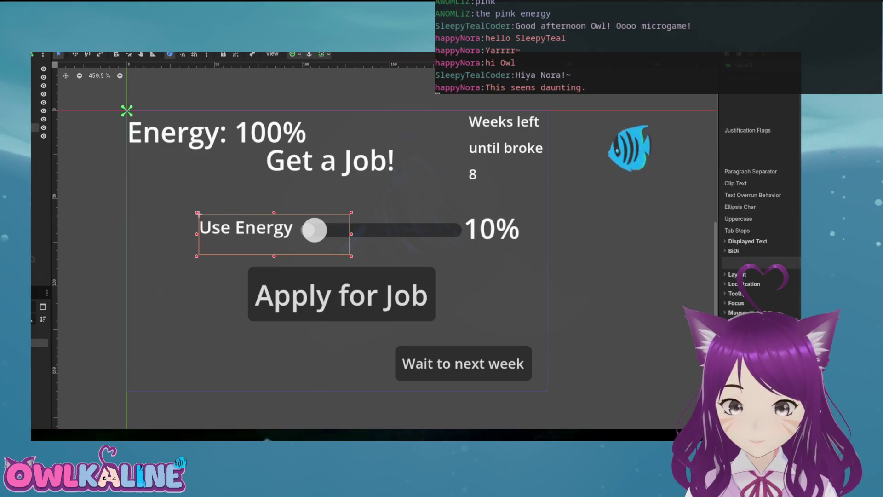
drag(198, 213, 160, 211)
click(303, 214)
drag(302, 214, 275, 212)
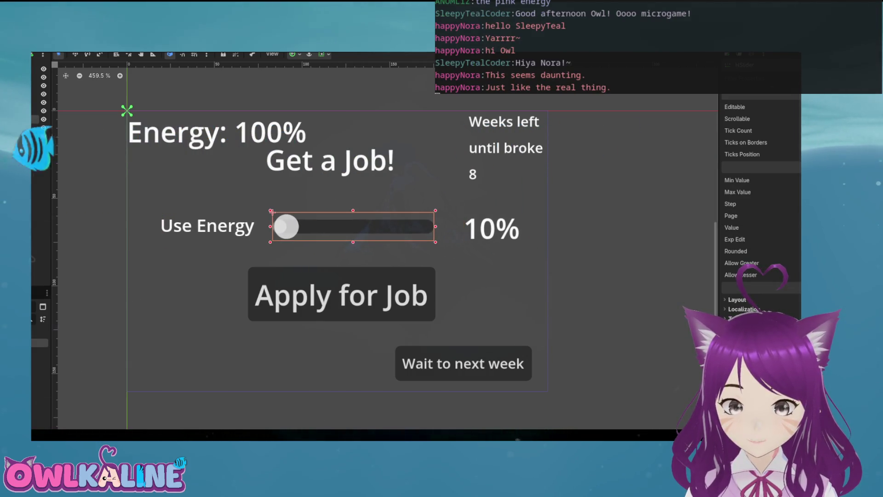
click(462, 207)
drag(461, 206, 446, 207)
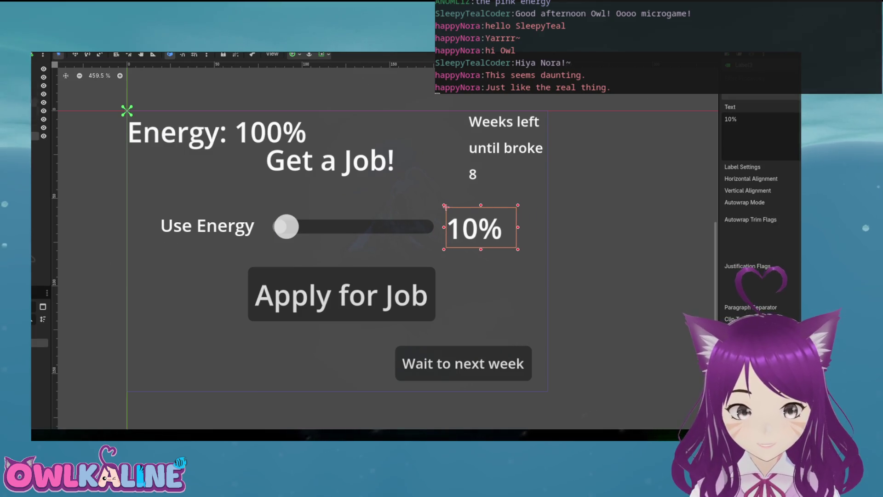
click(127, 111)
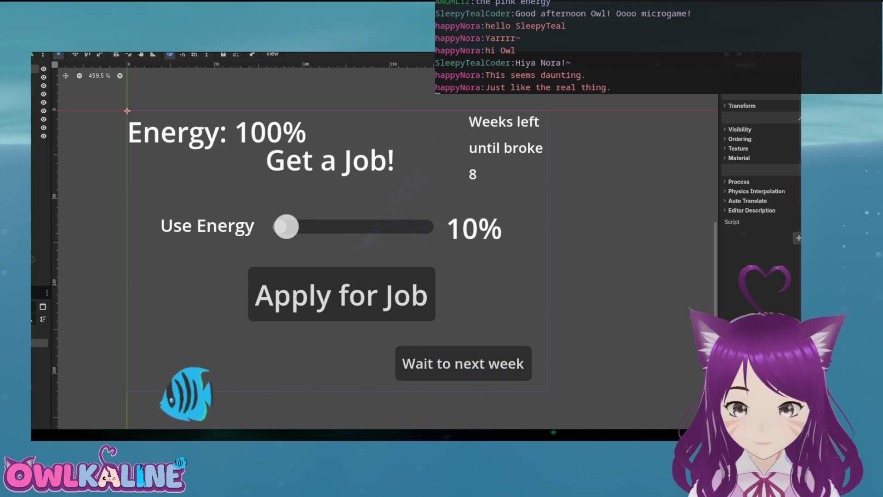
Add an HBoxContainer and move the Use Energy label, slider and 10% label into it
key(Return)
click(37, 119)
click(37, 111)
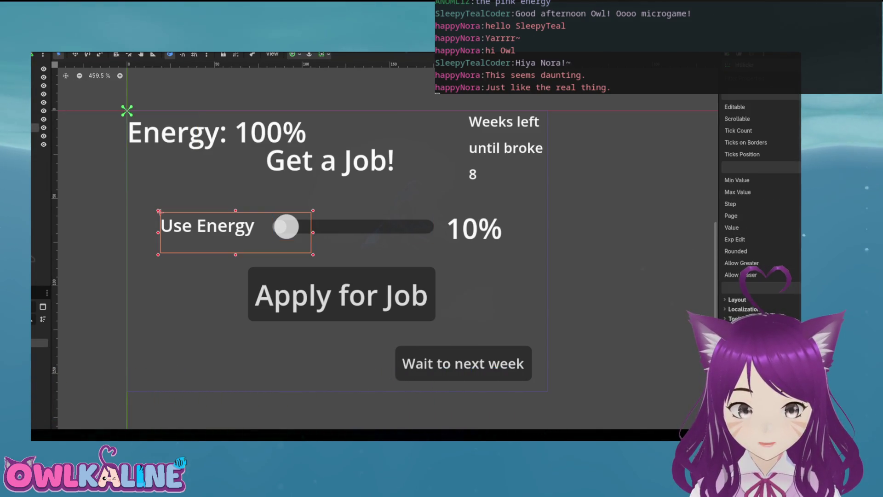
mouse_move(37, 111)
mouse_down()
mouse_move(37, 144)
mouse_move(37, 128)
mouse_up()
click(37, 135)
click(446, 207)
drag(446, 207, 249, 124)
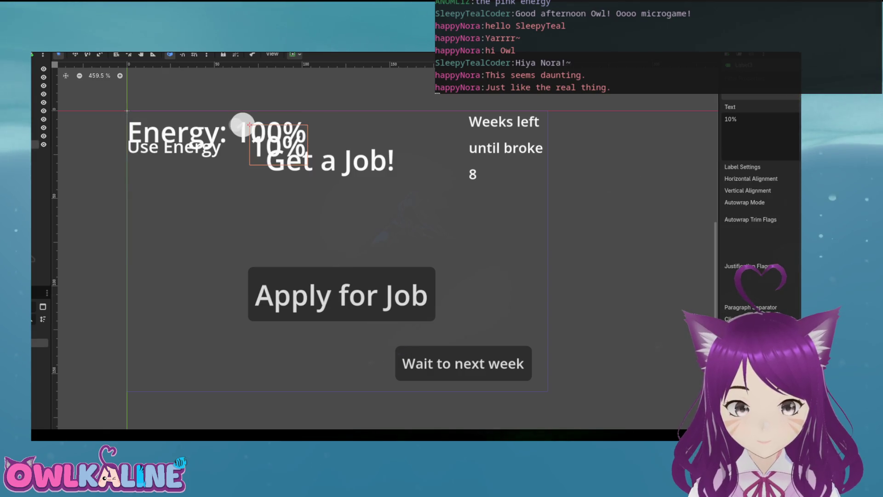
Fit the HBoxContainer's layout around its three children
click(243, 124)
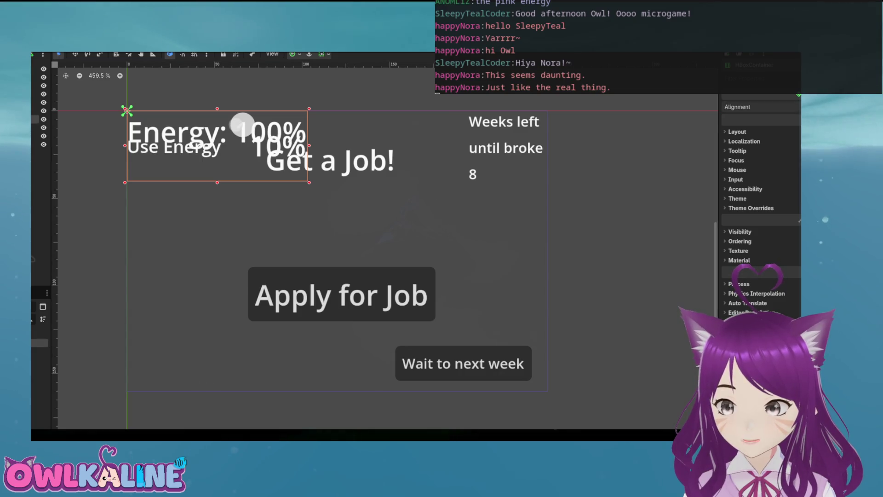
click(738, 131)
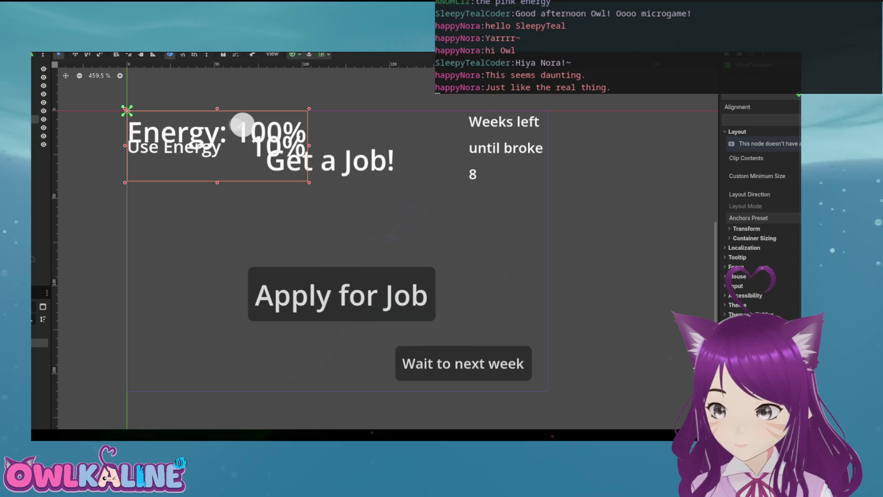
key(ctrl+z)
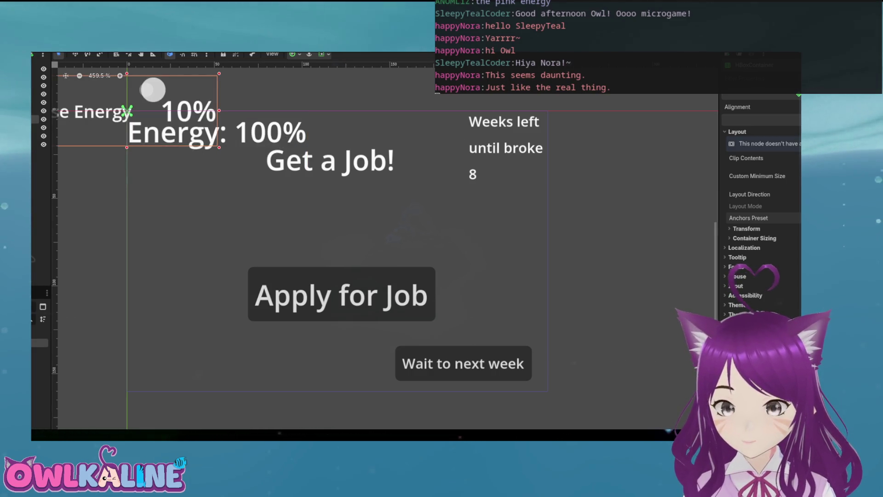
click(35, 68)
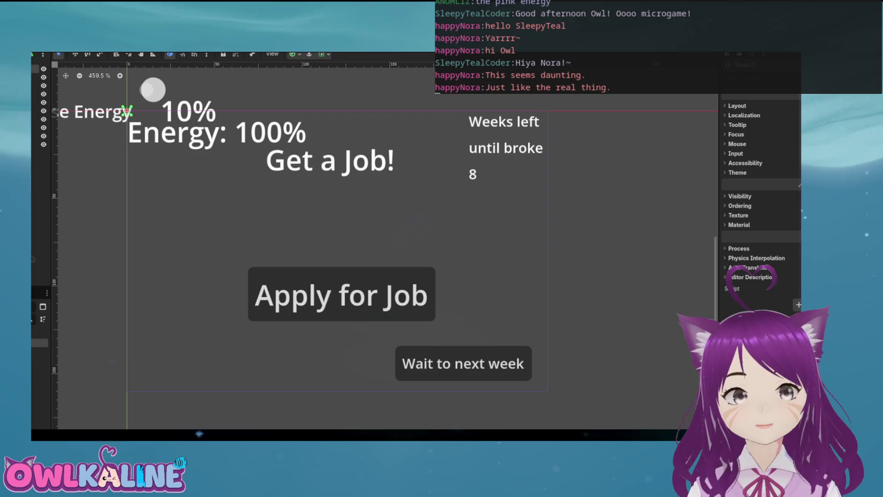
Select the Get a Job! label and review its layout settings
click(35, 78)
key(ctrl+Tab)
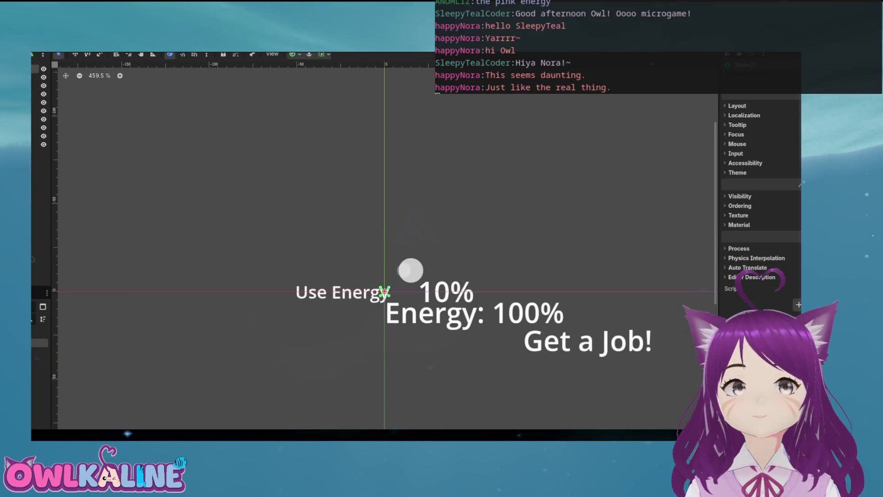
click(737, 105)
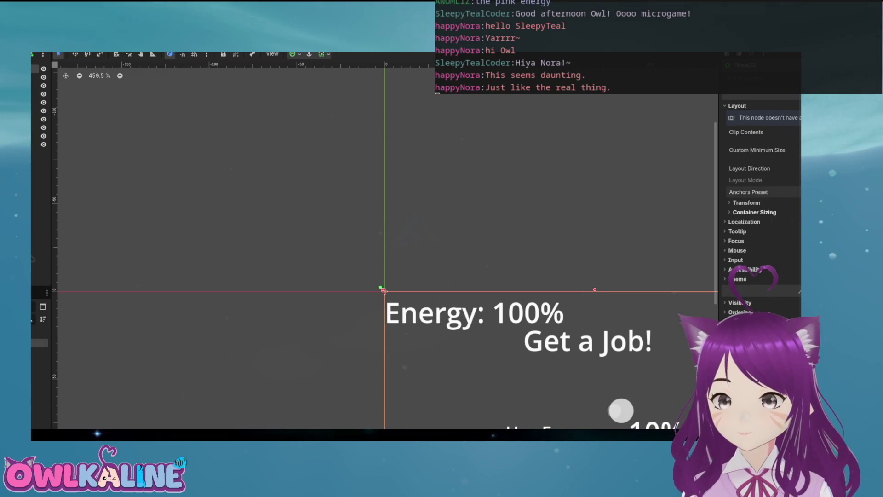
scroll(572, 200, down, 3)
scroll(710, 359, up, 4)
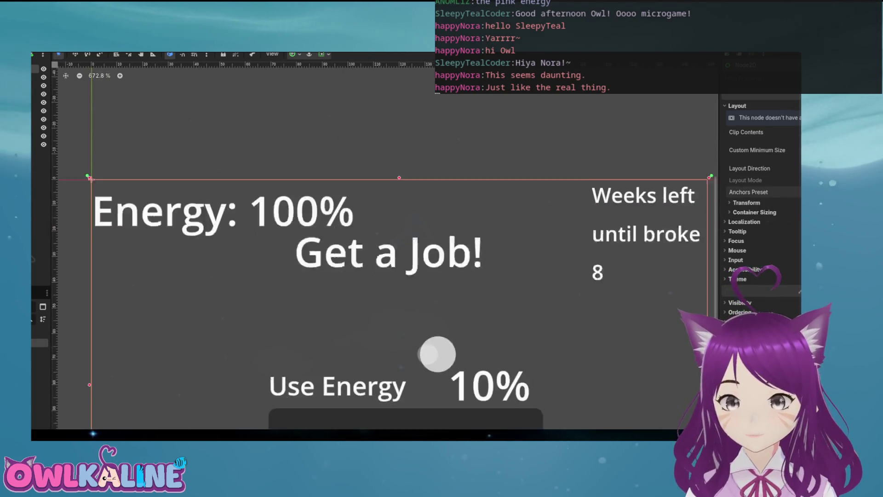
scroll(339, 195, down, 1)
Select the energy slider and expand its Layout settings in the Inspector
click(401, 289)
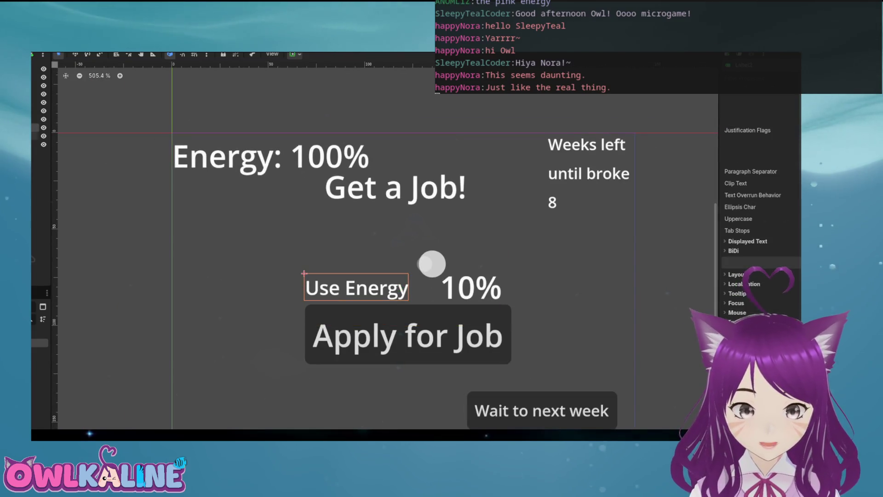
click(428, 264)
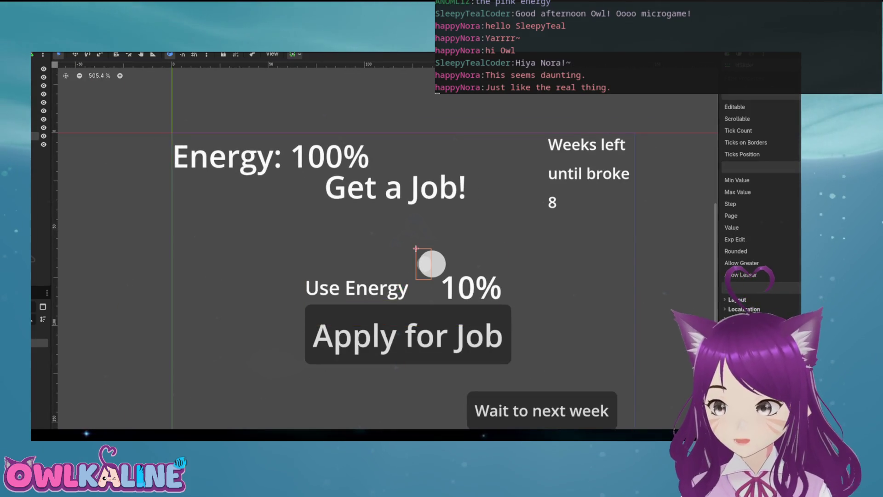
click(737, 300)
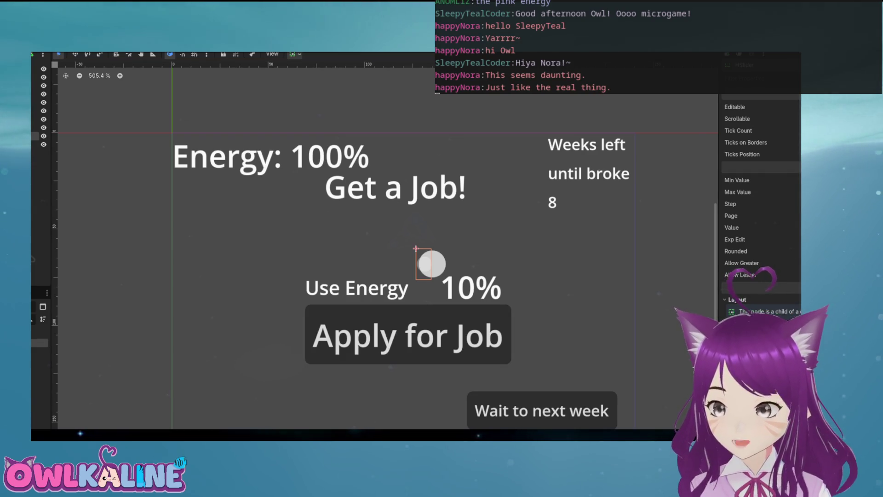
scroll(759, 207, down, 3)
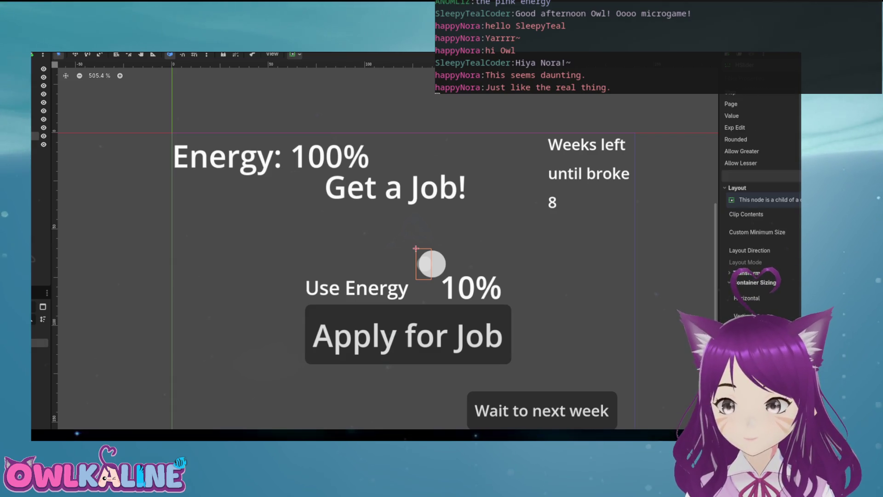
scroll(759, 207, down, 1)
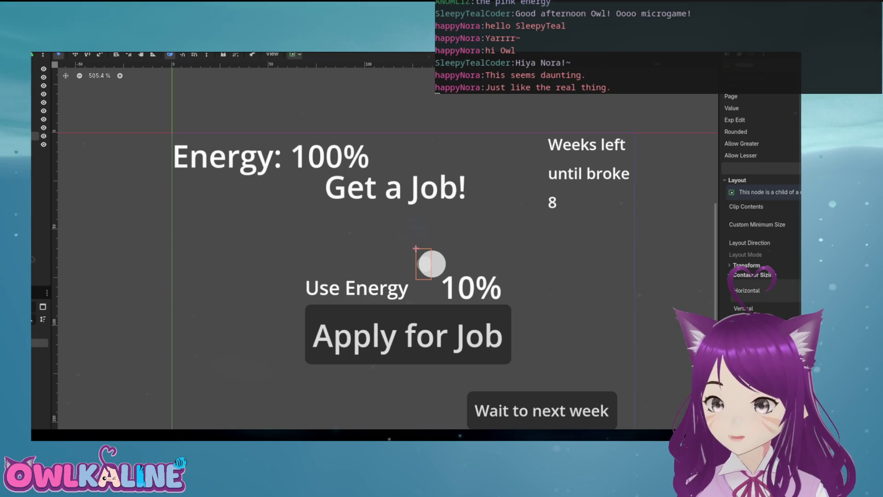
scroll(760, 207, up, 3)
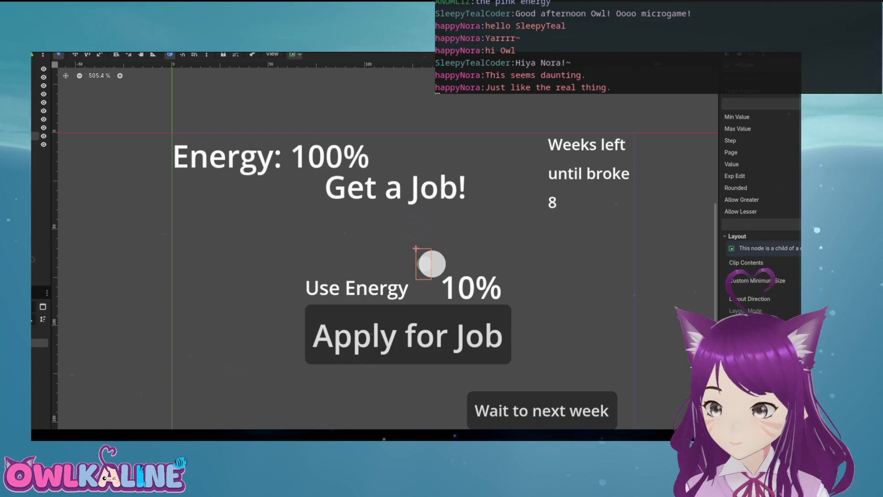
scroll(759, 207, up, 3)
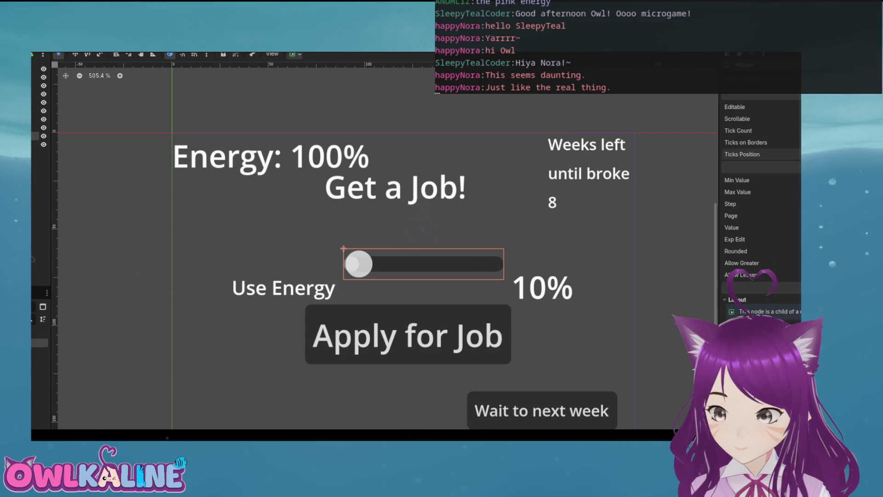
scroll(761, 207, down, 3)
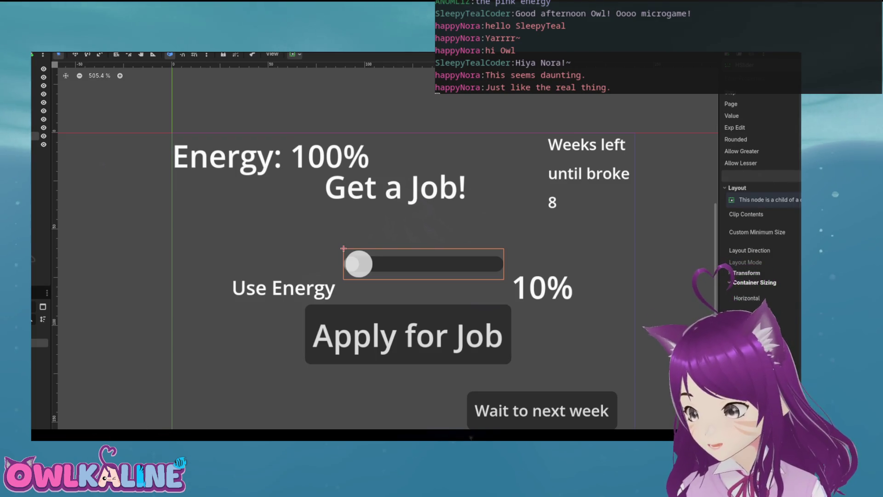
Raise the slider's Custom Minimum Size width so it becomes a long bar
click(747, 273)
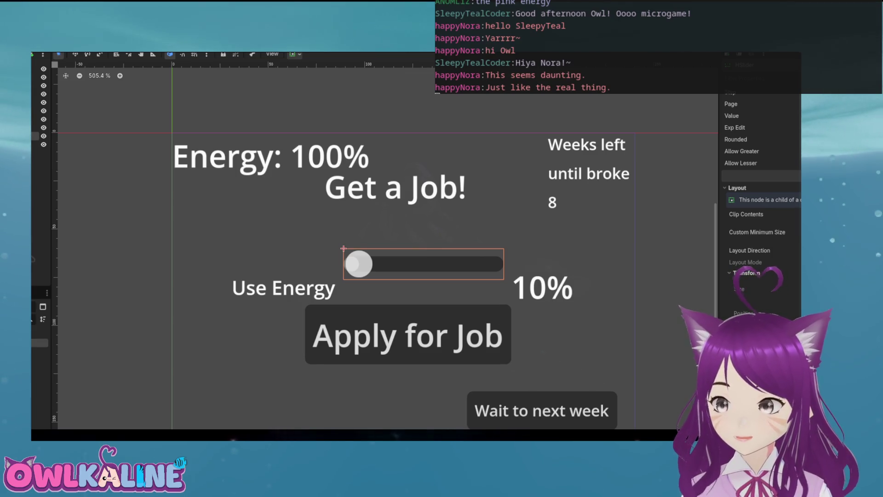
click(746, 272)
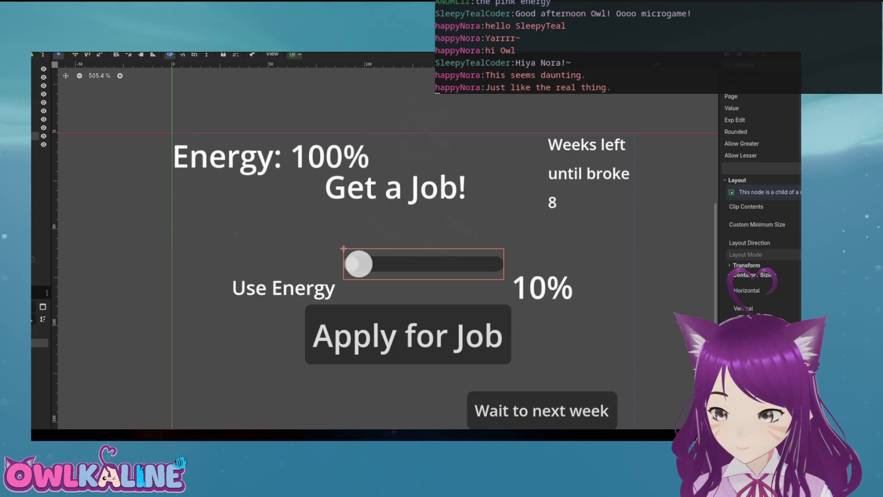
scroll(759, 207, down, 2)
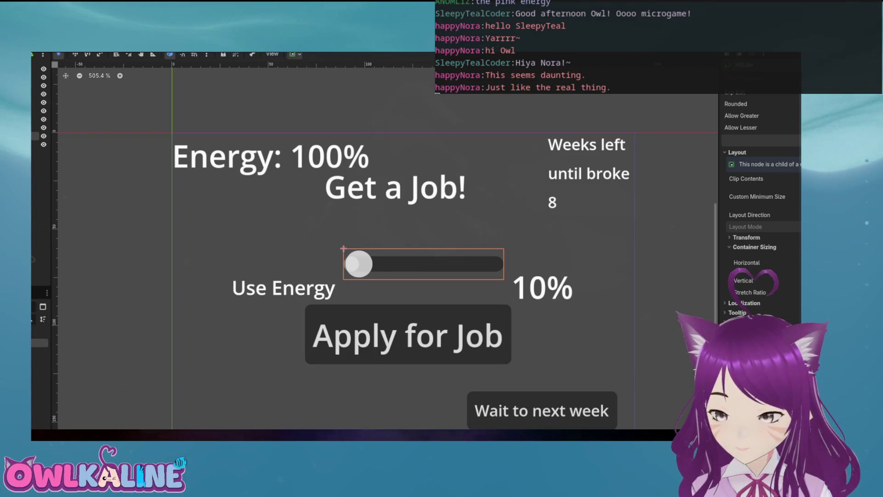
scroll(759, 207, up, 4)
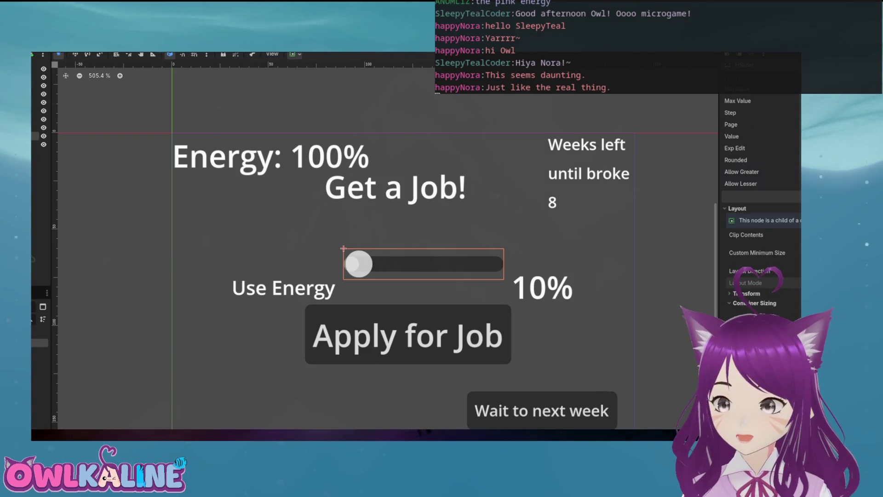
click(747, 293)
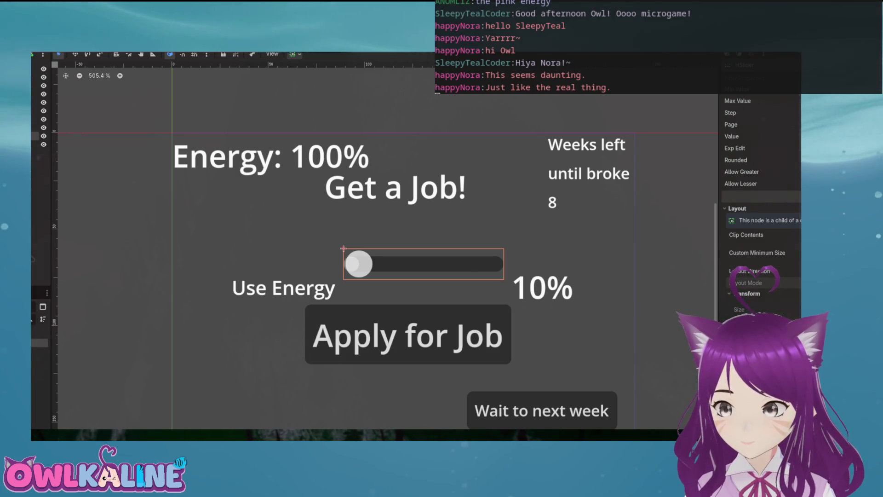
scroll(759, 276, up, 5)
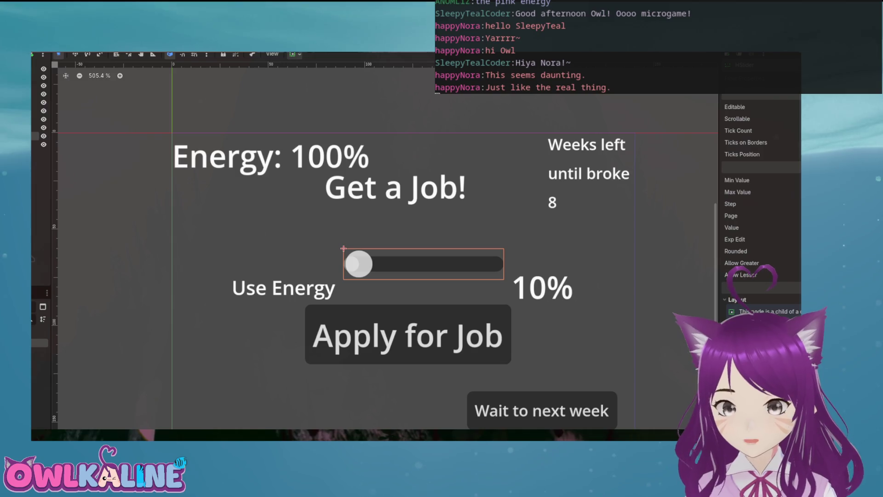
scroll(759, 207, down, 5)
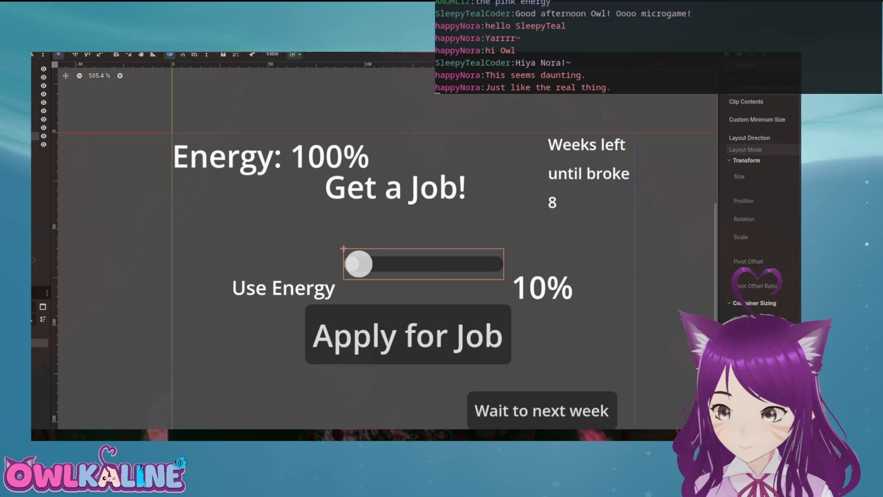
Widen the Use Energy row container and shift the energy slider left
click(403, 287)
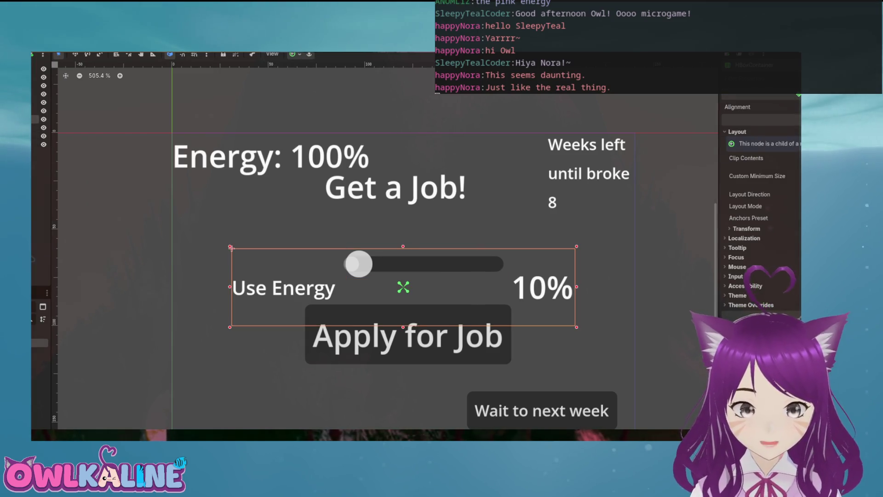
mouse_move(231, 247)
mouse_down()
mouse_move(579, 249)
mouse_move(507, 248)
mouse_up()
click(340, 247)
drag(339, 247, 254, 247)
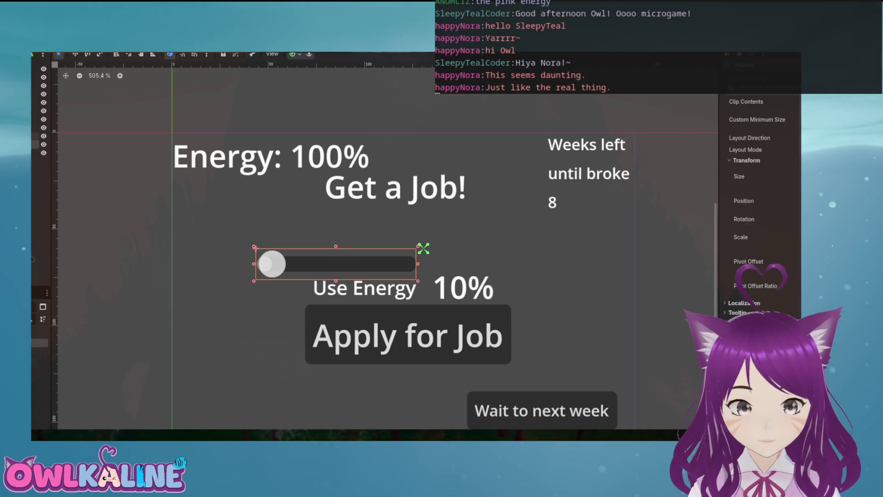
key(ctrl+z)
key(ctrl+shift+z)
key(ctrl+z)
key(ctrl+shift+z)
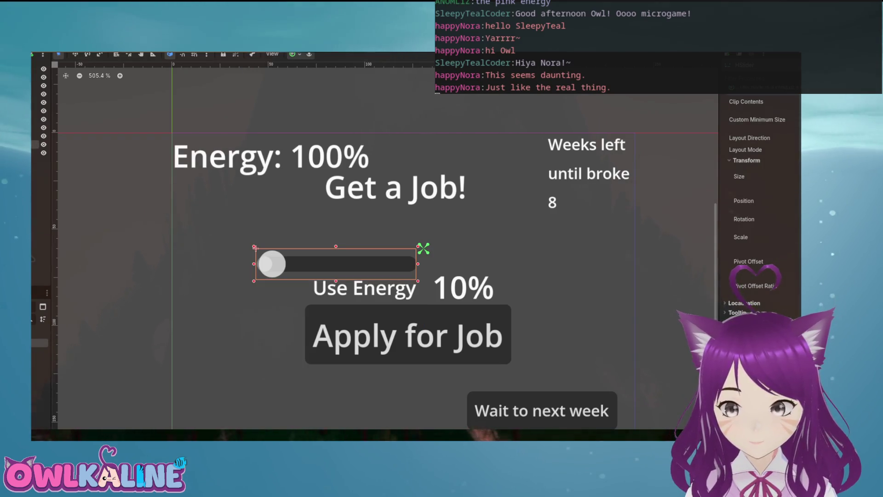
Drag the energy slider over the Use Energy label, just left of 10%
scroll(759, 202, up, 5)
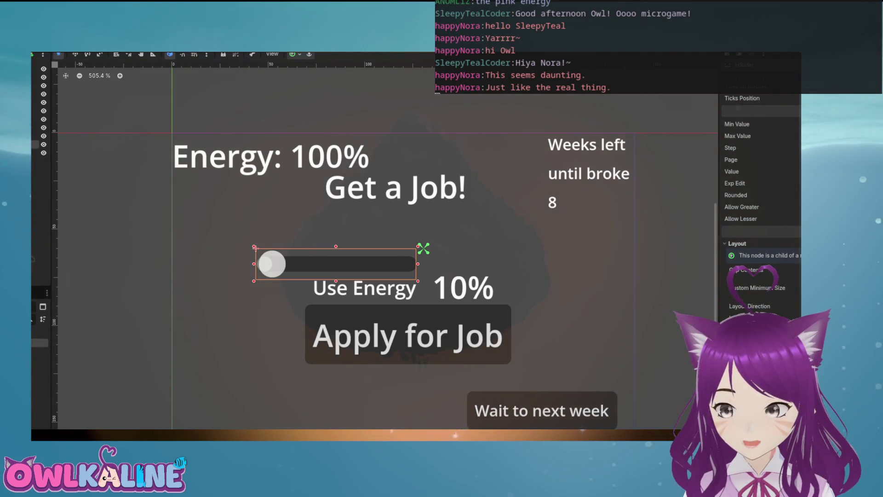
drag(256, 248, 343, 271)
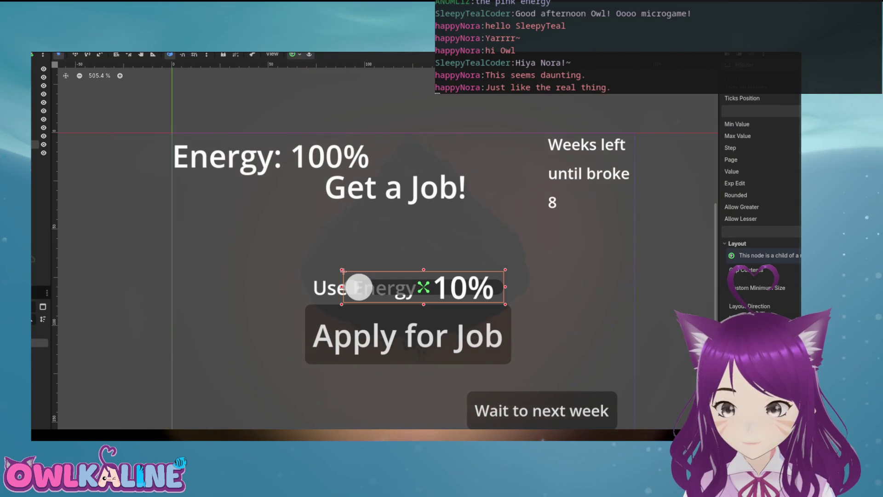
click(343, 272)
click(343, 271)
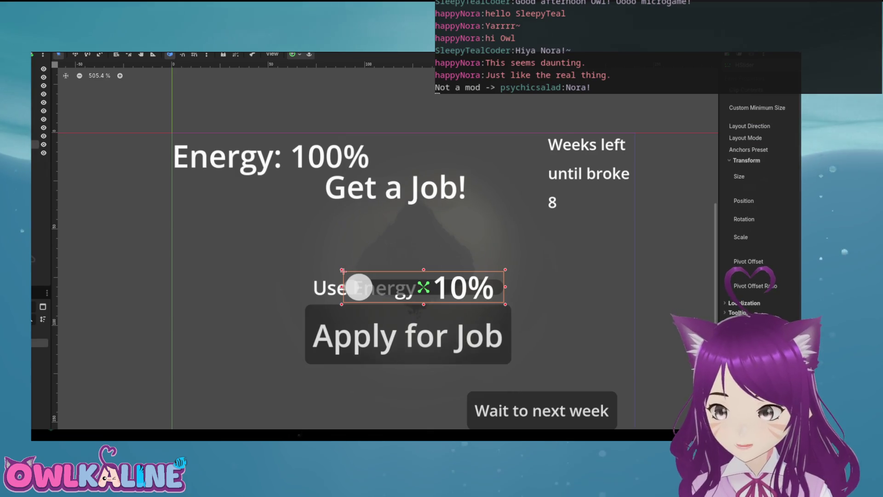
scroll(760, 207, down, 5)
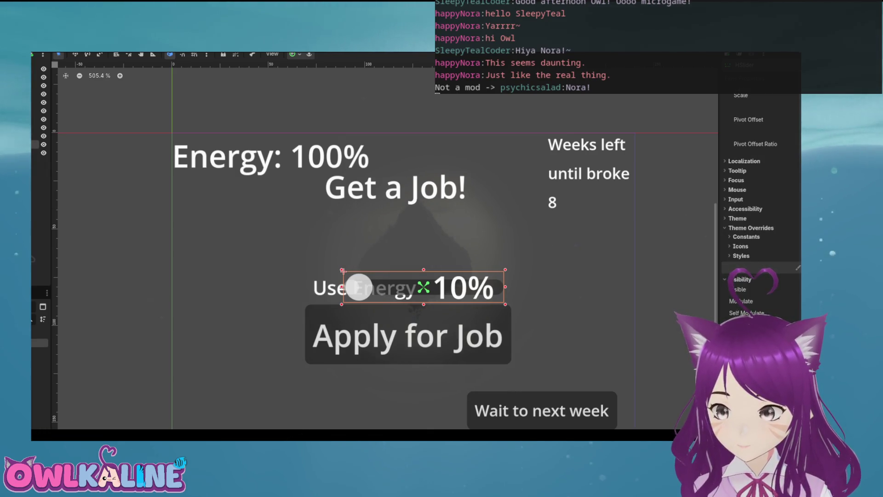
scroll(760, 207, up, 5)
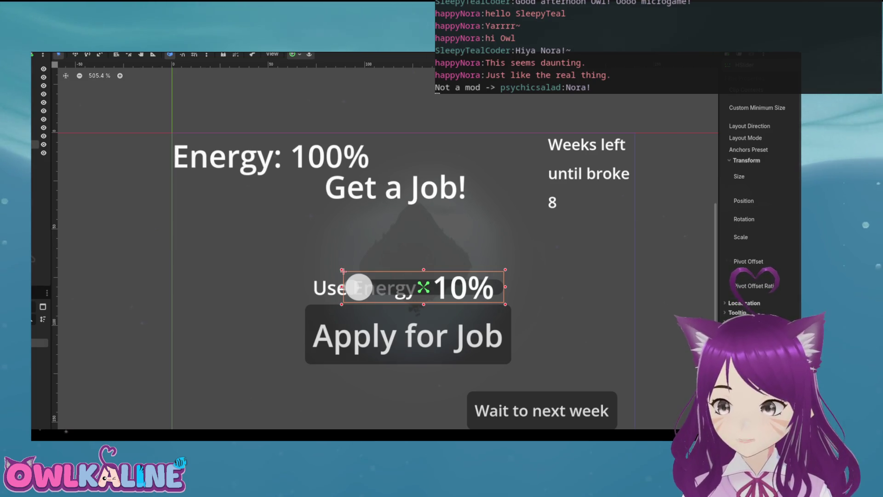
scroll(759, 207, up, 5)
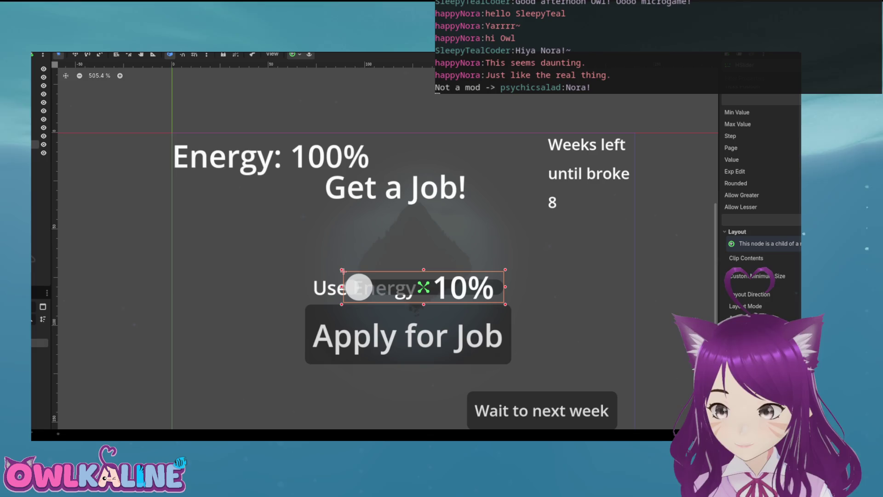
Set the slider to expand and fill the Use Energy row
click(35, 136)
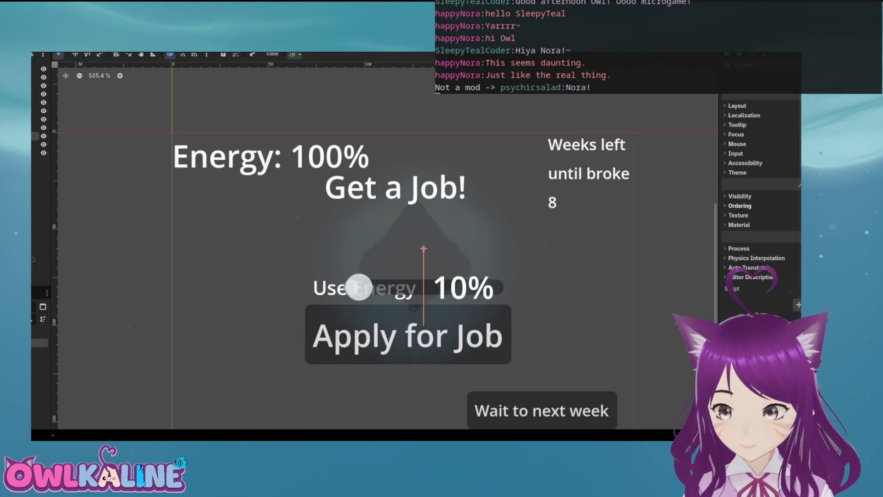
click(737, 106)
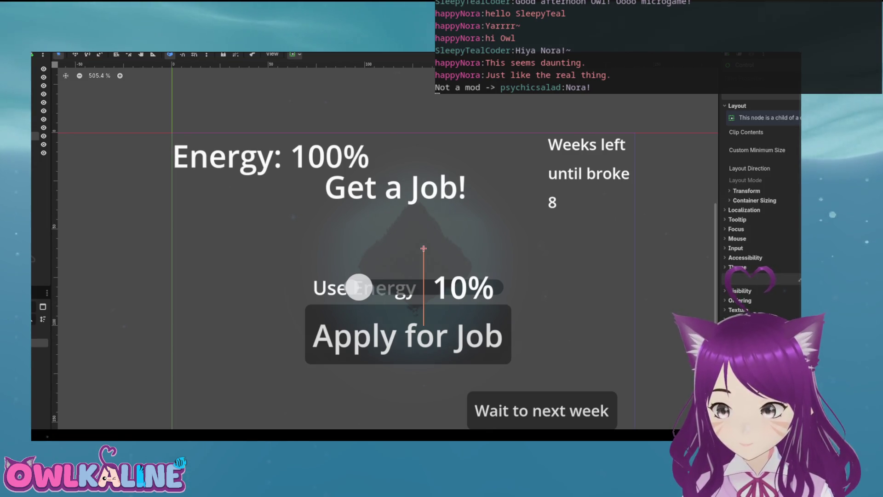
click(359, 287)
click(359, 287)
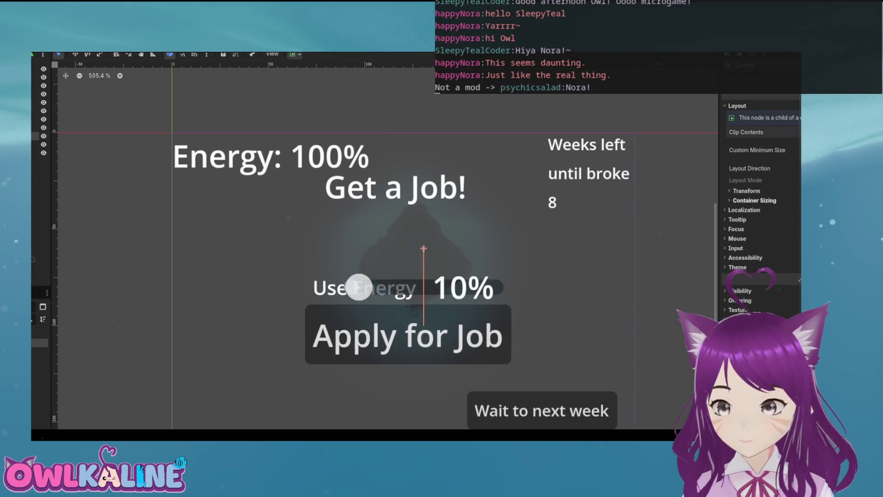
click(754, 200)
click(782, 221)
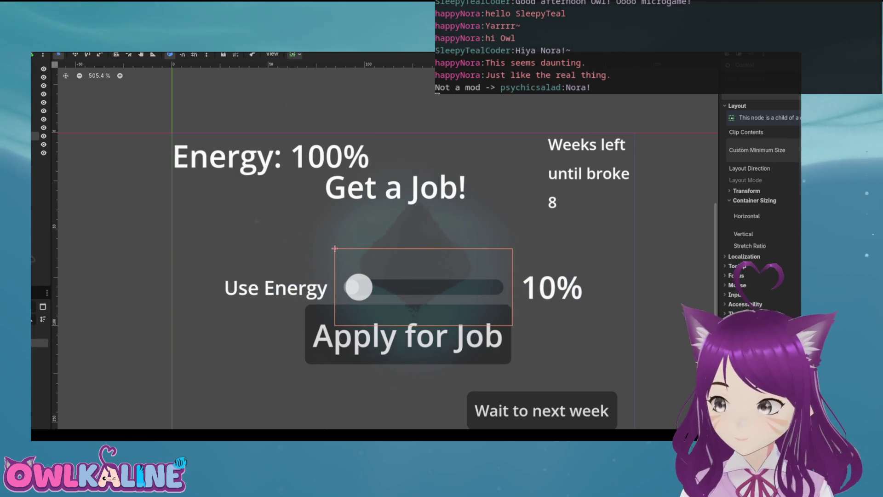
Add a new container and move it onto the Use Energy row above Apply for Job
click(403, 221)
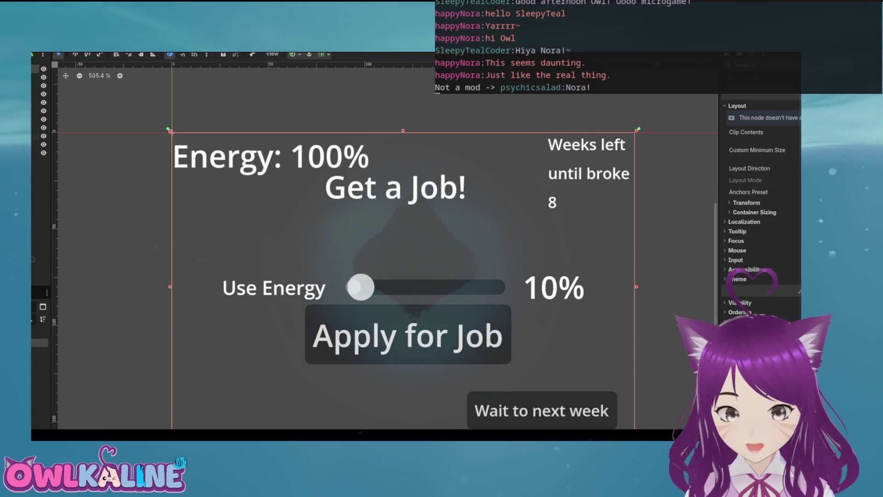
click(221, 249)
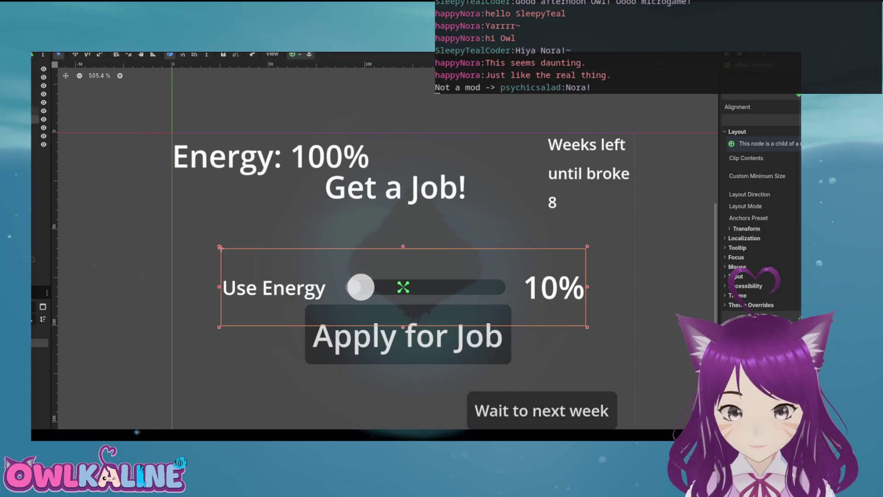
key(ctrl+d)
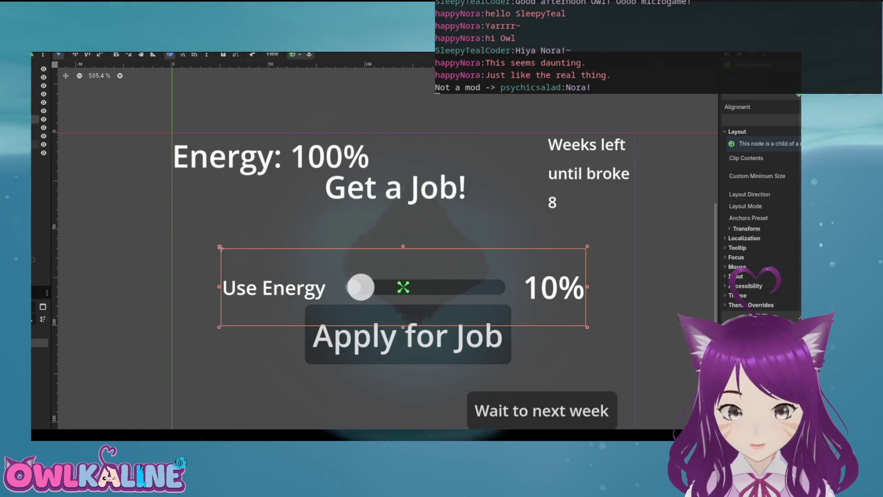
key(ctrl+z)
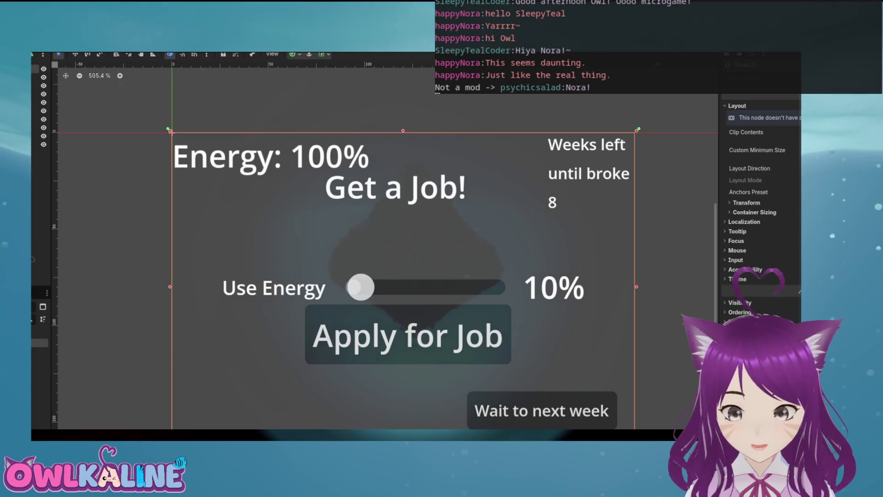
key(Return)
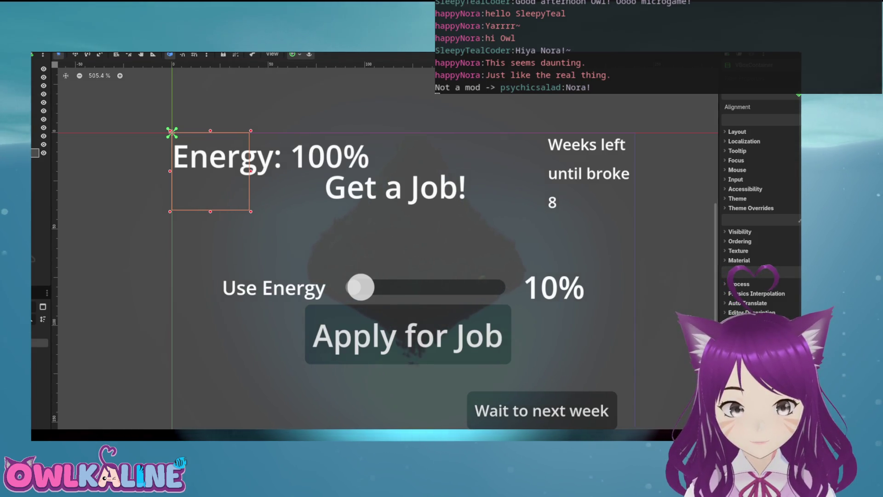
click(220, 248)
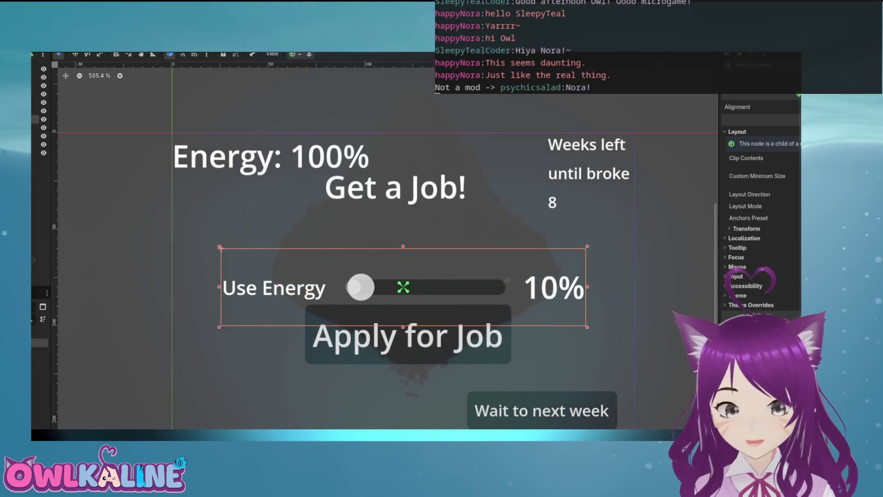
click(207, 184)
click(737, 132)
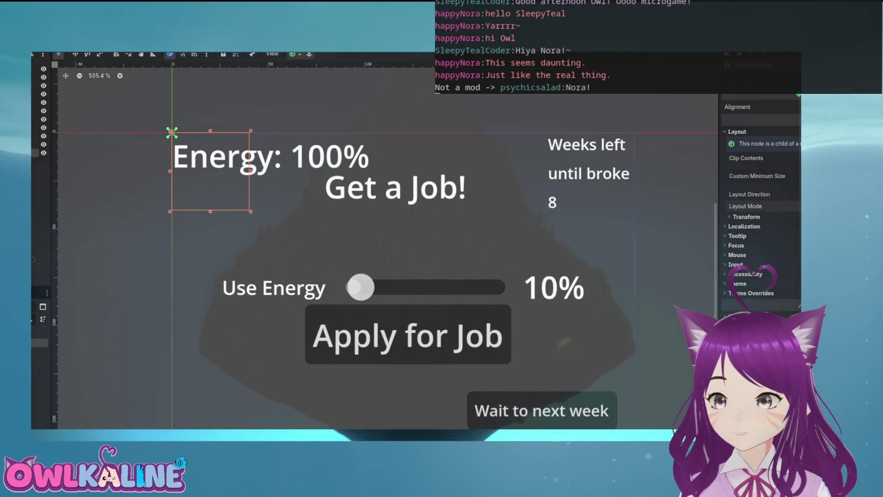
mouse_move(172, 133)
mouse_down()
mouse_move(365, 248)
mouse_move(221, 249)
mouse_up()
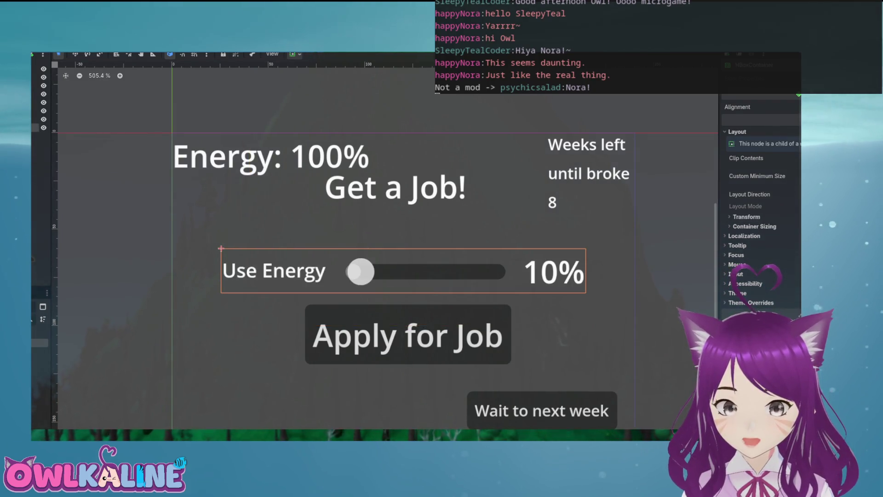
key(Up)
key(Up)
key(Up)
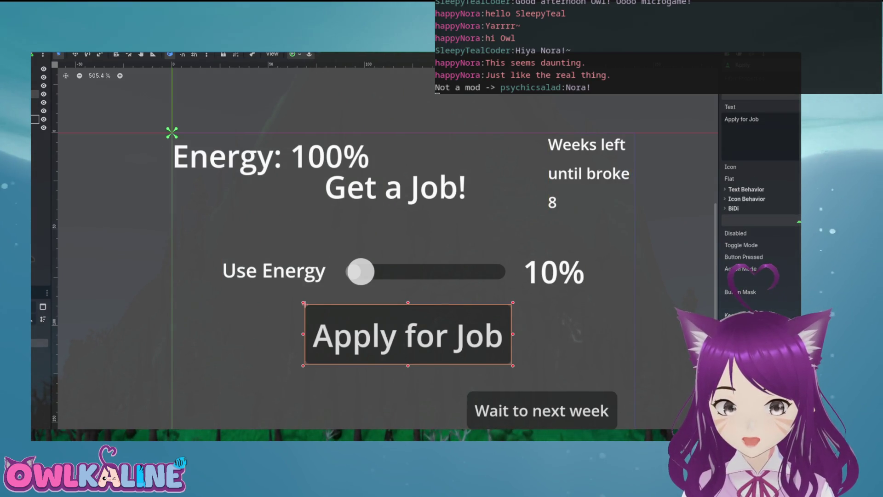
Stretch the Apply for Job button wider and inspect its Container Sizing layout options
drag(305, 303, 221, 282)
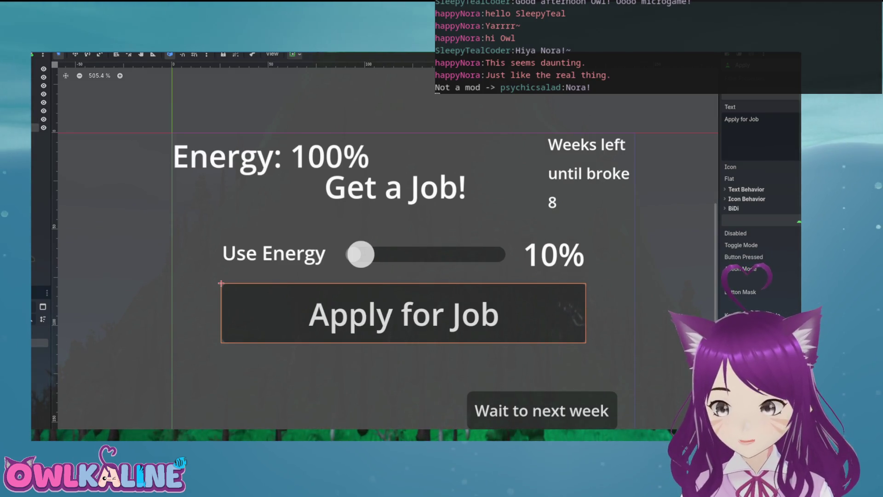
key(Up)
key(Up)
key(Up)
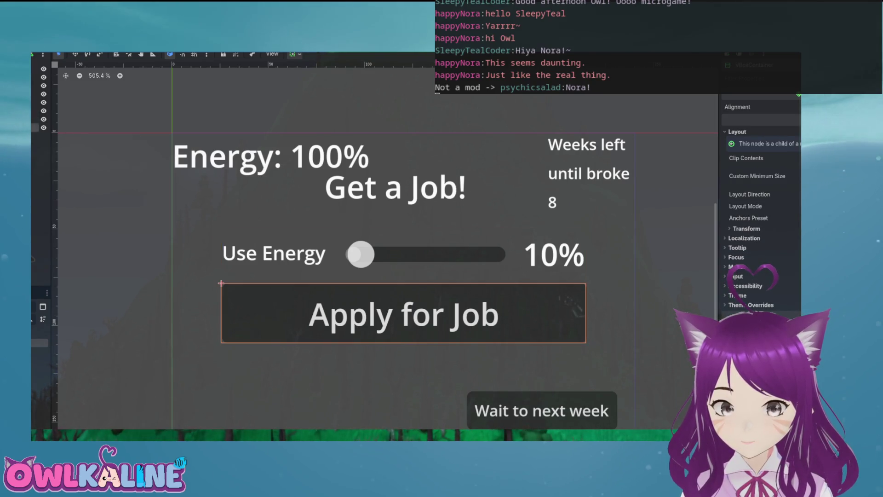
click(221, 283)
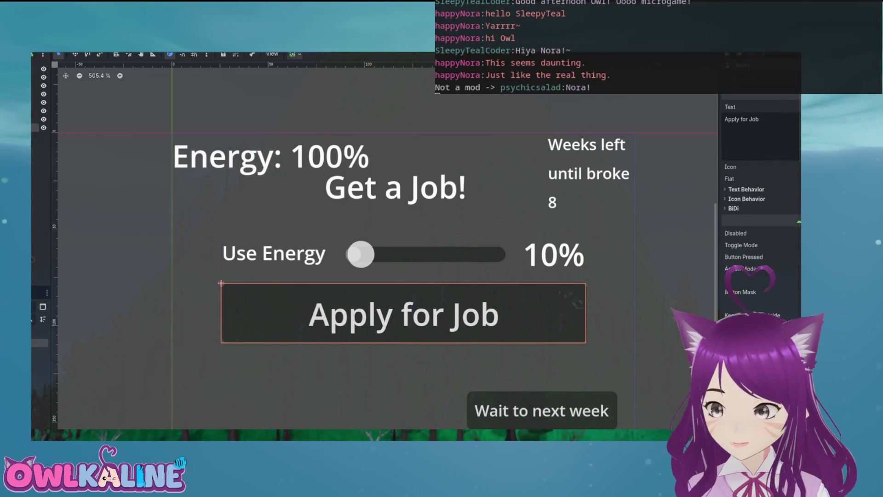
click(220, 230)
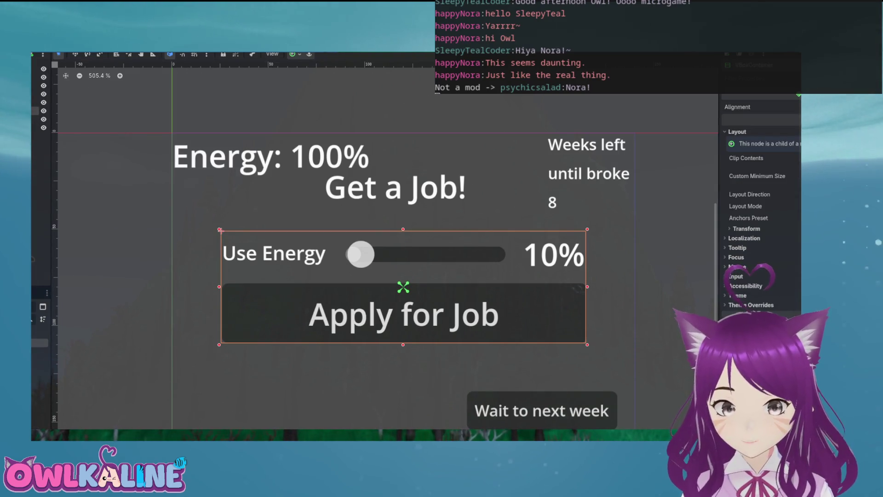
click(221, 346)
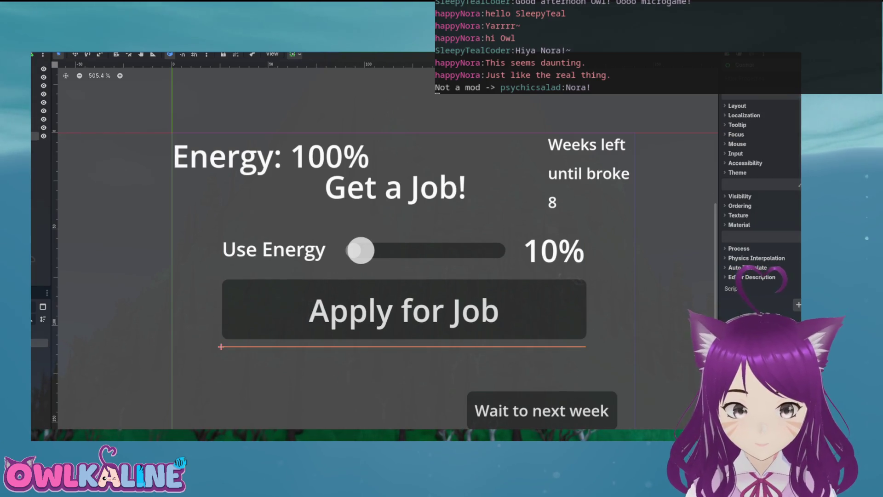
click(738, 106)
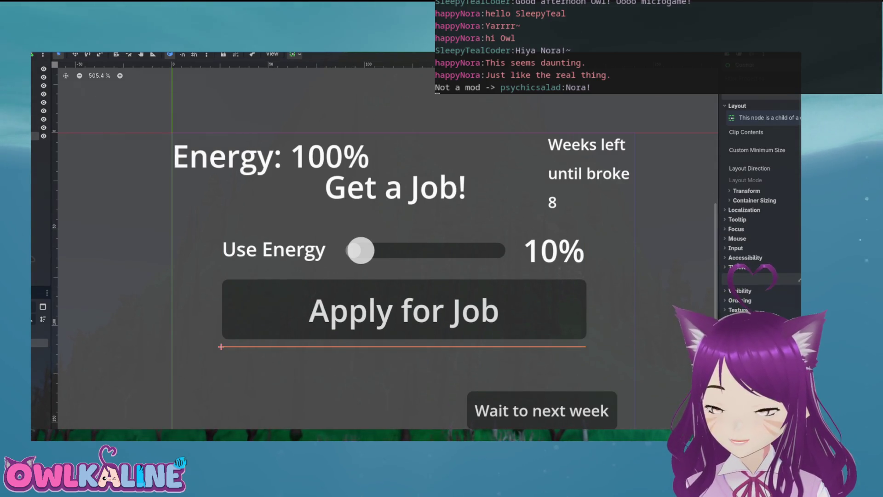
click(755, 200)
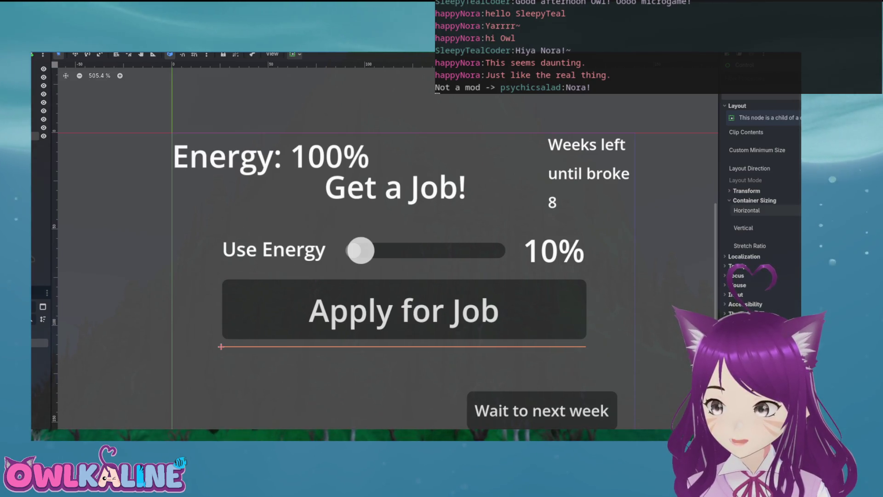
Drag the Apply for Job button up and left so it overlaps the Use Energy label
click(402, 322)
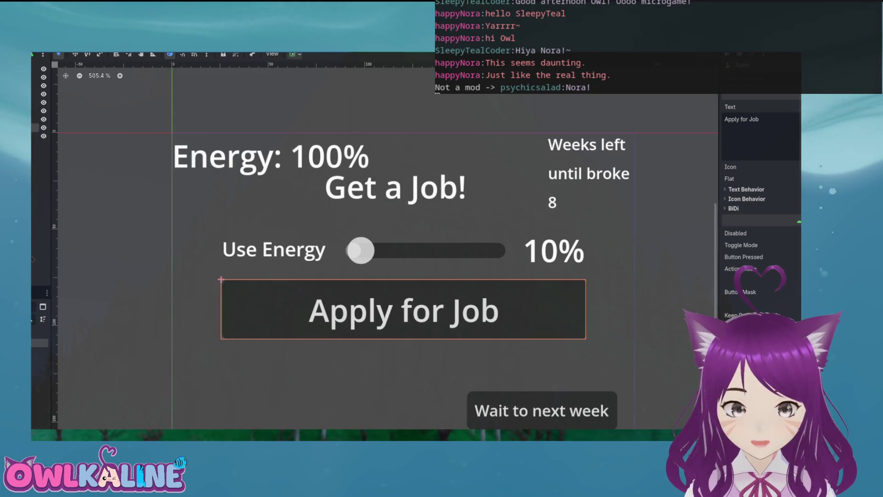
drag(402, 322, 403, 274)
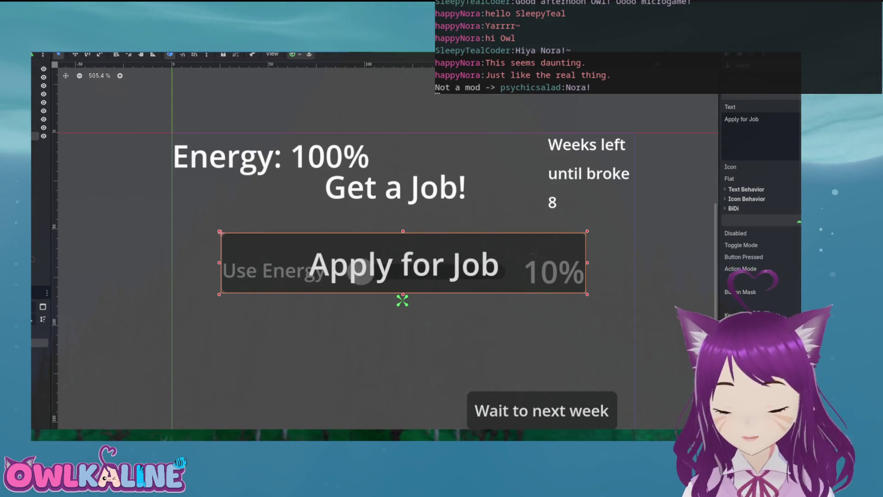
click(402, 300)
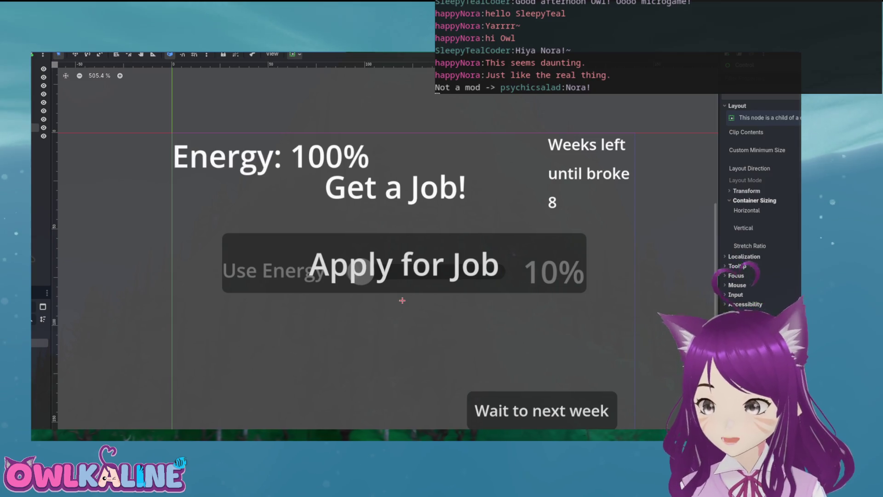
click(402, 301)
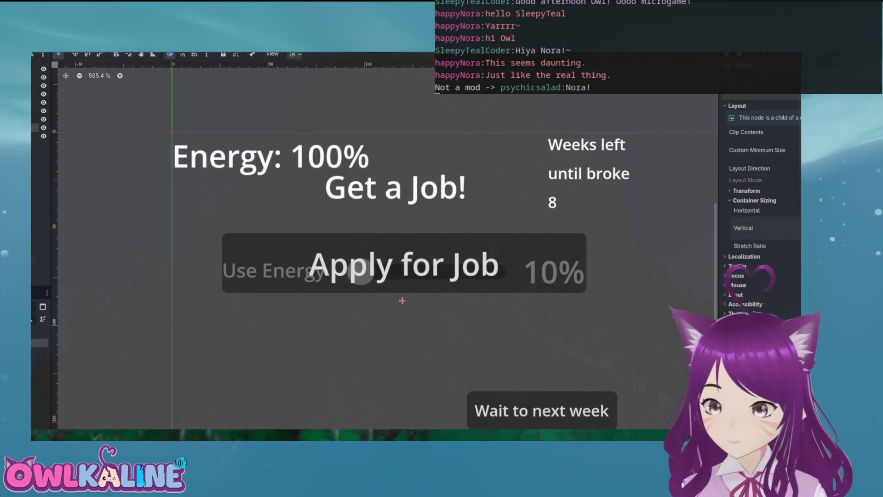
drag(402, 300, 220, 300)
key(ctrl+z)
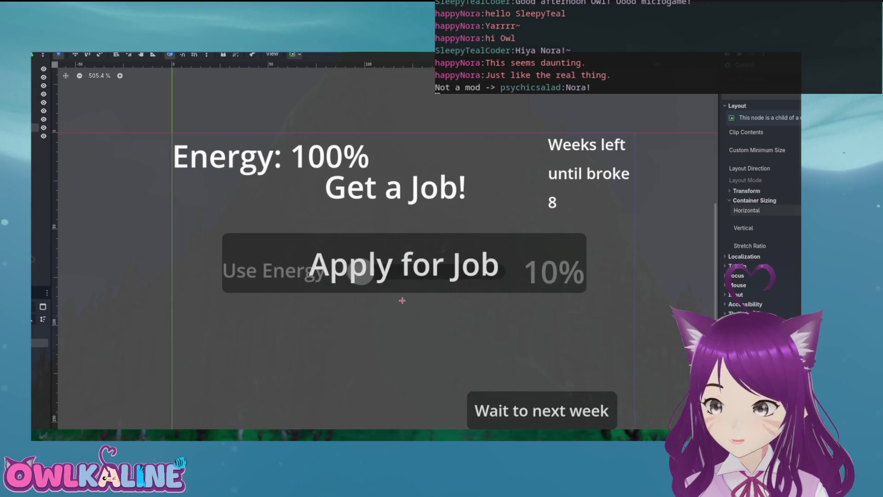
mouse_move(402, 300)
mouse_down()
mouse_move(585, 301)
mouse_move(221, 301)
mouse_up()
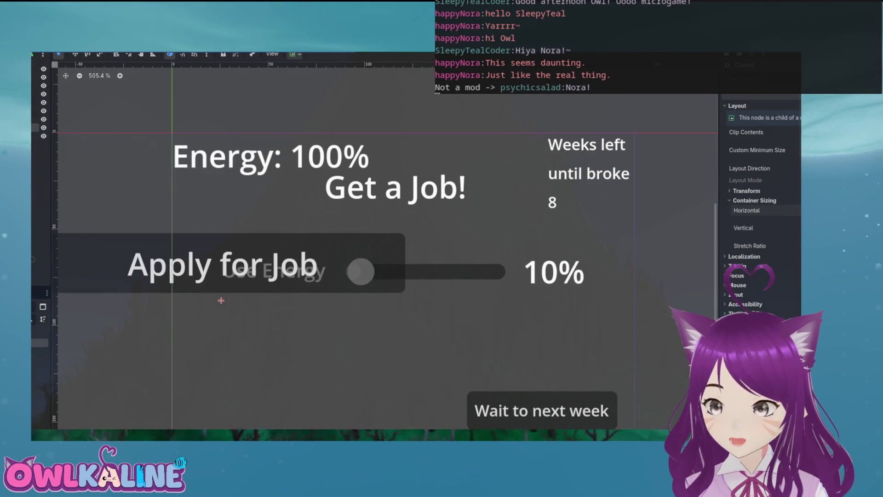
click(222, 300)
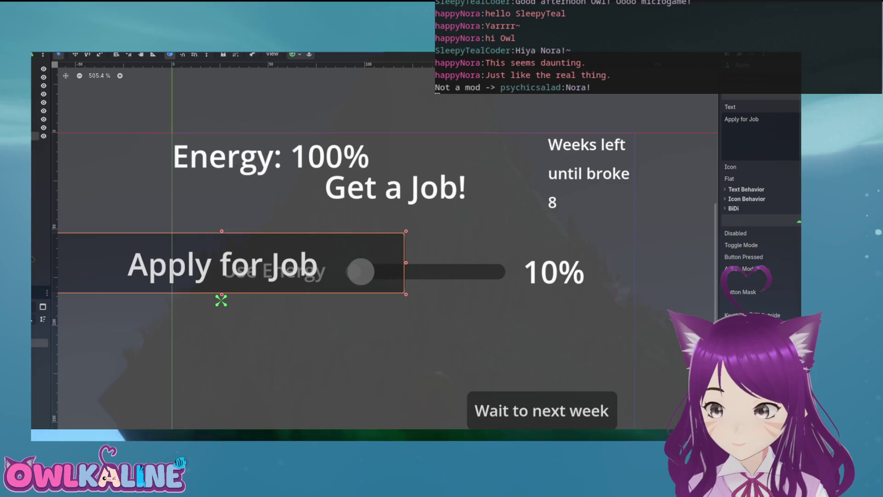
Undo the stretch and change the container's vertical sizing so the button clears Use Energy
scroll(760, 207, down, 3)
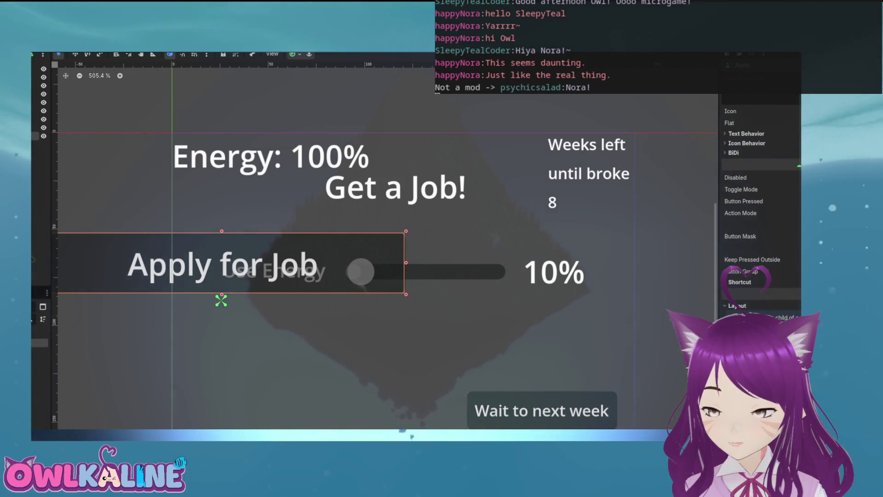
key(ctrl+z)
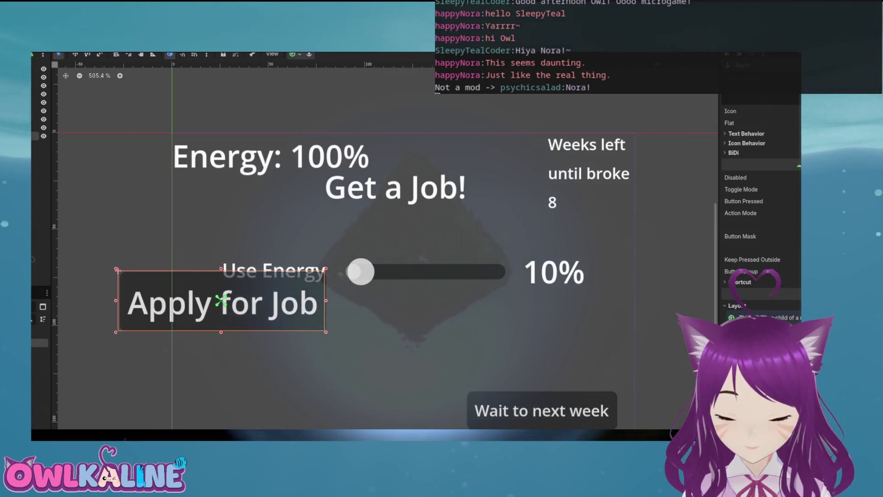
click(221, 301)
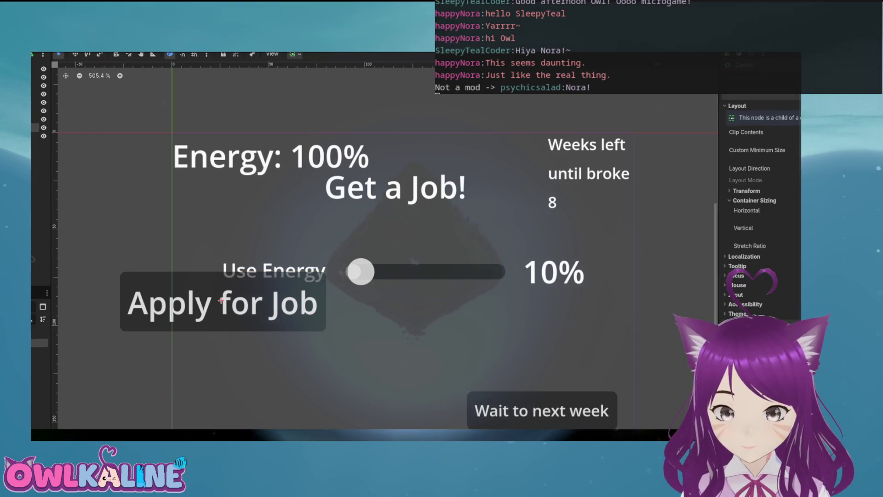
click(777, 227)
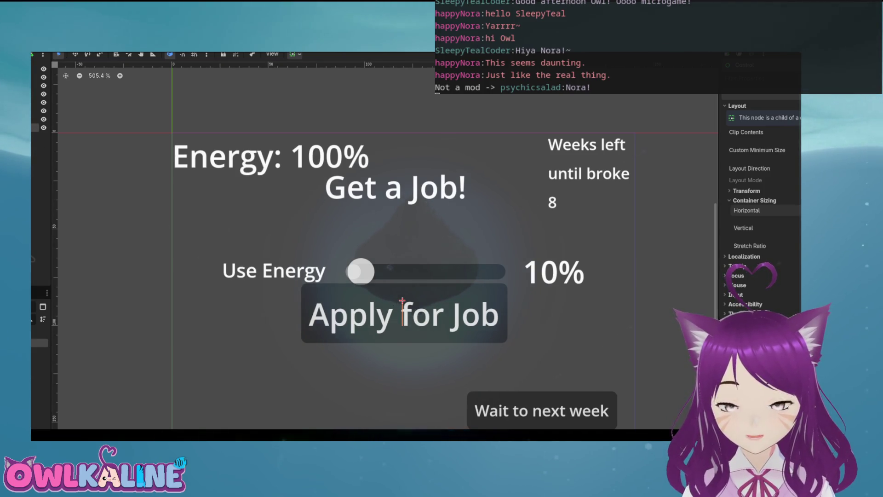
Resize the Apply for Job button into a compact box fitted to its text
click(299, 283)
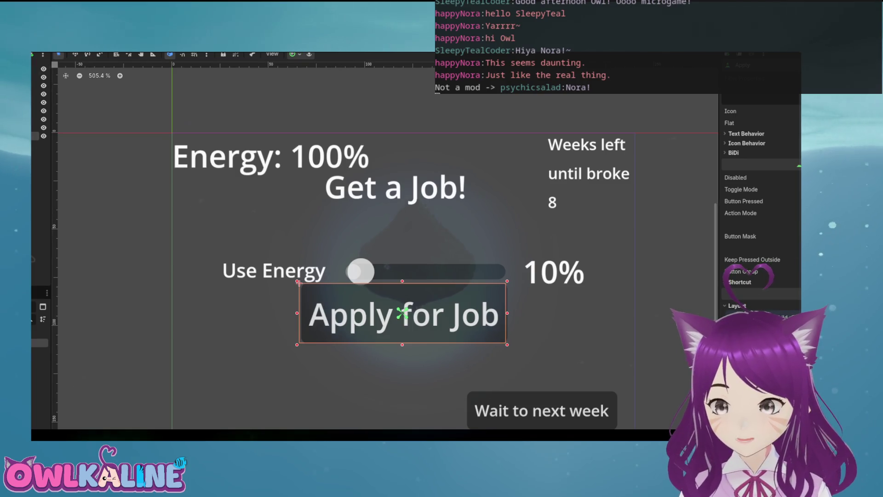
scroll(759, 207, down, 8)
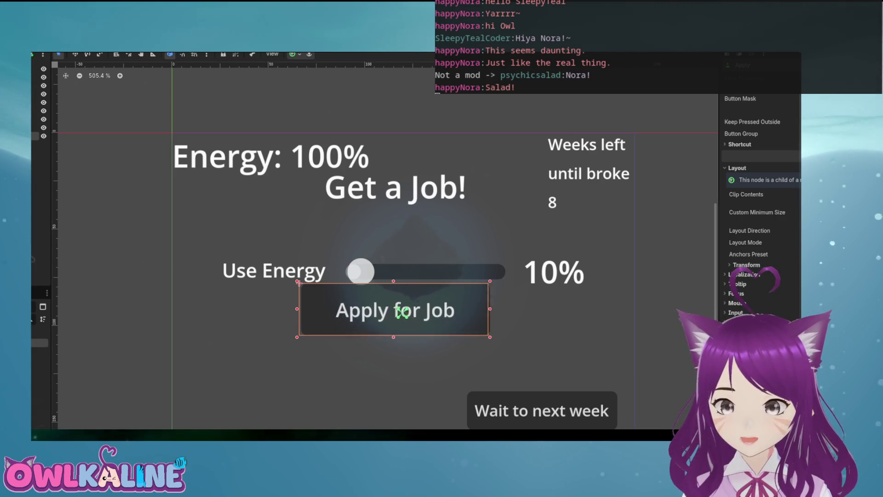
drag(299, 283, 333, 293)
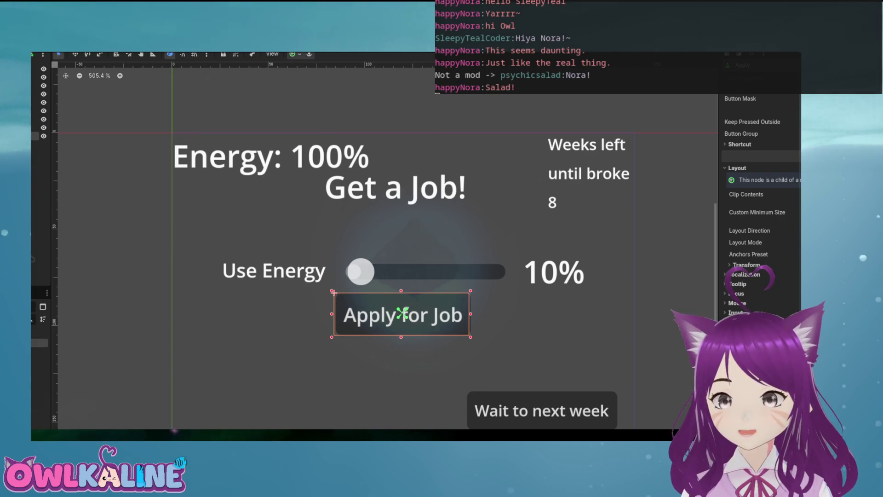
click(333, 292)
click(198, 143)
scroll(198, 143, down, 2)
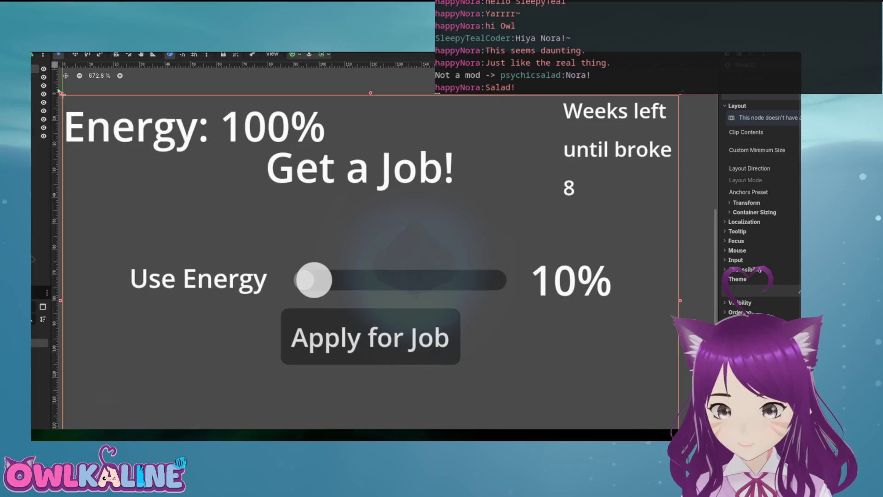
Pan and zoom to frame the whole UI, then open jobhunt.gd in the Script editor
mouse_move(198, 142)
mouse_down()
mouse_move(206, 199)
mouse_move(191, 169)
mouse_up()
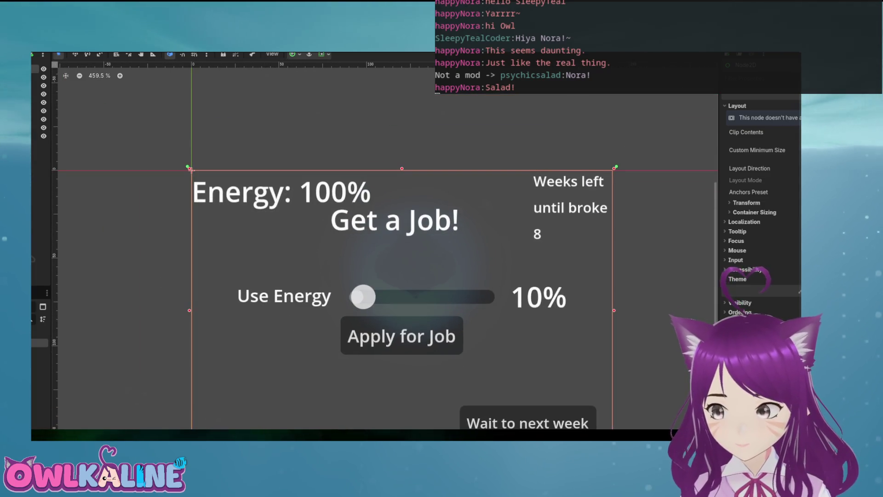
scroll(191, 170, down, 2)
mouse_move(190, 169)
mouse_down()
mouse_move(239, 193)
mouse_move(205, 149)
mouse_up()
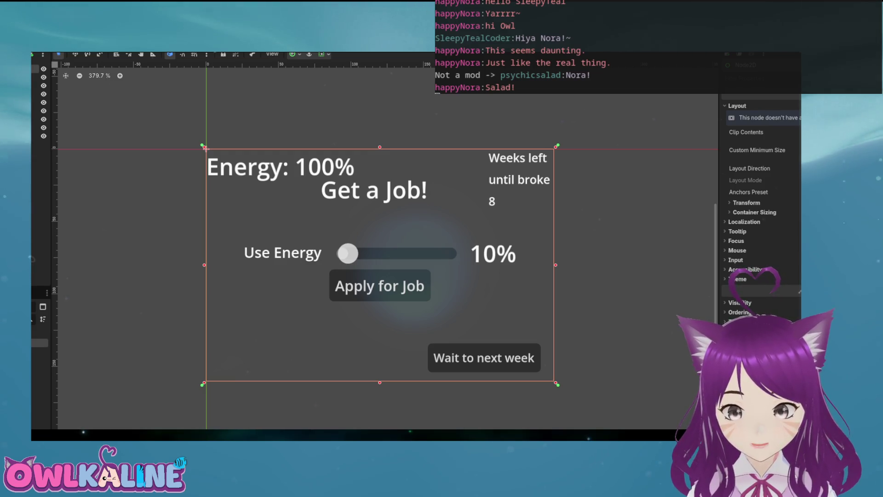
key(ctrl+F3)
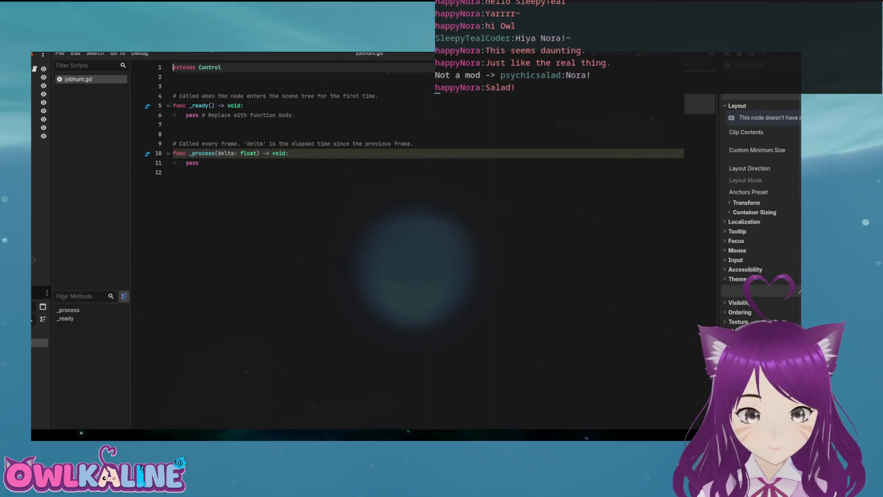
Declare var weeks_left = 8; on line 3 of jobhunt.gd
key(Return)
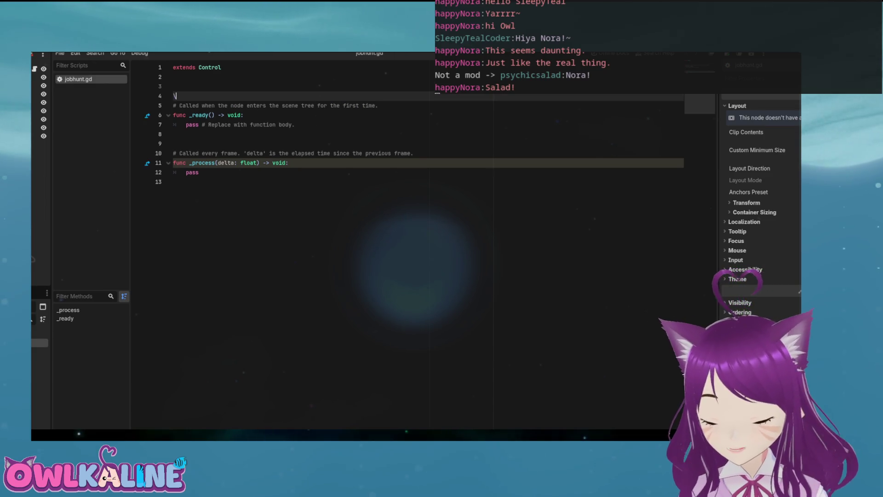
key(Up)
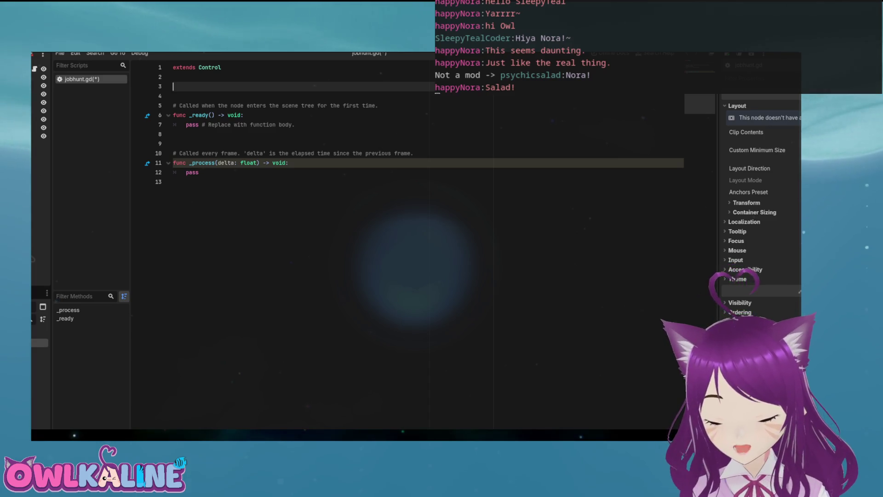
text(@)
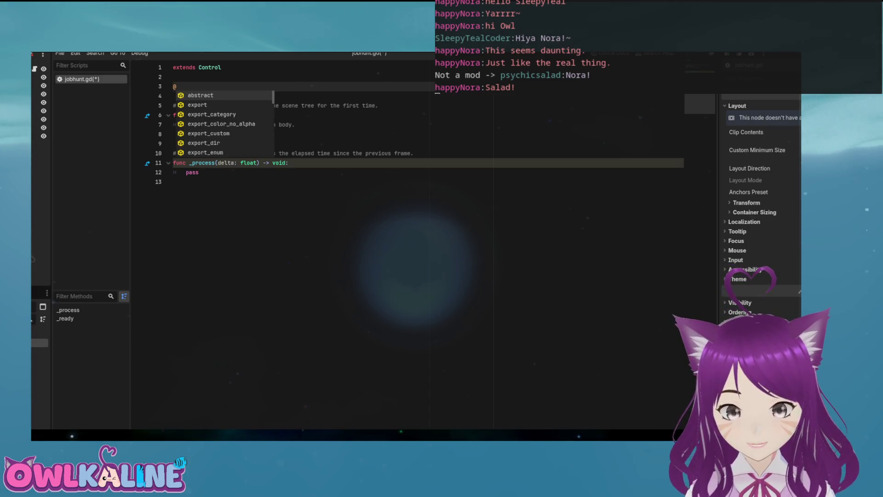
key(BackSpace)
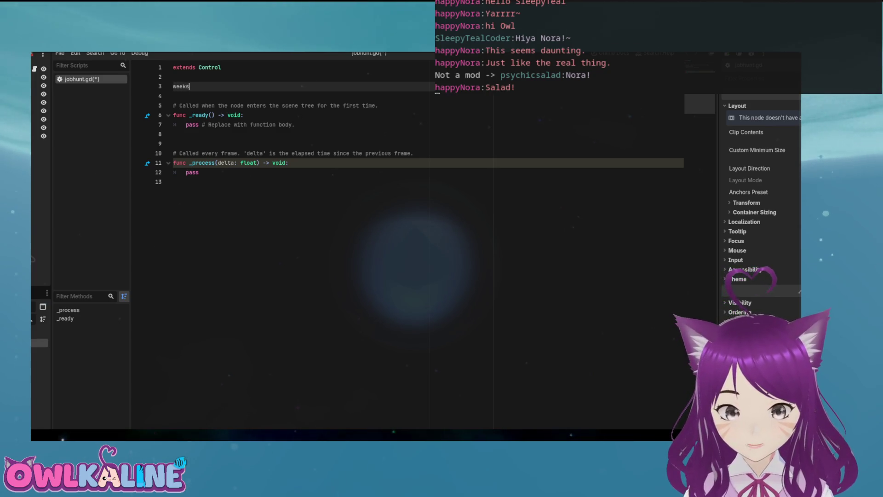
text(s_le)
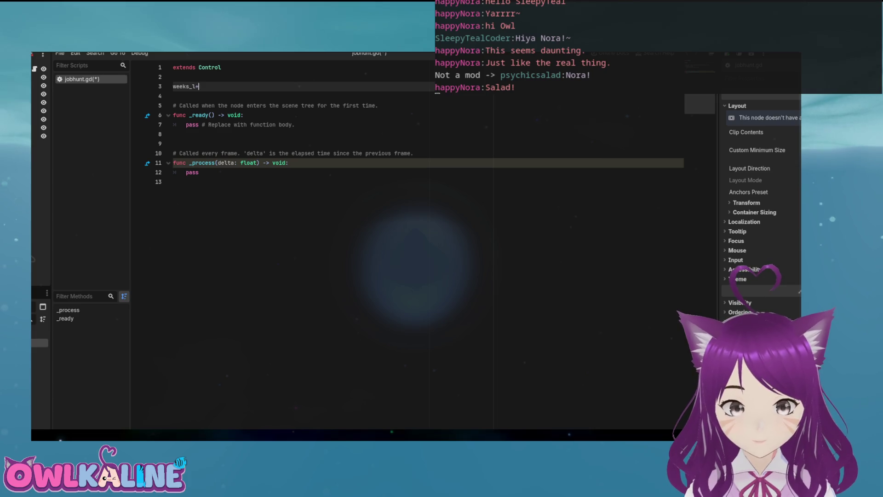
text(+)
key(ctrl+equal)
key(ctrl+equal)
key(ctrl+equal)
key(ctrl+equal)
key(ctrl+equal)
key(ctrl+equal)
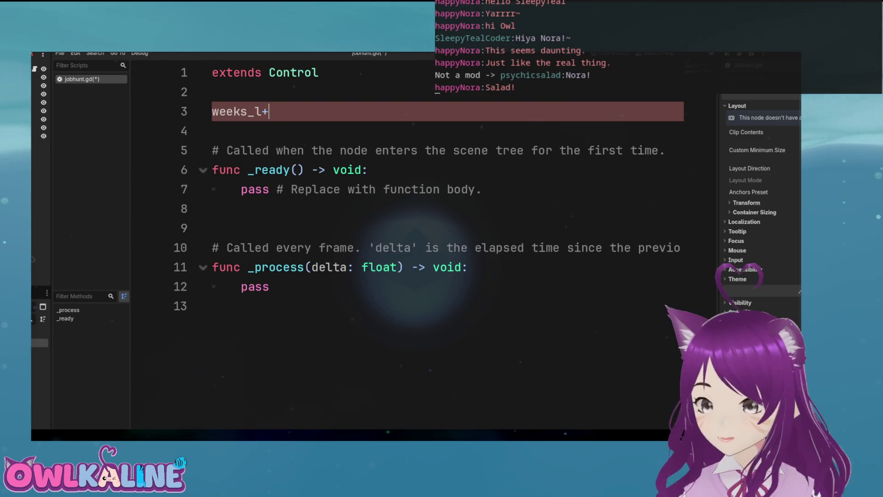
key(BackSpace)
text(eft =)
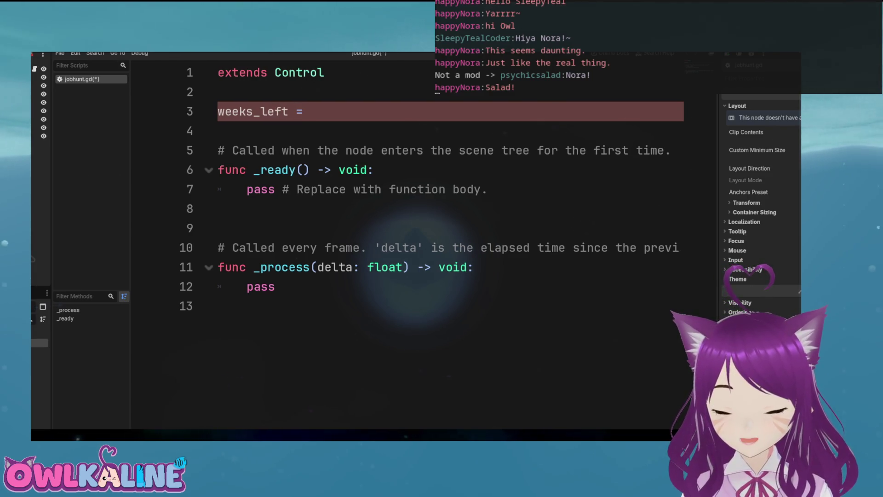
text(;)
click(218, 111)
text(var)
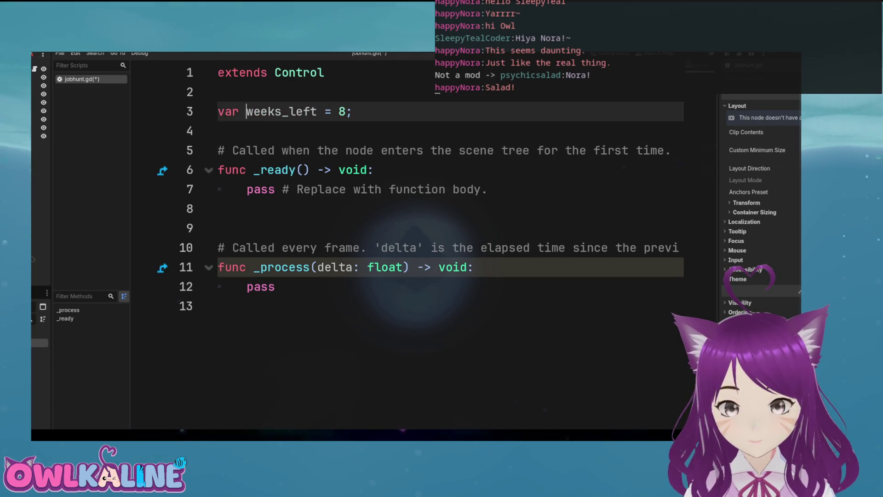
Add var enegery = 100; on line 4 below it
click(218, 131)
key(Return)
key(Up)
text(ar en)
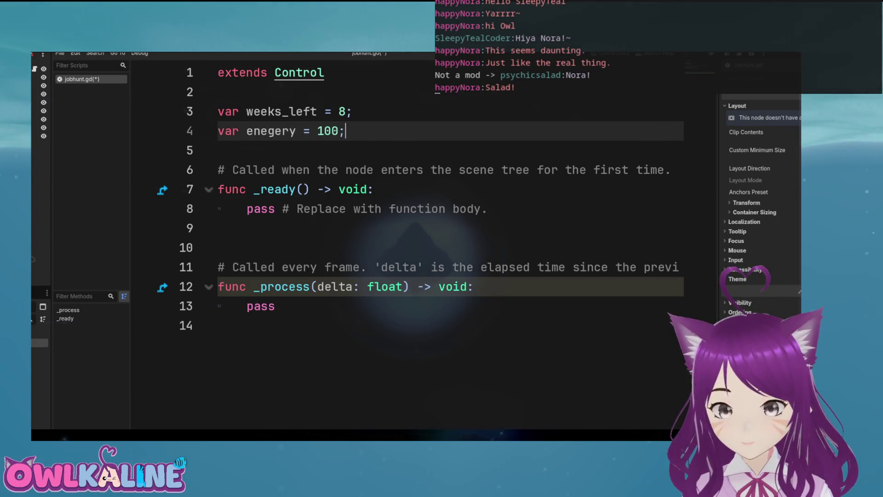
click(219, 150)
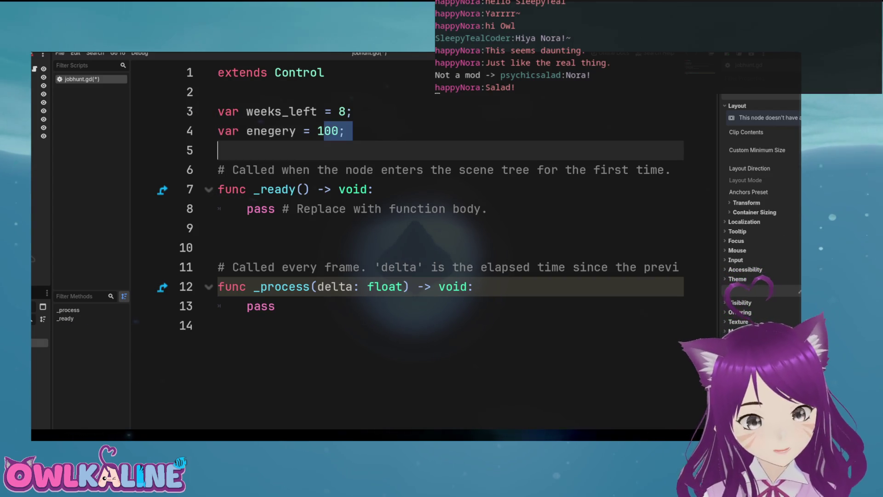
click(281, 189)
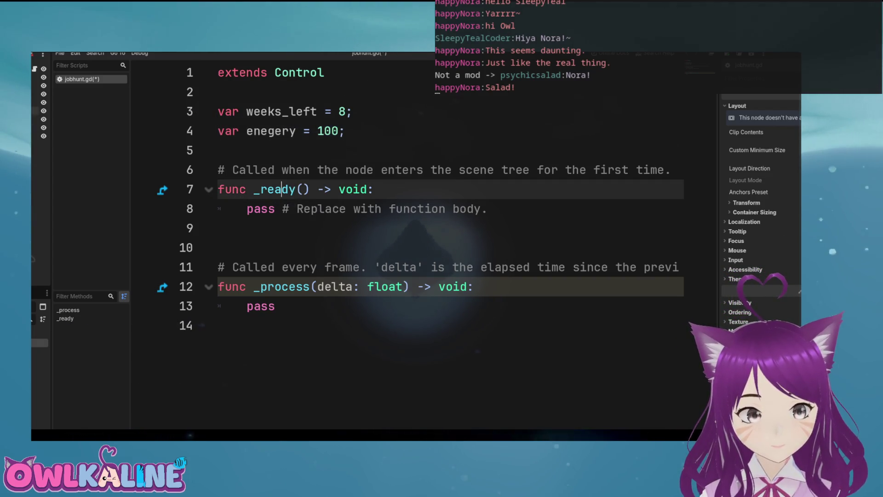
click(35, 102)
key(ctrl+F1)
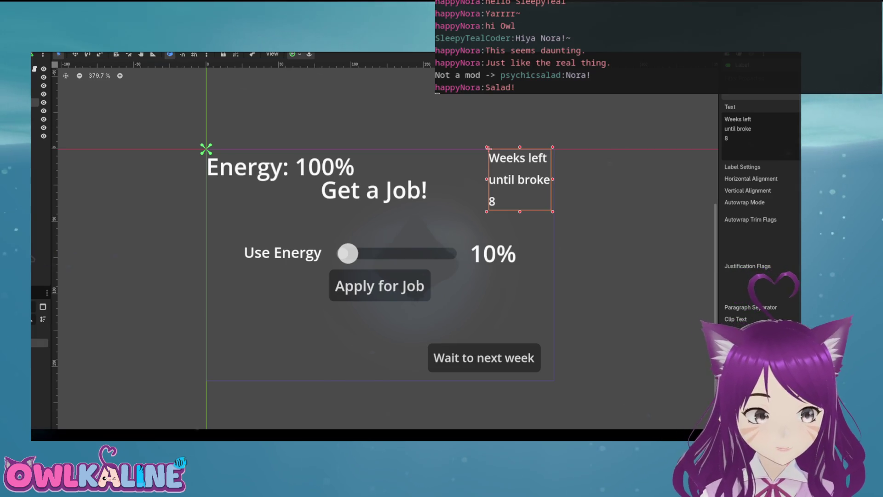
key(Up)
key(Up)
key(Down)
key(Up)
key(Up)
key(Down)
key(Down)
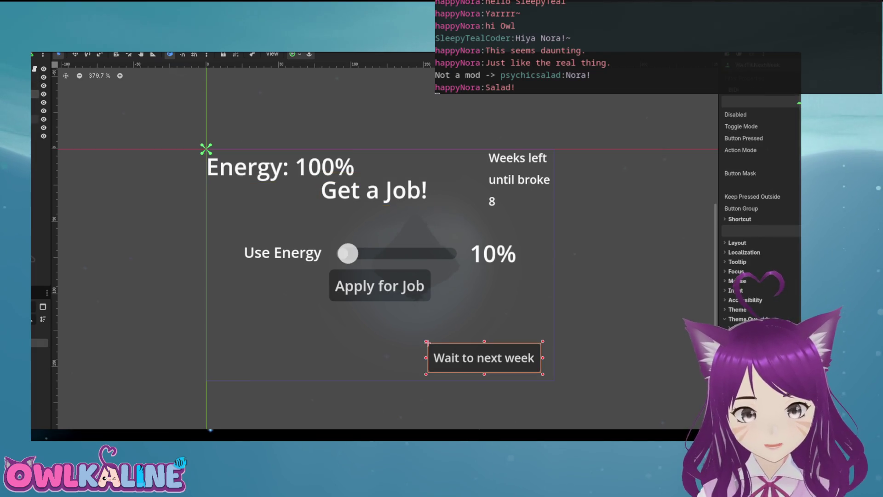
key(Up)
key(Up)
key(Up)
key(ctrl+F3)
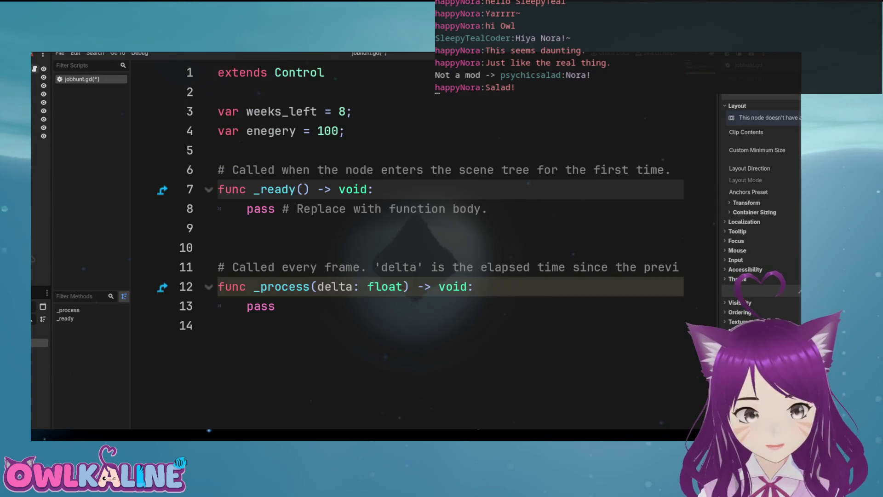
key(Return)
click(221, 150)
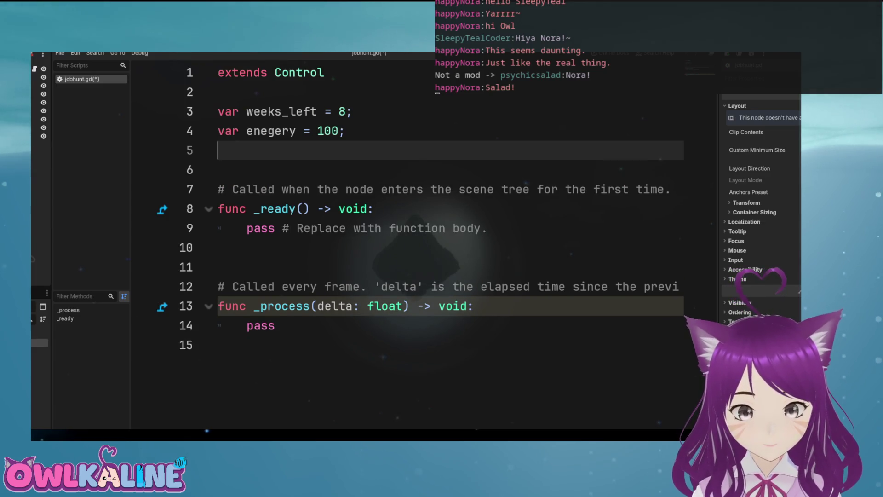
key(Return)
text(#@)
key(BackSpace)
text(@export)
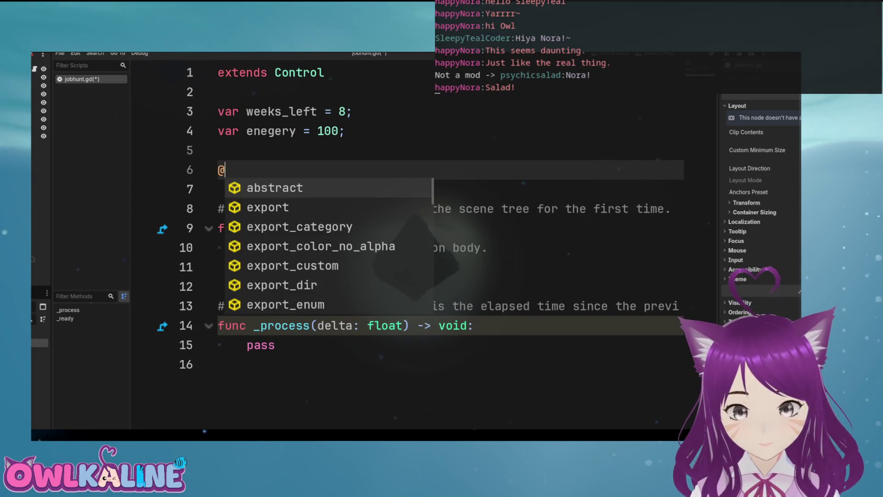
key(BackSpace)
key(BackSpace)
key(BackSpace)
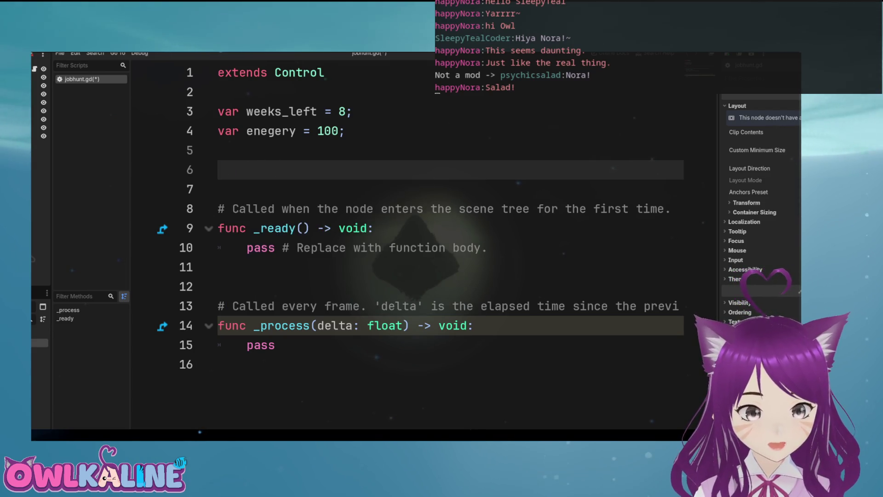
text(@export var apply: Button)
key(Return)
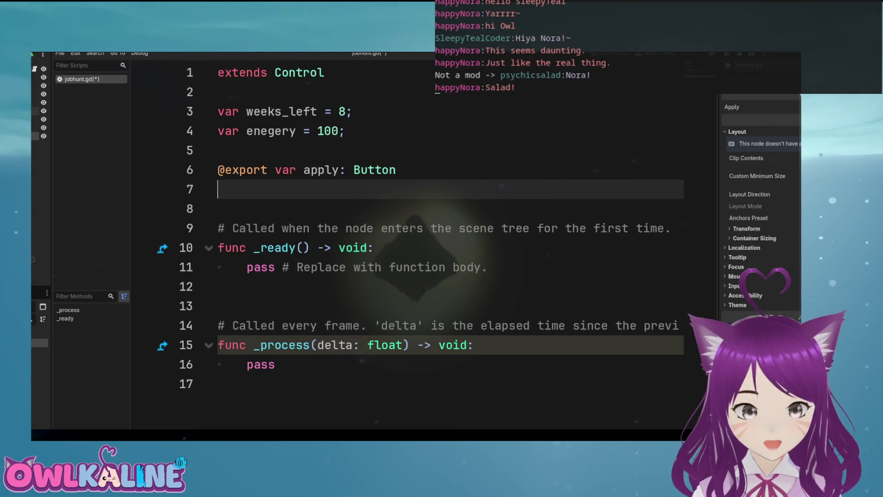
Ctrl-drag WaitTillNextWeek and the HSlider into the script, renaming the slider variable energy_to_use
mouse_move(704, 74)
mouse_down()
mouse_move(598, 138)
mouse_move(322, 189)
mouse_move(235, 191)
mouse_up()
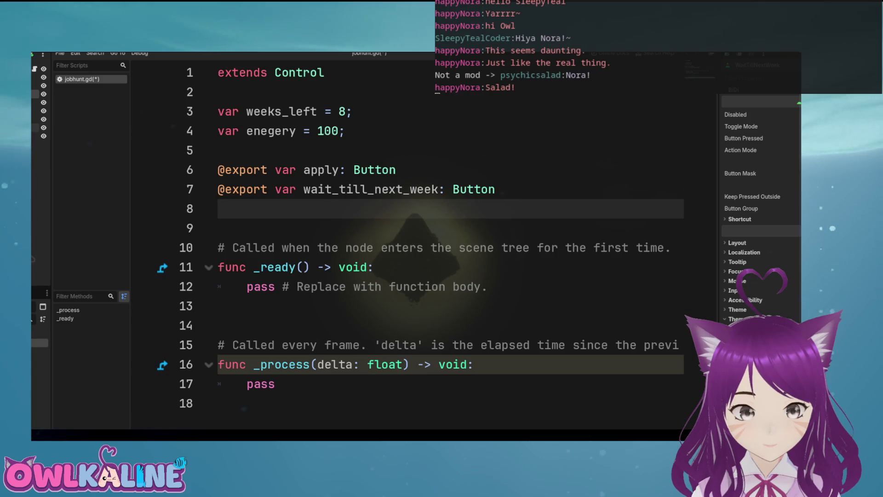
click(35, 144)
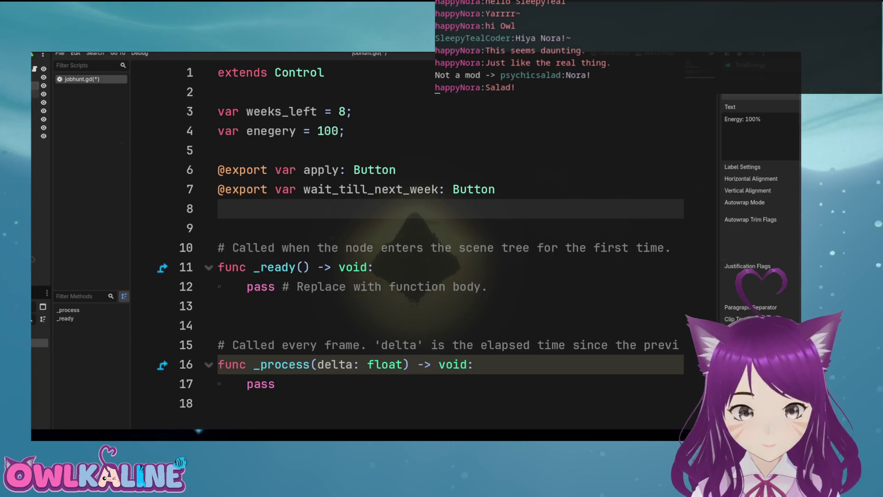
drag(35, 144, 244, 212)
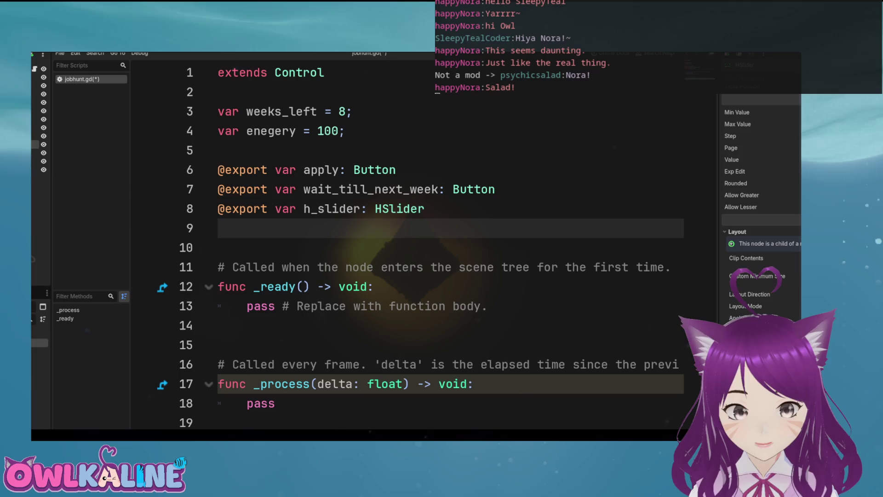
double_click(327, 208)
text(energy_t)
text(o_use)
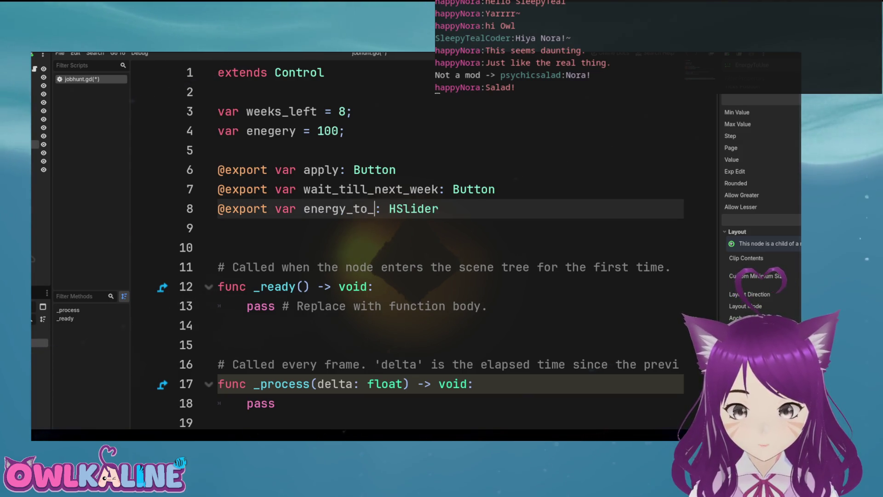
Review the export declarations and delete the extra blank line below them
click(218, 228)
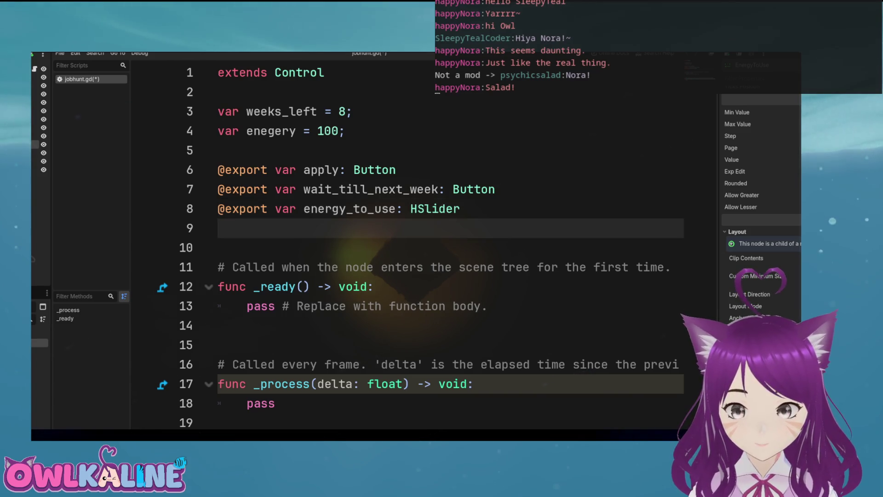
click(395, 169)
click(406, 208)
click(396, 170)
click(474, 189)
click(396, 169)
click(475, 189)
click(459, 208)
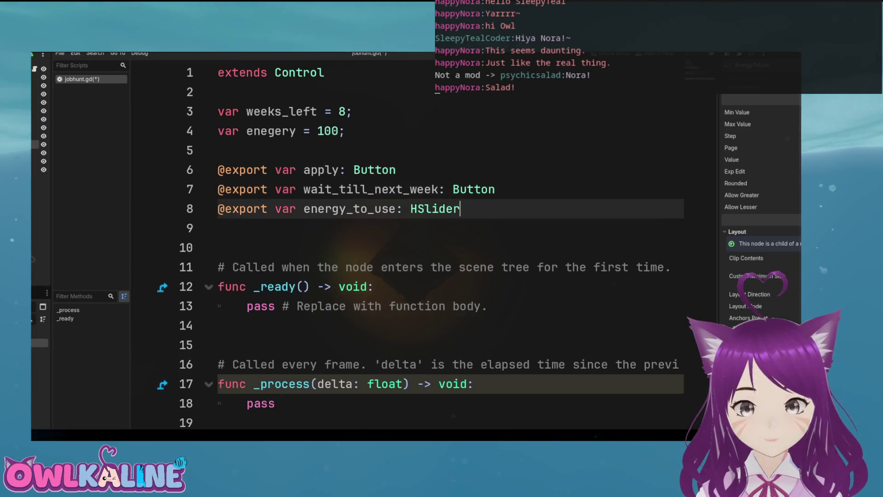
double_click(349, 111)
click(372, 189)
click(445, 189)
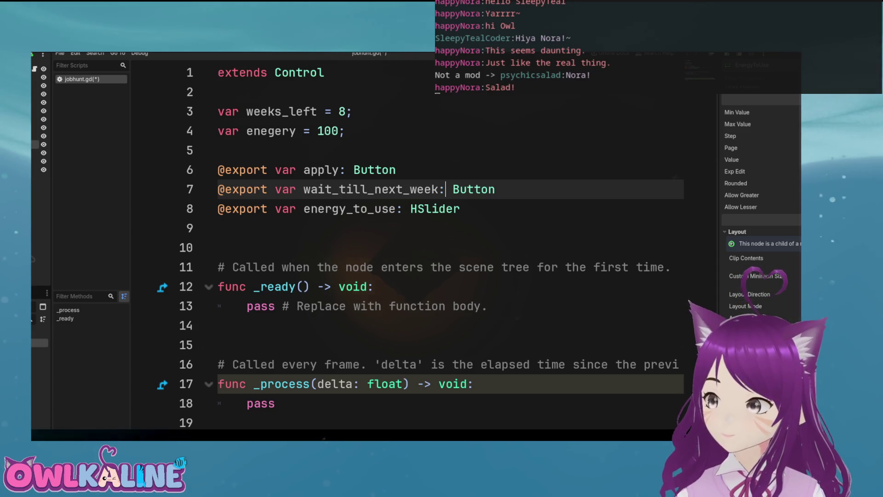
click(221, 229)
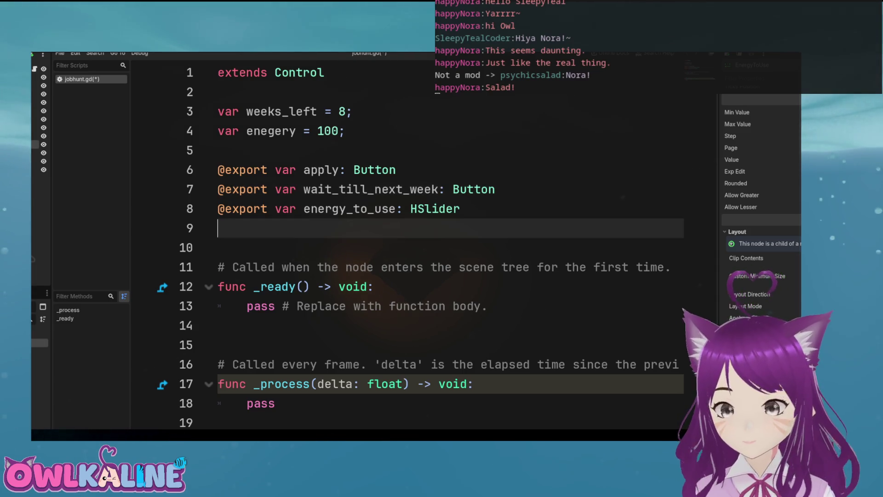
click(219, 248)
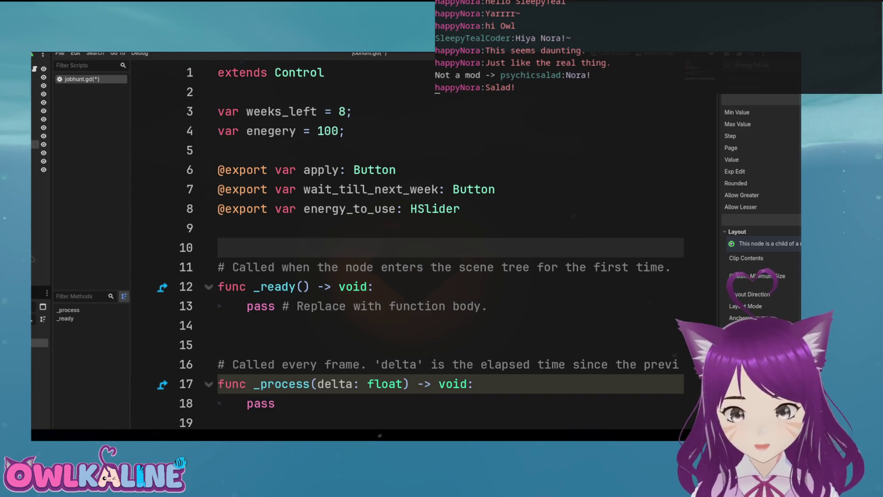
key(BackSpace)
Select the root node to check its exported fields, then select the placeholder pass line in _ready
scroll(759, 207, up, 3)
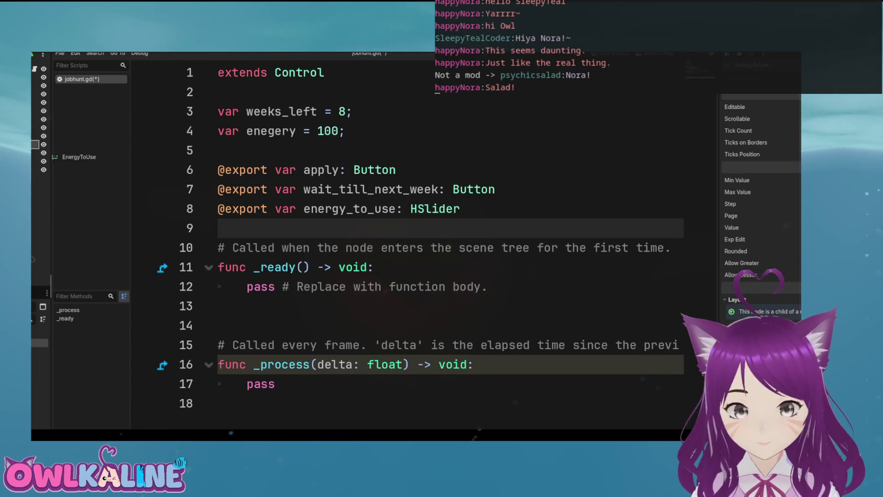
click(35, 69)
mouse_move(34, 69)
mouse_down()
mouse_move(247, 73)
mouse_move(248, 150)
mouse_up()
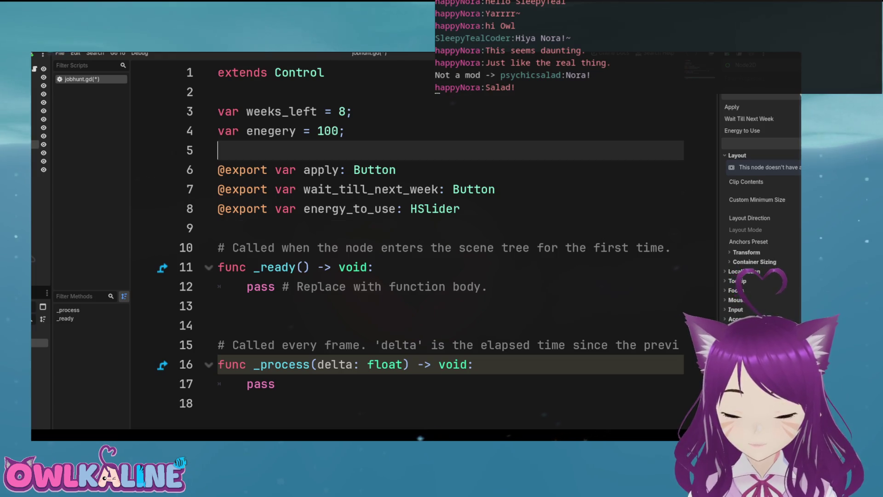
click(396, 170)
mouse_move(488, 287)
mouse_down()
mouse_move(219, 287)
mouse_move(247, 286)
mouse_up()
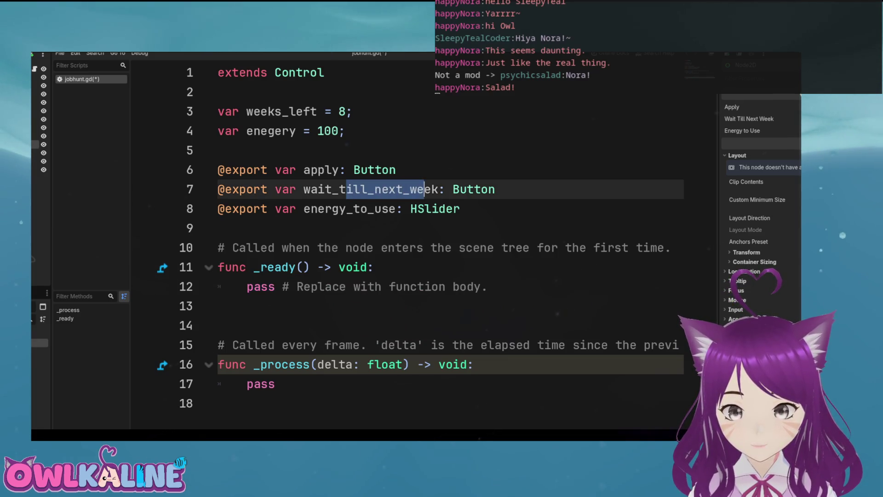
click(488, 286)
Replace pass in _ready with a wait_till_next_week connect call to progress_week
double_click(370, 189)
click(488, 286)
drag(489, 287, 247, 287)
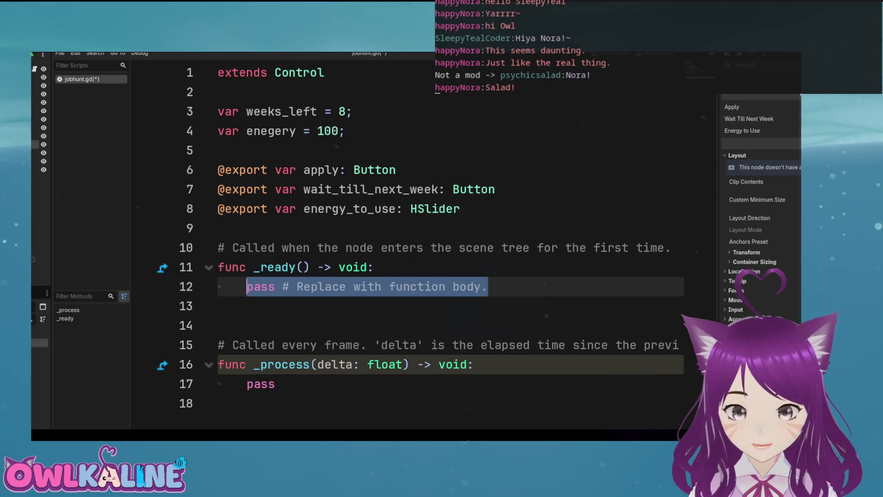
text(wait_t)
key(Return)
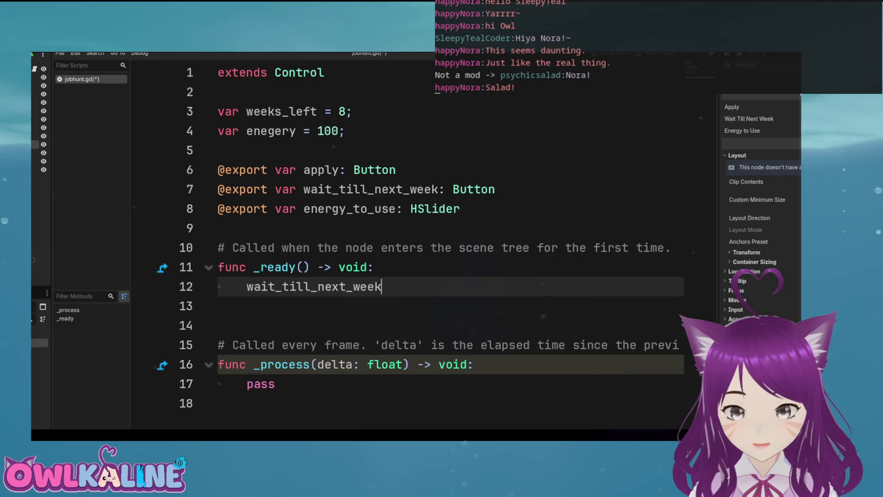
text(.con)
key(Return)
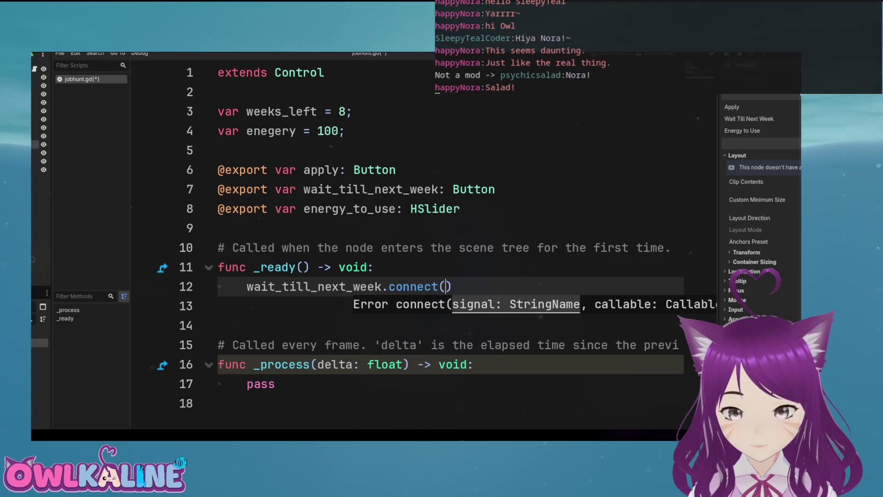
text(prog)
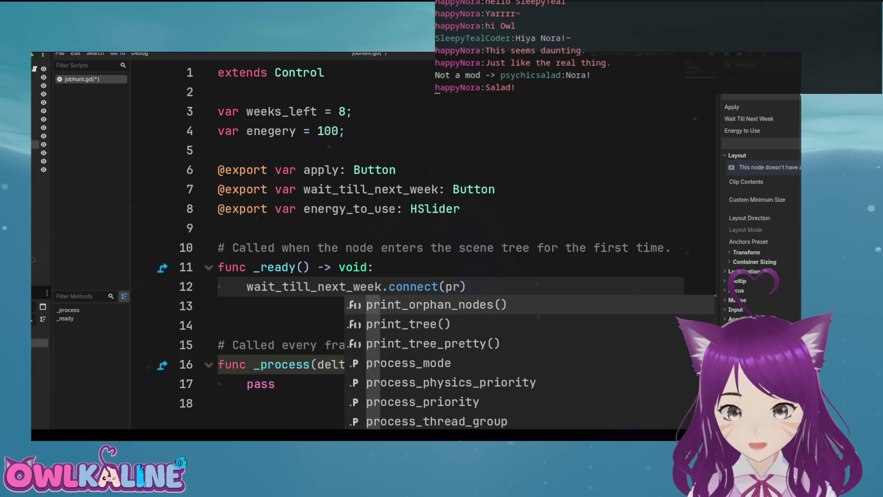
text(ress_)
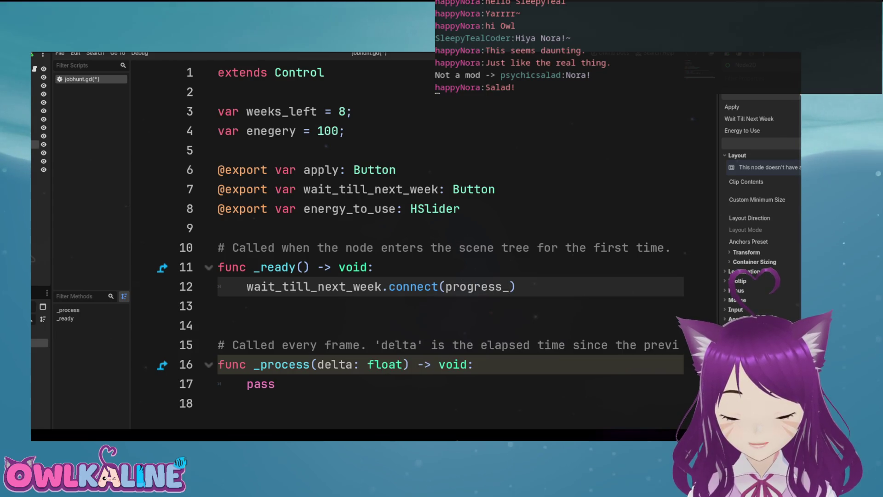
text(week)
key(Down)
key(Down)
key(Down)
key(Return)
Add the progress_week function and rename the enegery variable to energy
text(\)
key(BackSpace)
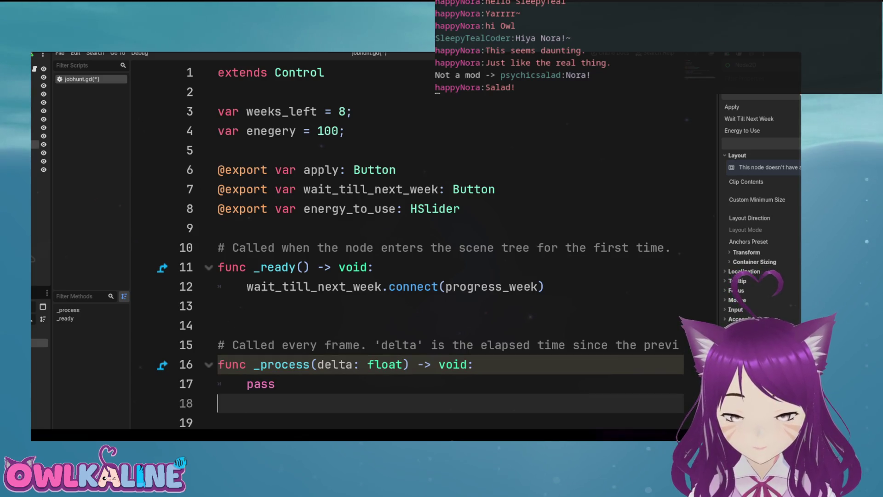
key(Return)
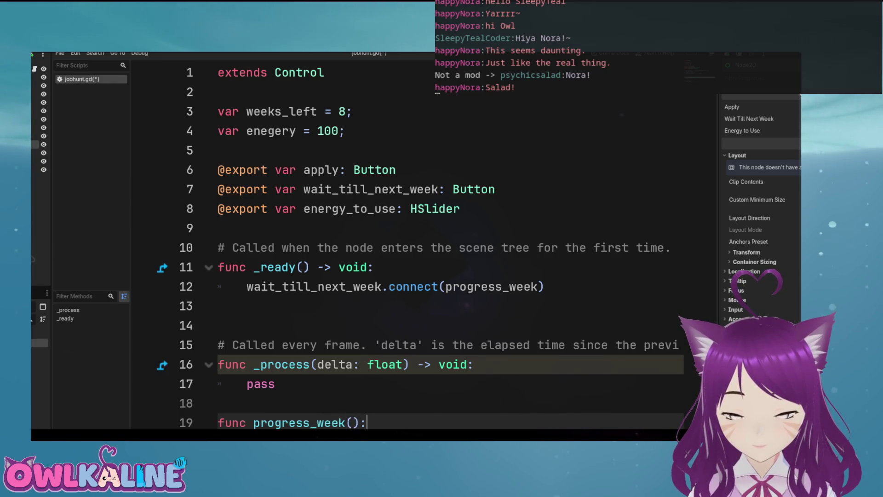
key(Return)
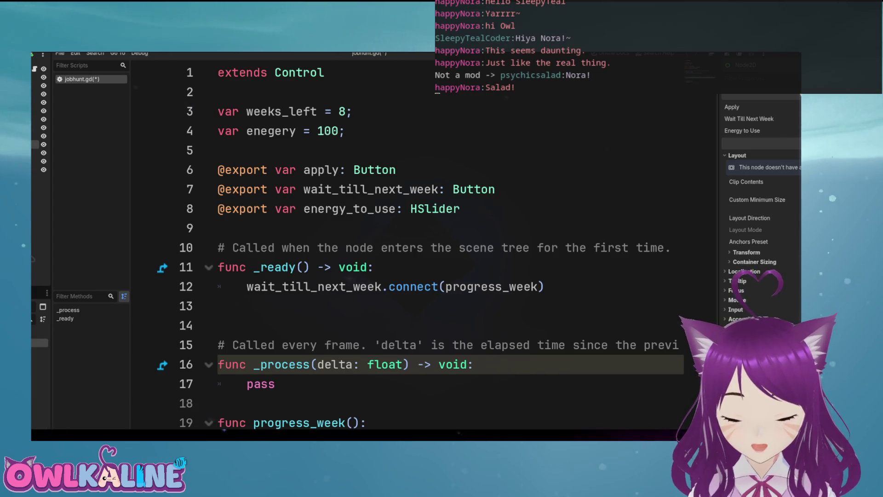
key(ctrl+space)
key(Escape)
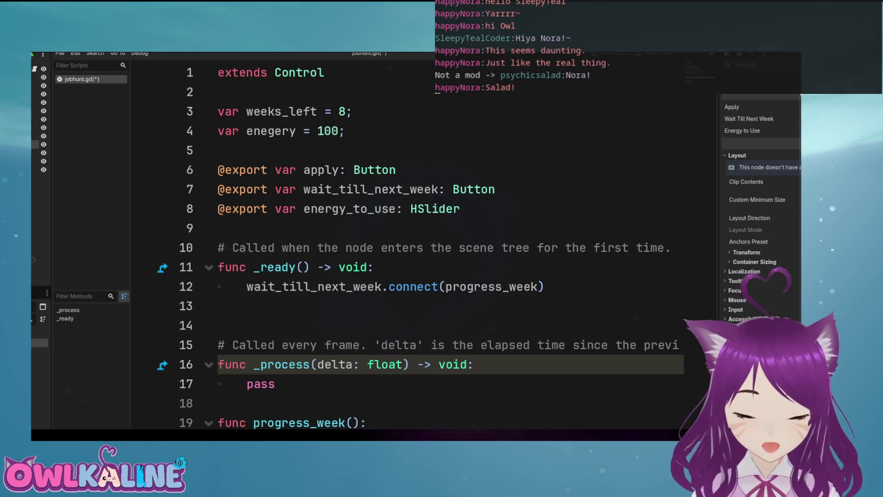
double_click(270, 132)
text(energy)
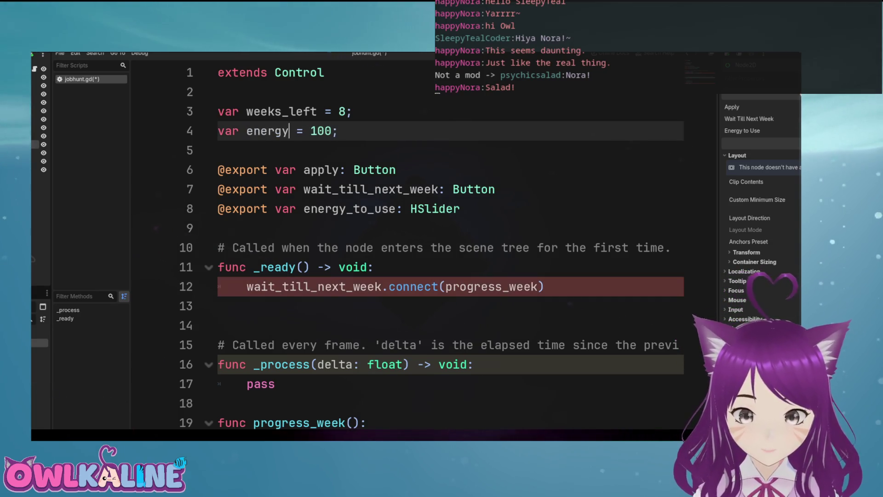
click(366, 422)
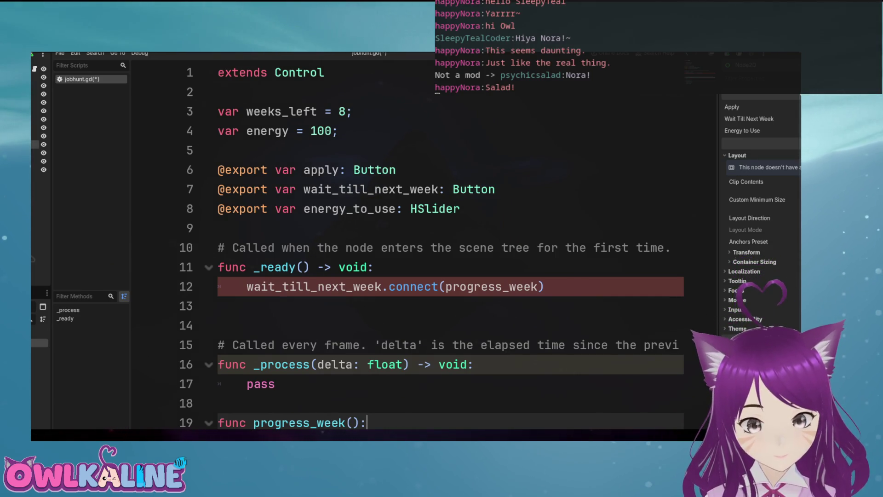
Complete the line as wait_till_next_week.pressed.connect(progress_week), save, and return to the 2D view
click(382, 286)
text(.pre)
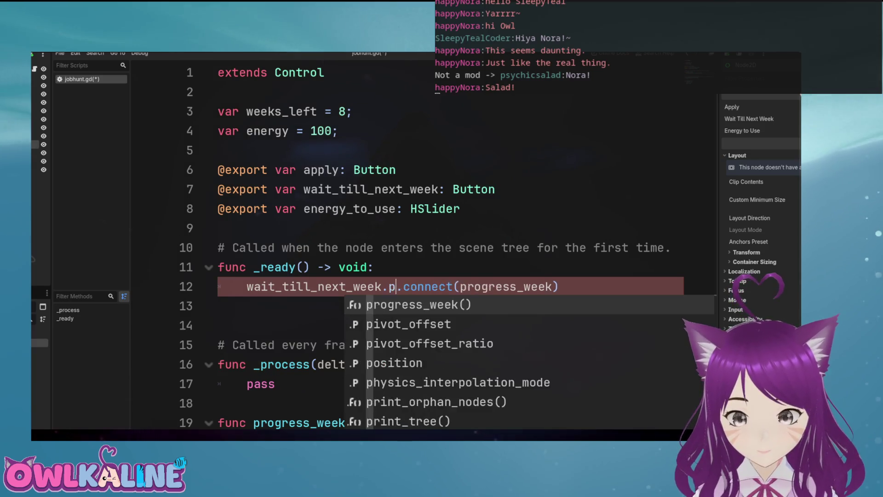
key(Return)
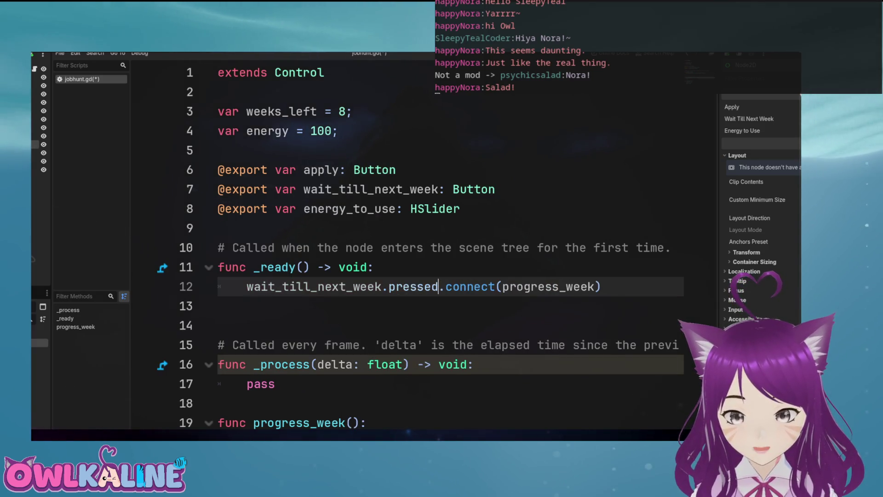
click(221, 306)
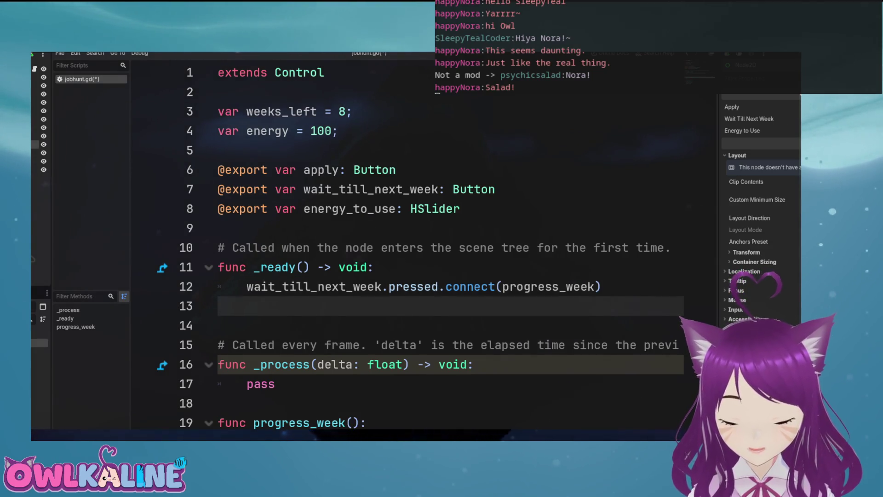
key(ctrl+s)
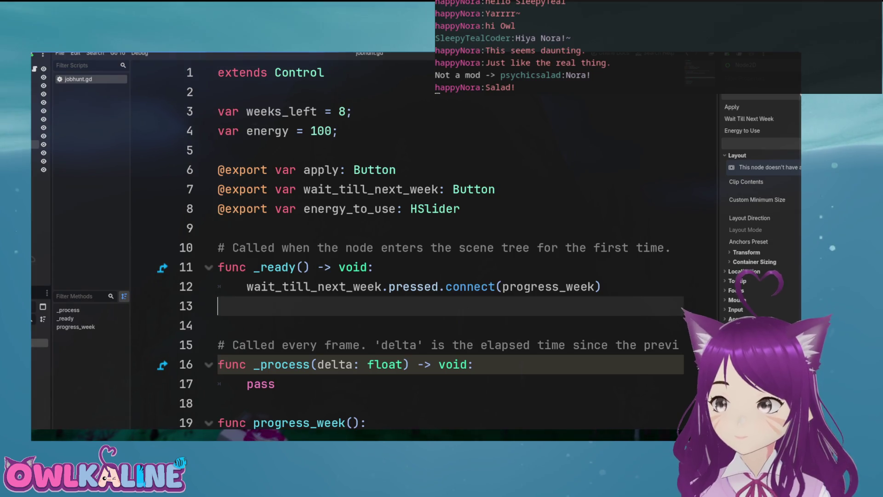
click(218, 325)
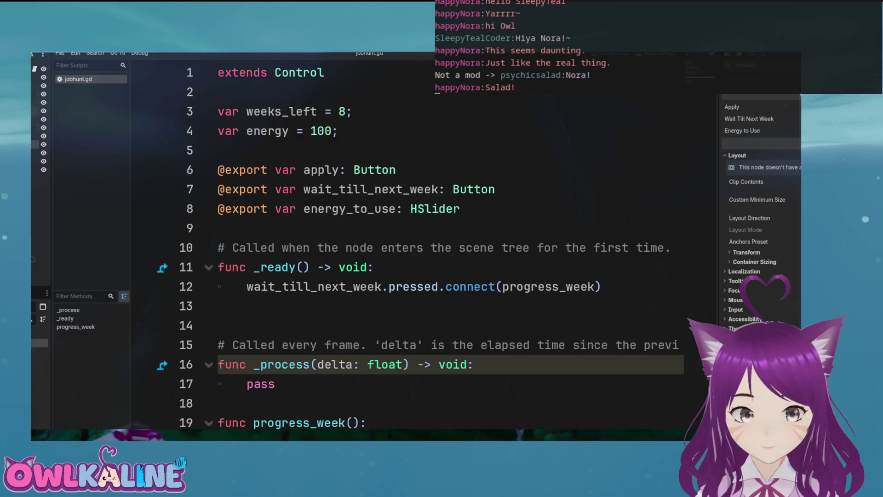
key(ctrl+F1)
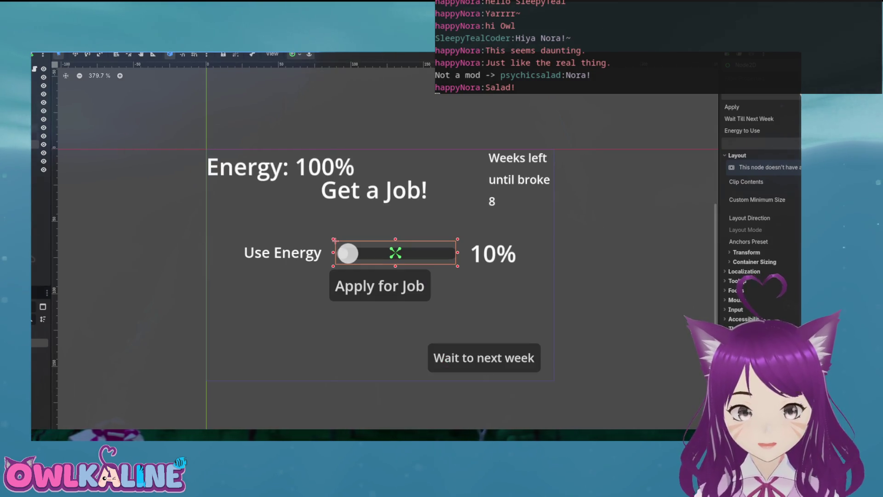
Remove the 8 from the Weeks left label's text and rename the node WeeksLeftText
click(490, 149)
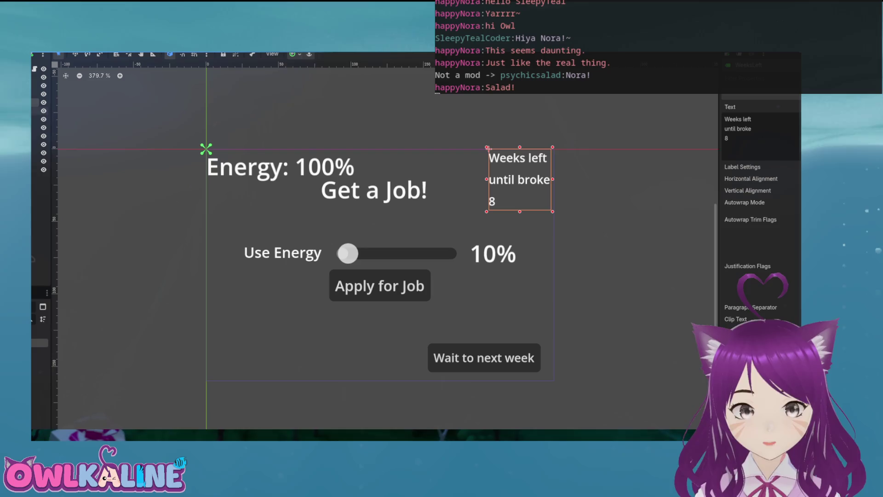
click(729, 138)
key(BackSpace)
click(206, 148)
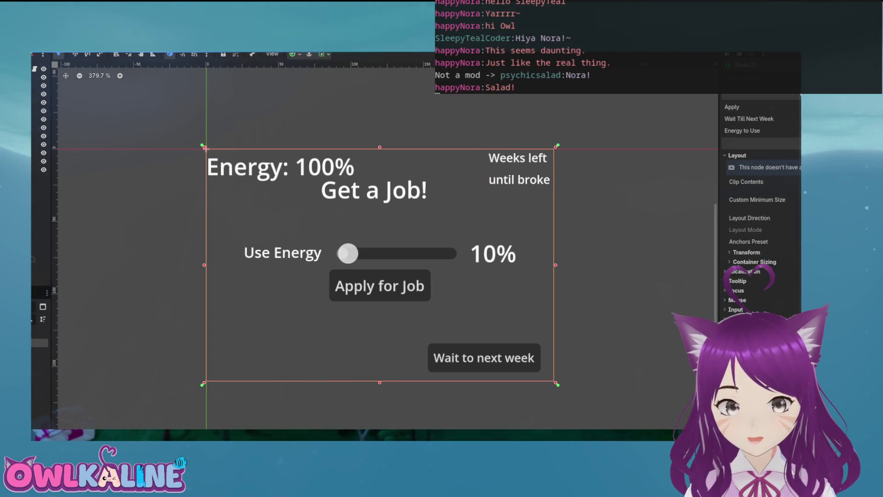
click(206, 148)
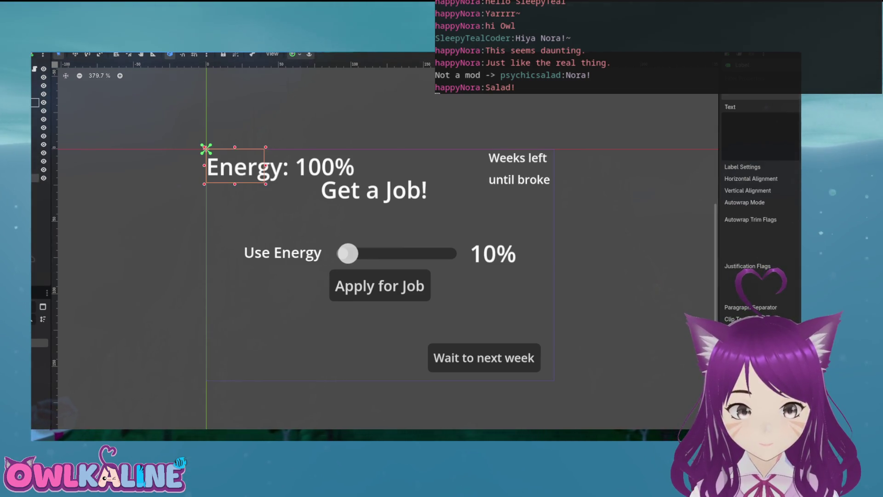
click(489, 148)
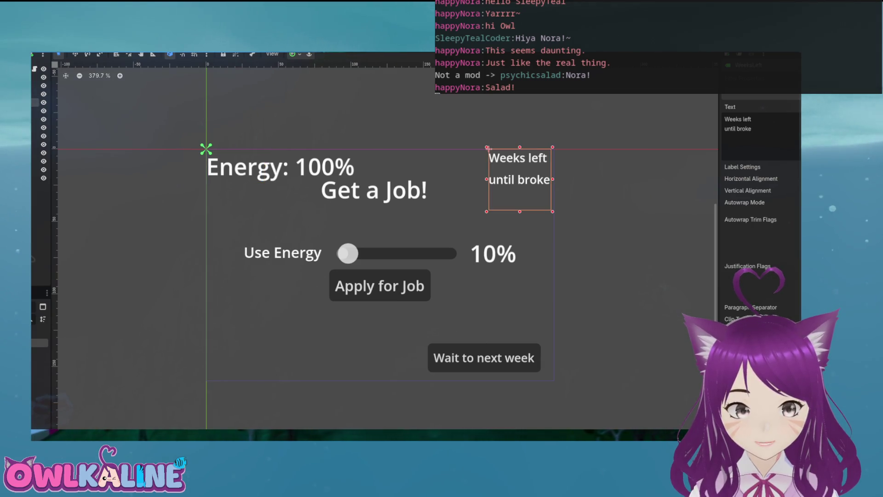
text(Text)
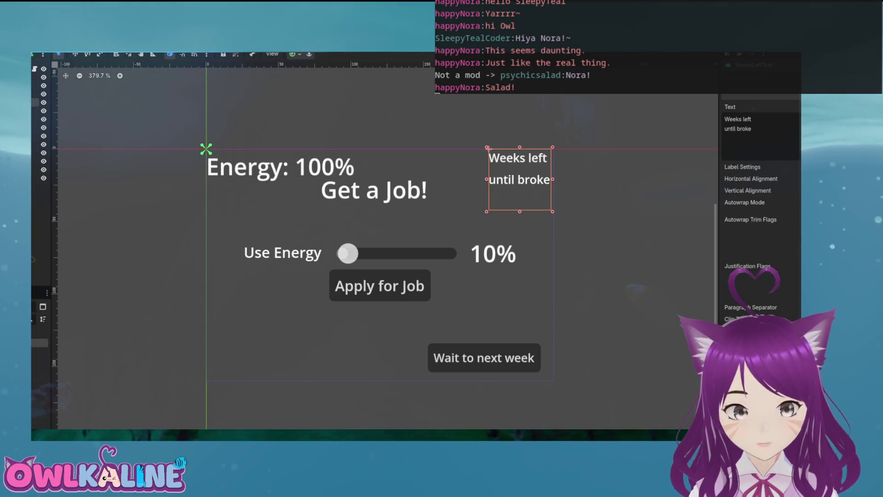
Add a new label reading 8 beneath 'Weeks left until broke'
click(205, 150)
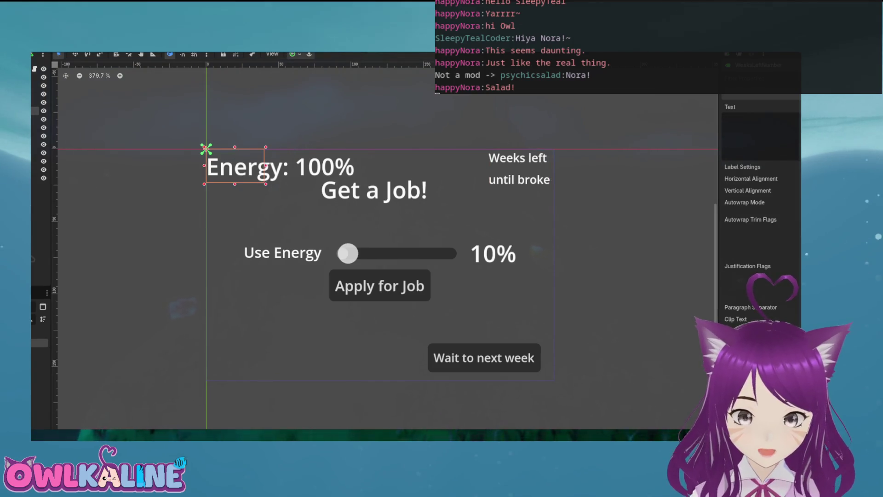
text(8)
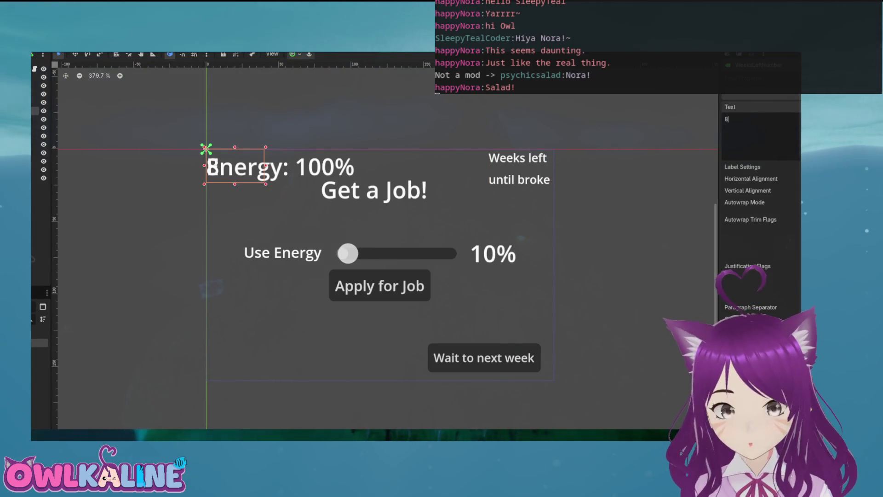
mouse_move(235, 166)
mouse_down()
mouse_move(299, 193)
mouse_move(552, 205)
mouse_move(540, 203)
mouse_up()
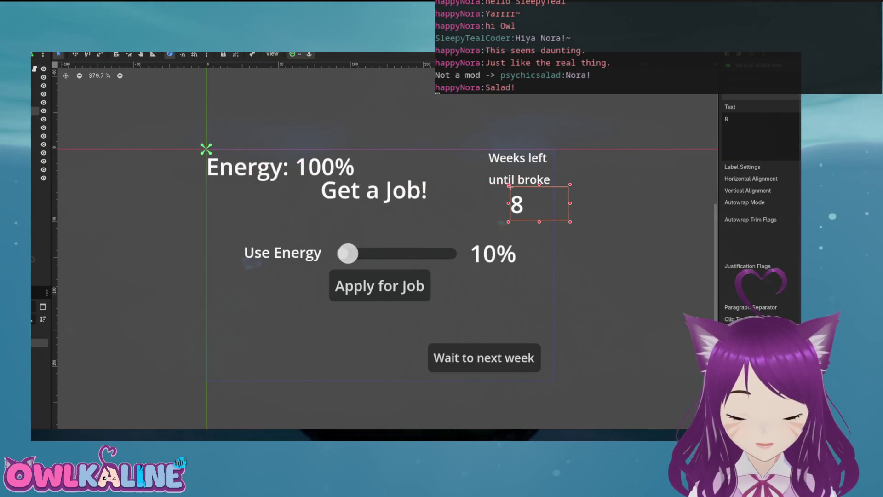
click(35, 69)
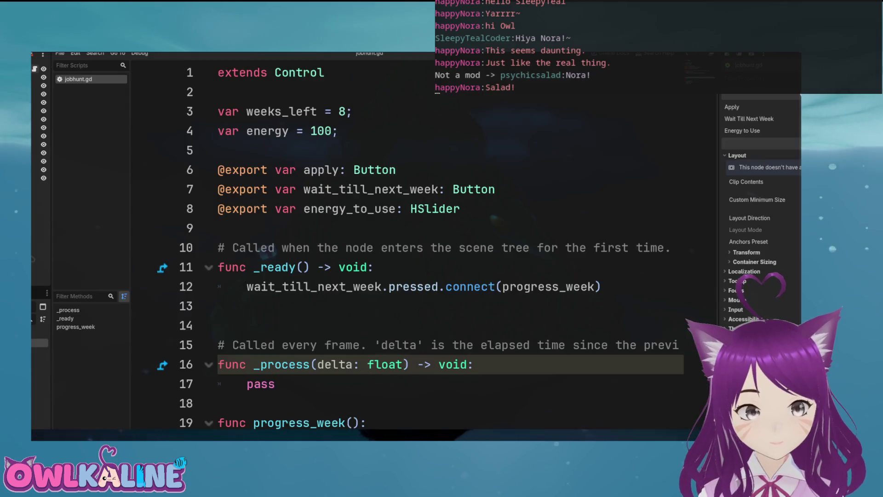
Ctrl-drag the WeeksLeftNumber label into the script as an export on line 9 and save
click(495, 190)
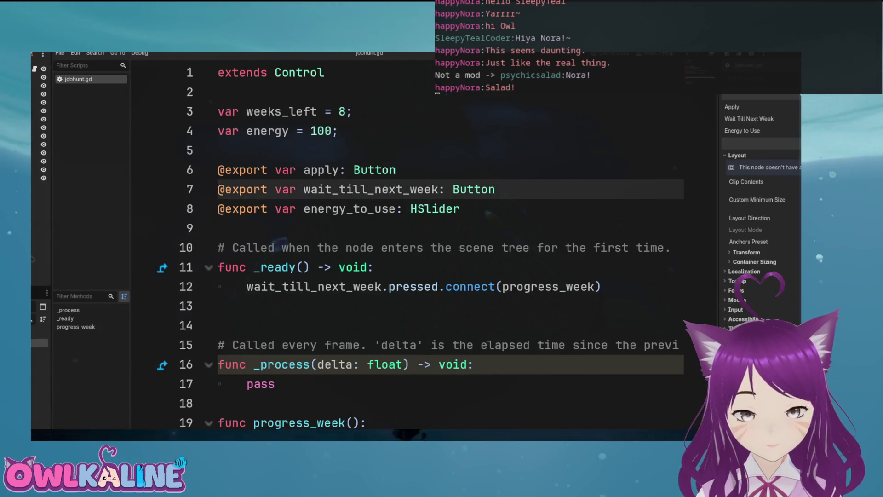
key(Down)
key(Return)
text(@export var)
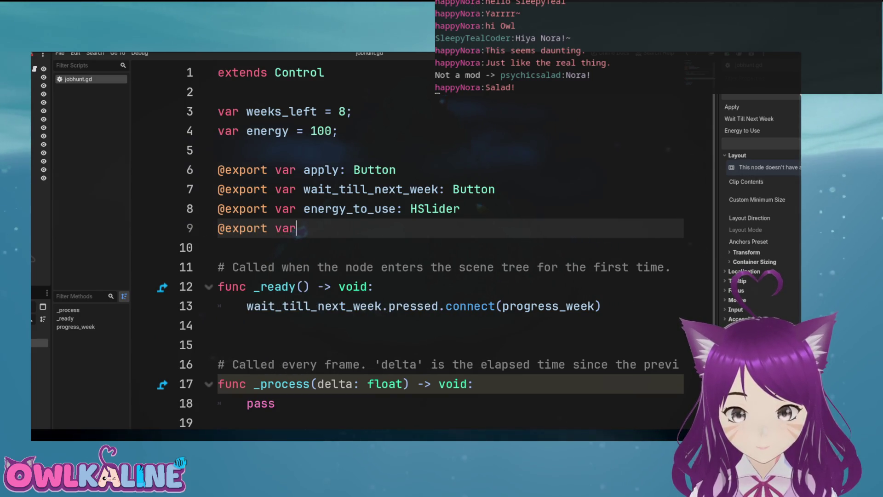
key(BackSpace)
key(BackSpace)
key(BackSpace)
drag(35, 111, 276, 232)
key(BackSpace)
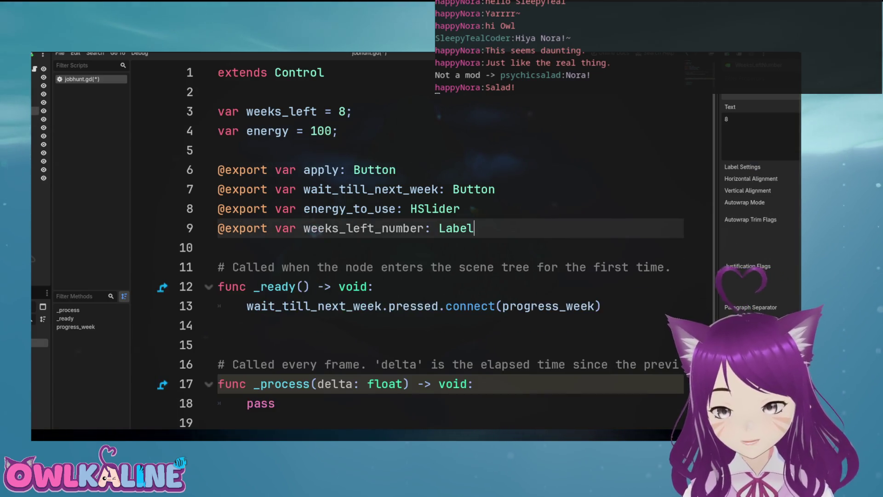
key(Up)
key(ctrl+s)
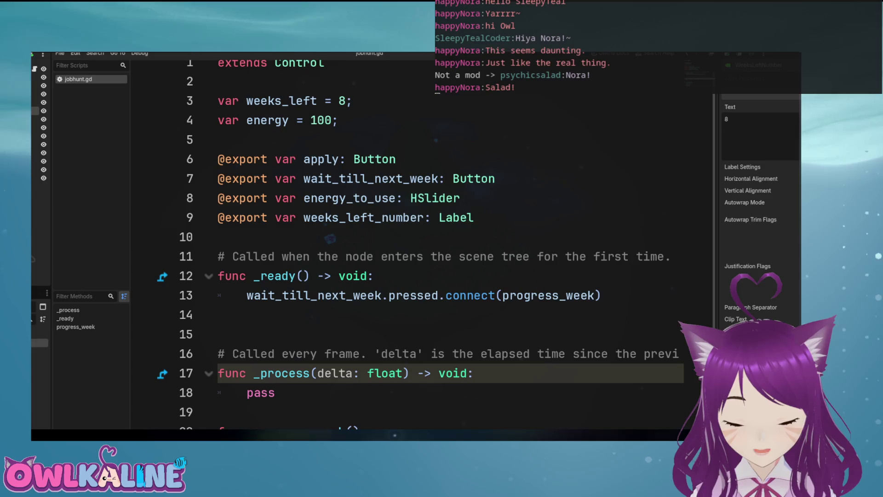
Finish line 23 as weeks_left_number.text = str(weeks_left), clear stray lines, save, and return to 2D
key(ctrl+space)
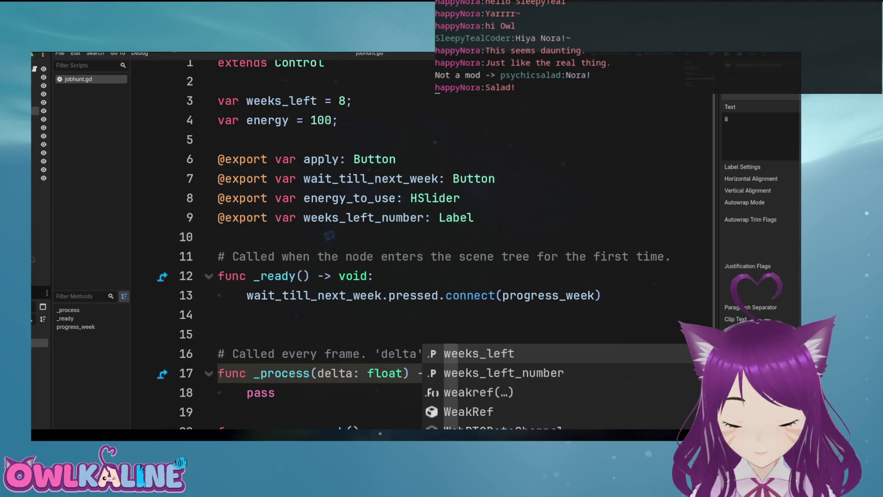
key(Escape)
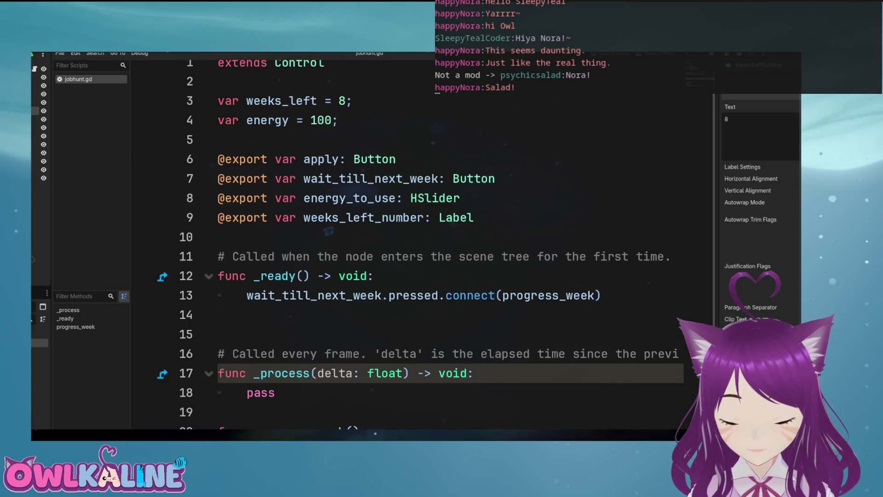
scroll(414, 240, down, 1)
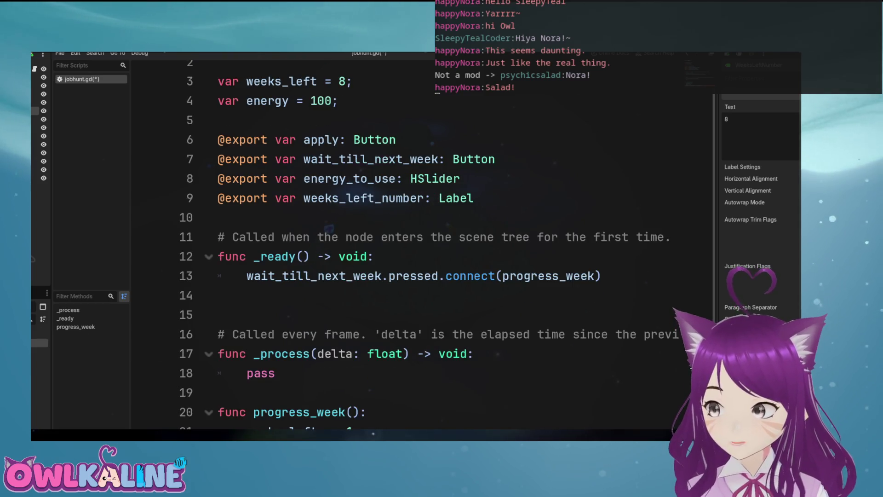
scroll(414, 239, down, 6)
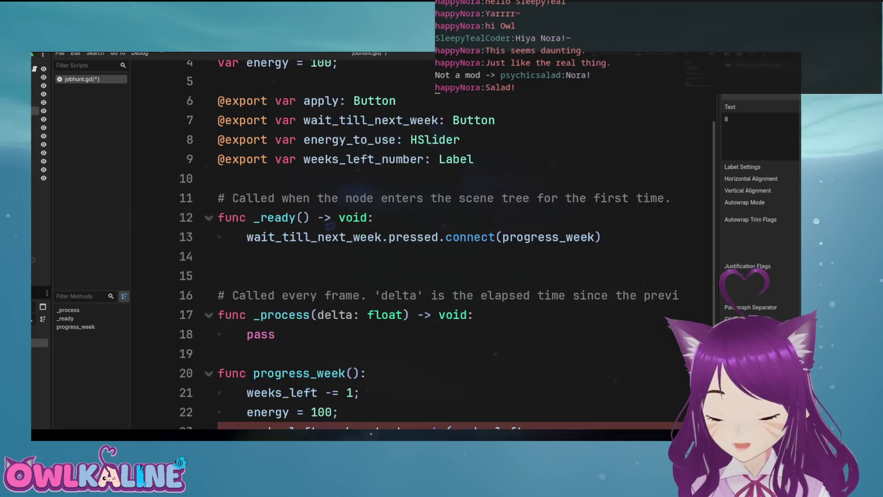
key(BackSpace)
key(BackSpace)
key(BackSpace)
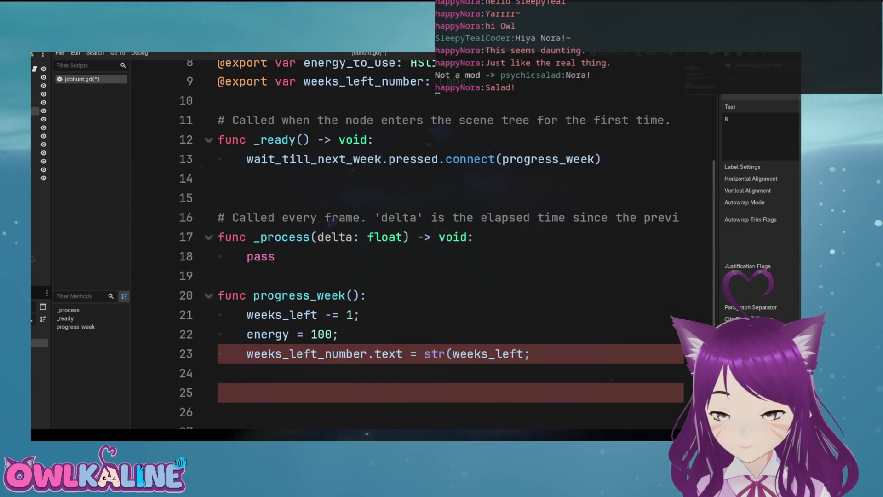
key(BackSpace)
key(BackSpace)
key(BackSpace)
click(530, 353)
text())
key(ctrl+s)
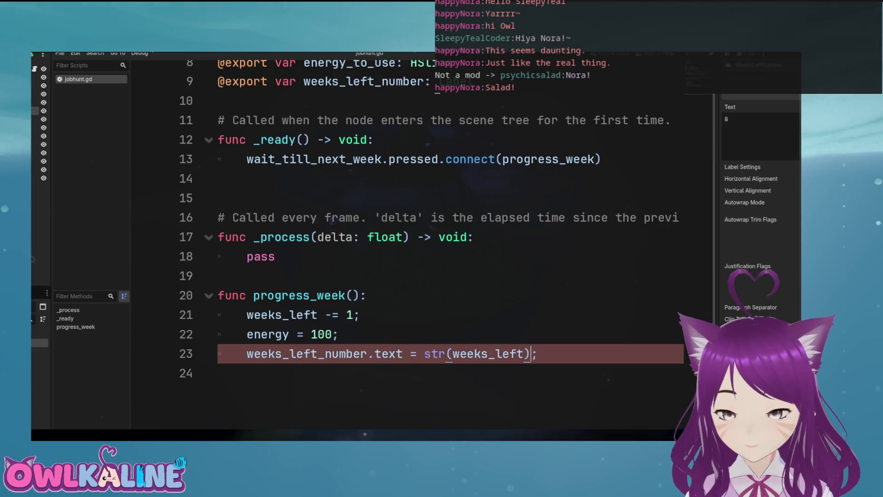
click(354, 354)
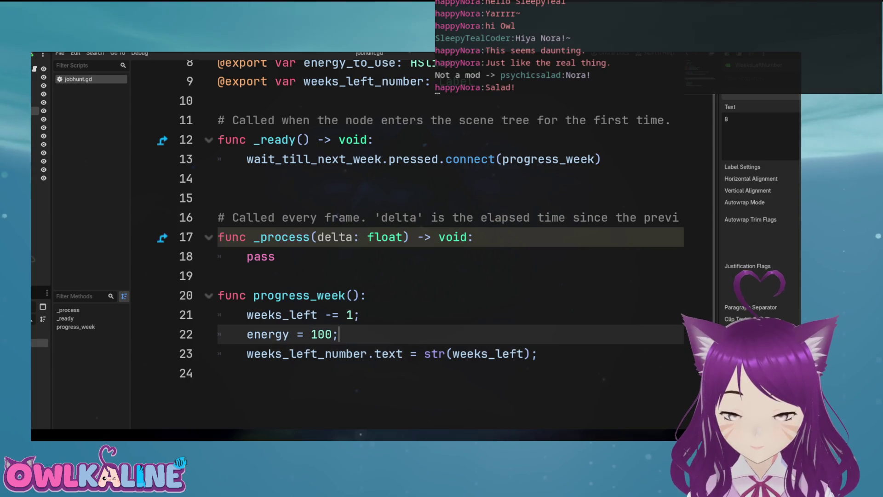
click(339, 334)
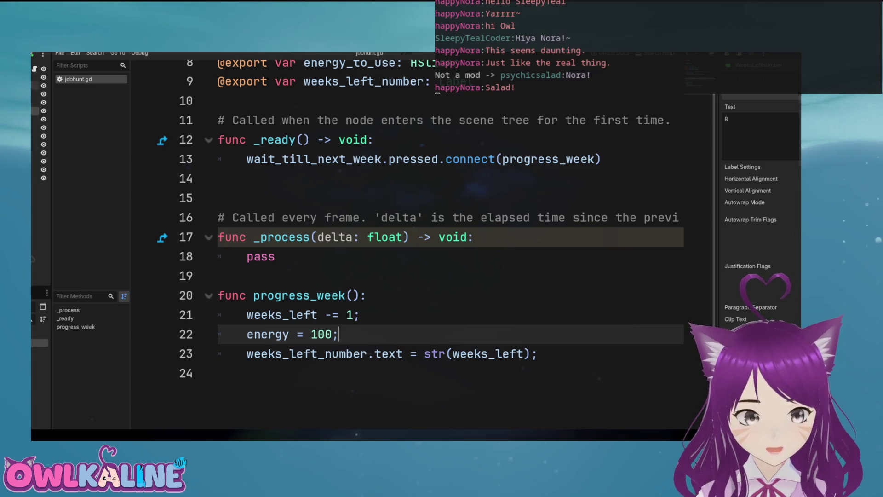
key(ctrl+F1)
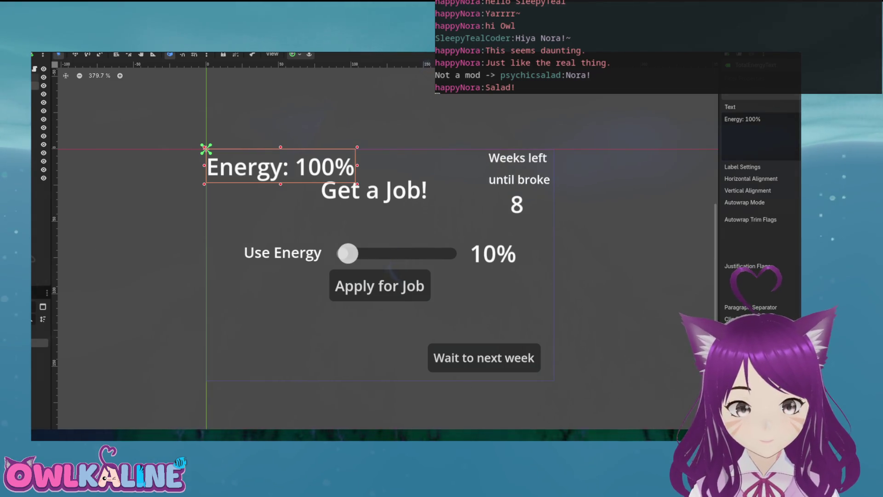
Set the new number label's text to 100%
click(206, 148)
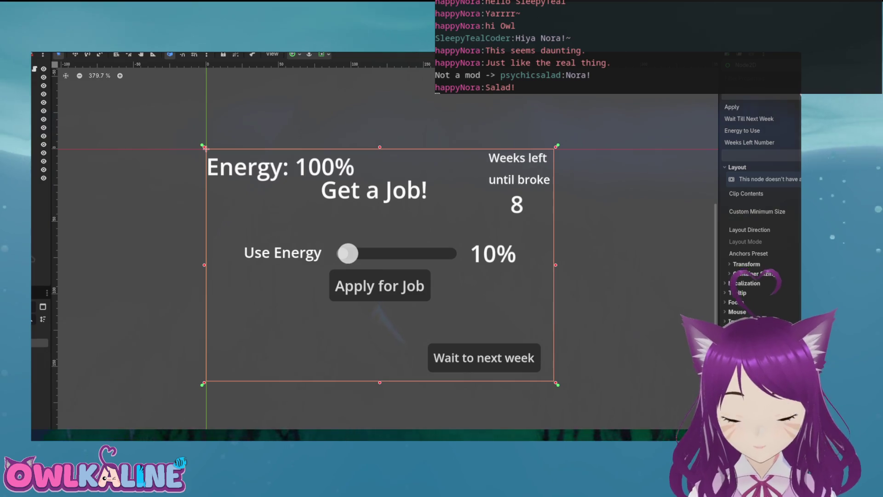
click(206, 148)
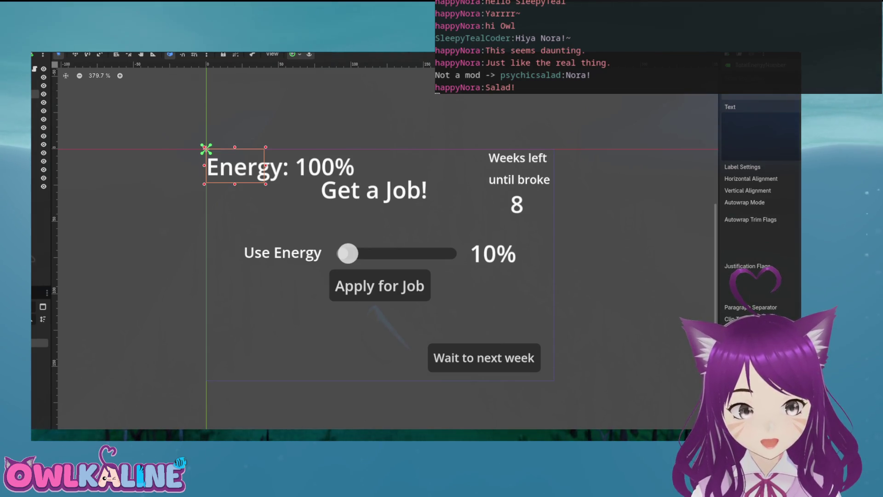
click(736, 120)
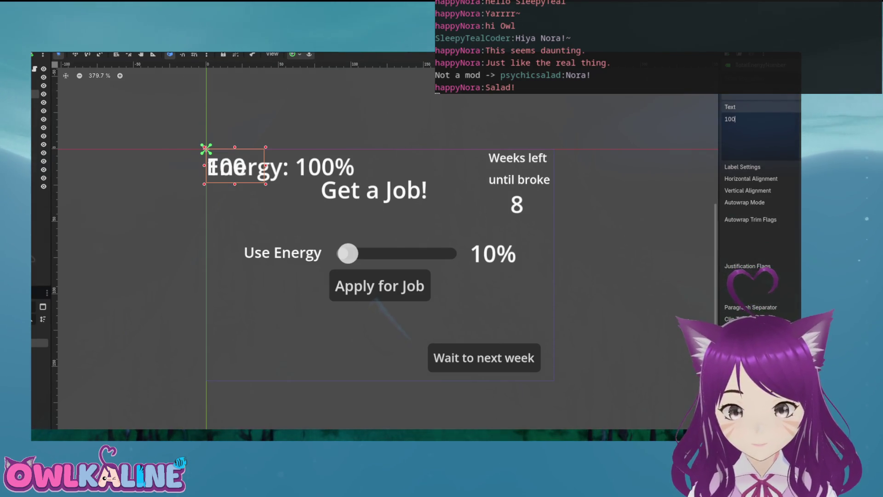
text(%)
Trim the Energy label's text from 'Energy: 100%' to 'Energy:'
click(35, 86)
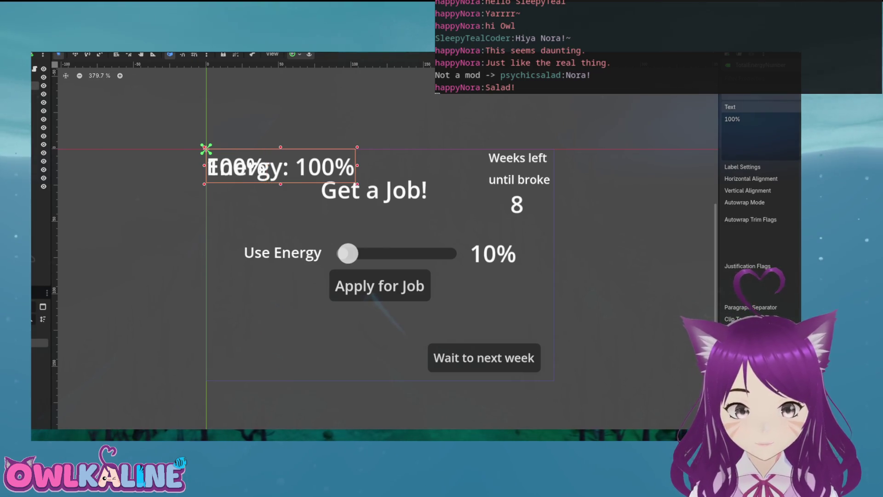
double_click(753, 119)
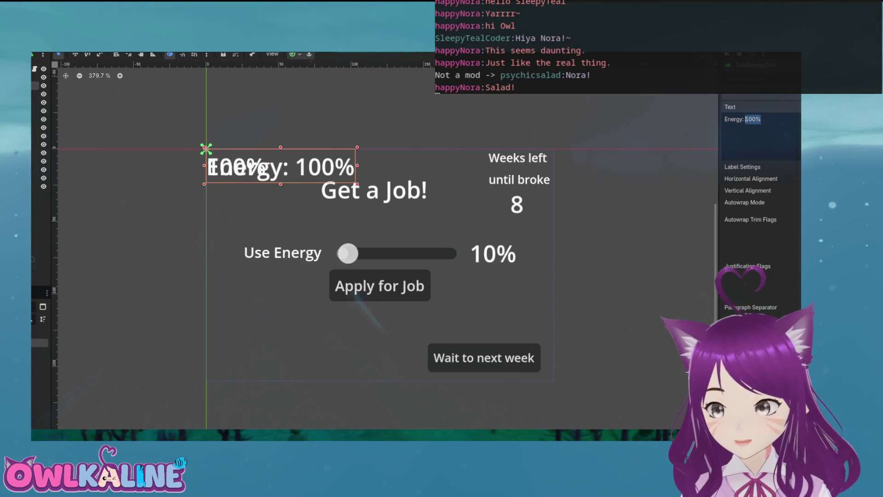
key(BackSpace)
Move the 100% label right beside Energy: and return to the script
click(35, 94)
drag(208, 150, 289, 150)
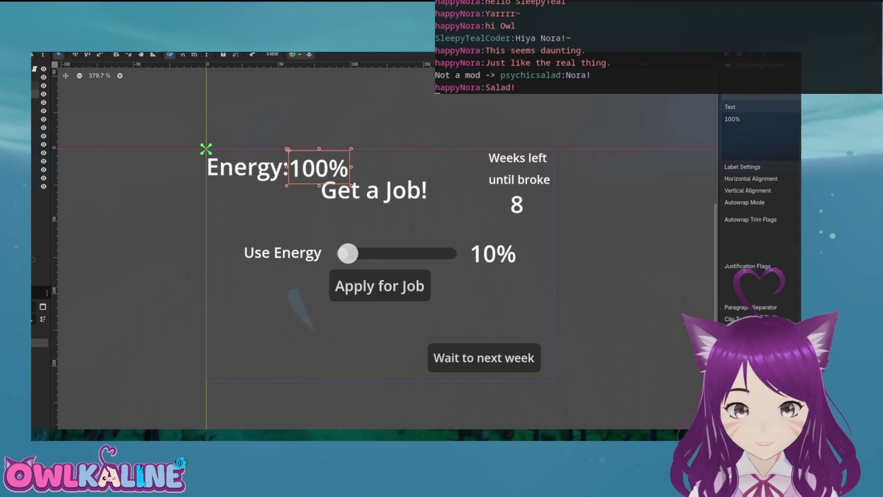
key(ctrl+F3)
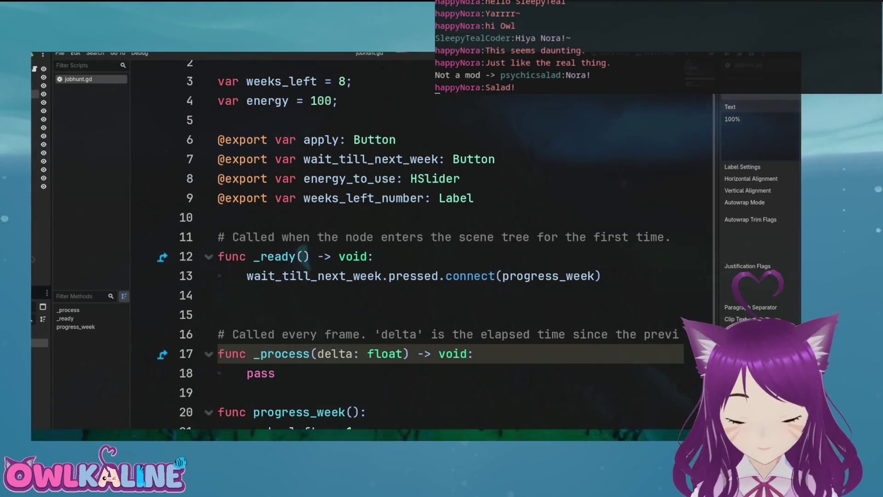
click(225, 217)
text(@export var total_energy_number: Label)
scroll(325, 215, down, 2)
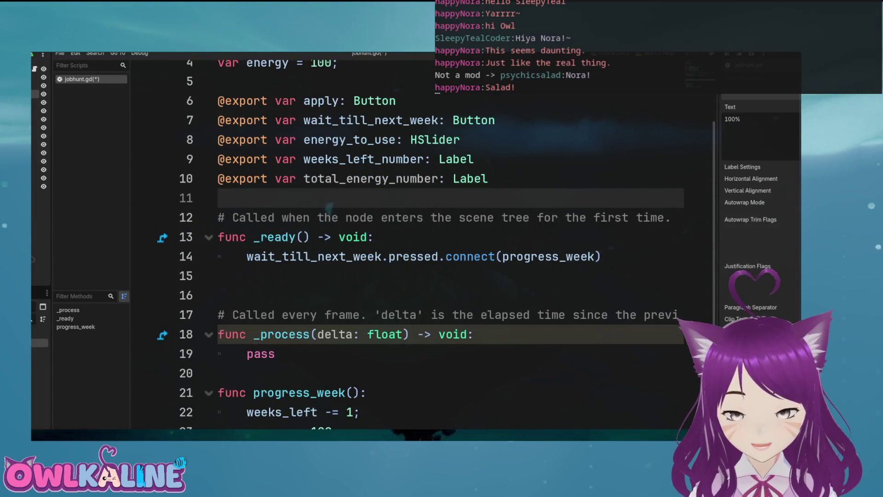
key(ctrl+space)
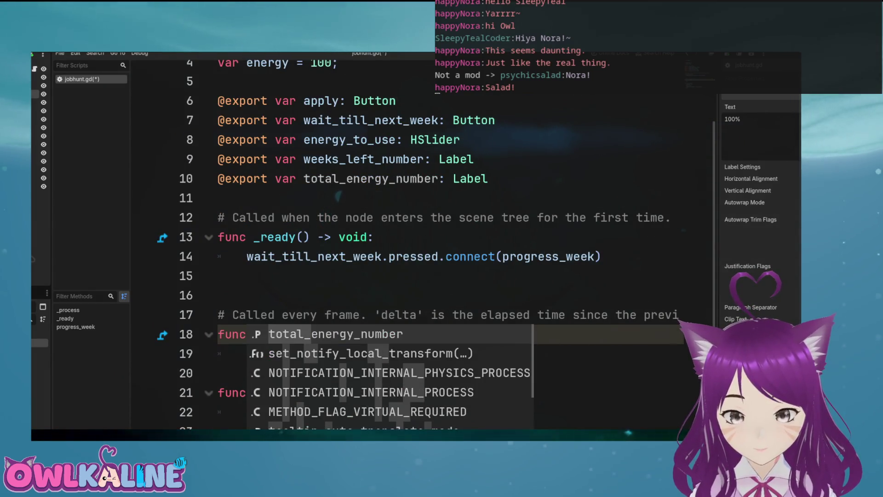
key(Escape)
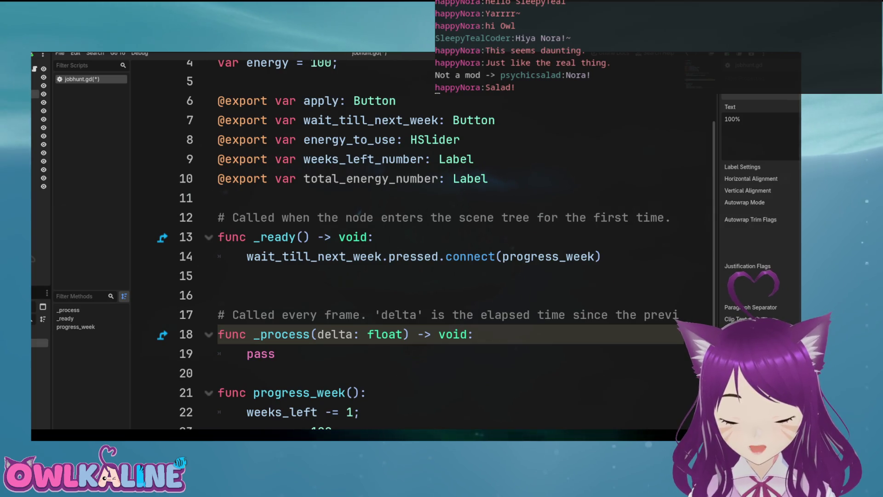
key(ctrl+s)
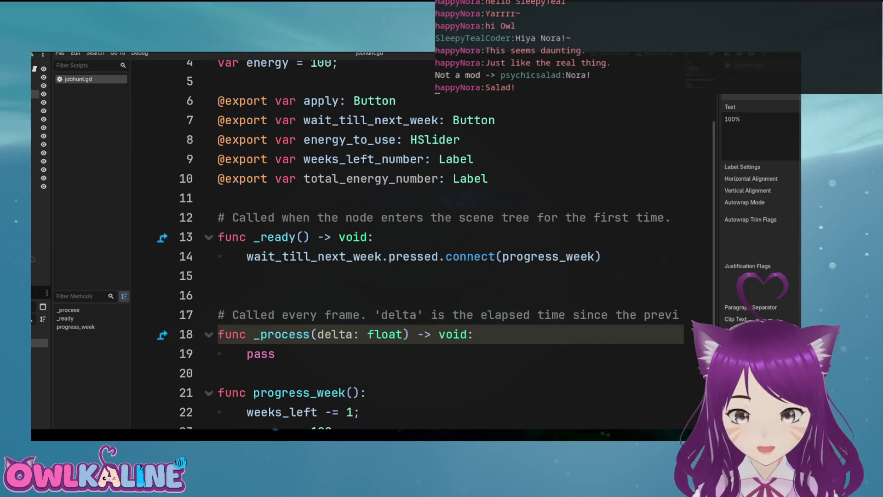
Review the script, selecting the pass statement in _process and the apply variable name
scroll(405, 244, up, 2)
scroll(405, 244, down, 2)
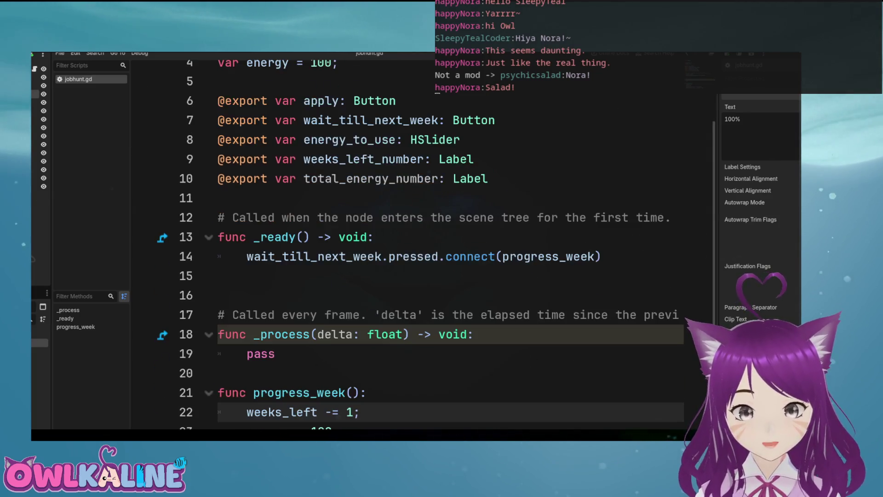
scroll(405, 244, up, 2)
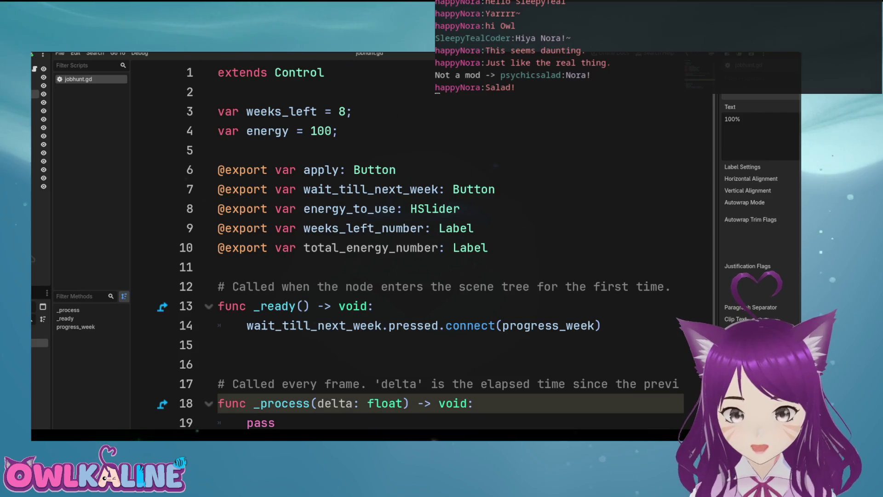
scroll(405, 244, down, 2)
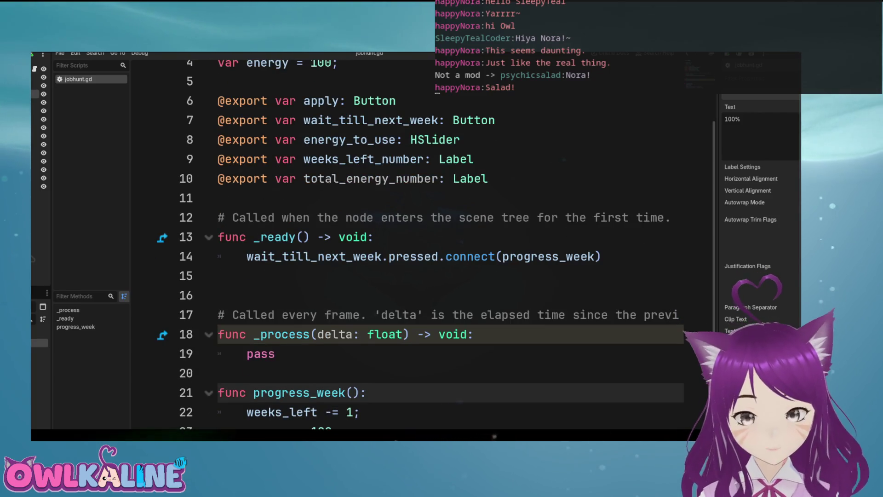
click(275, 354)
double_click(260, 354)
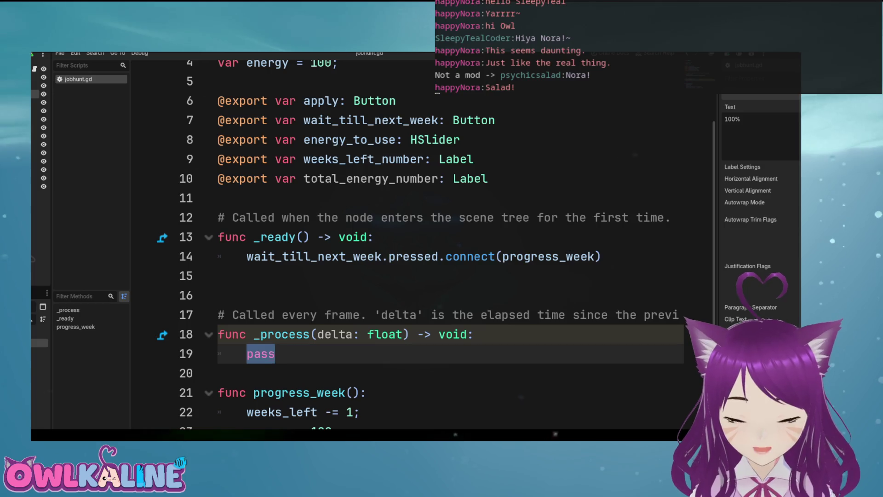
click(246, 373)
scroll(404, 244, up, 2)
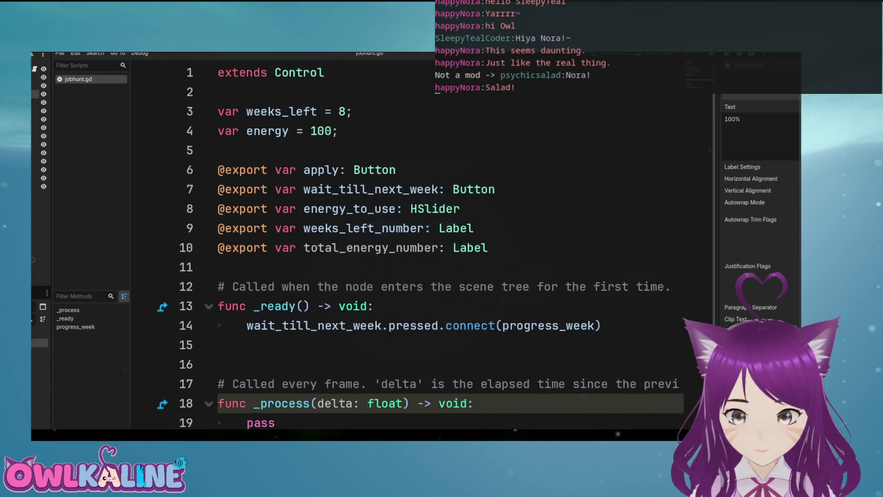
double_click(323, 170)
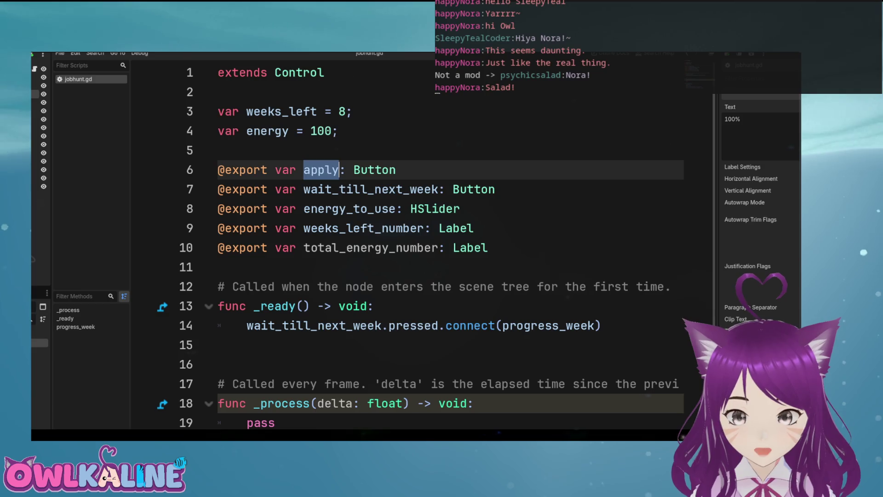
scroll(405, 243, down, 2)
In _ready, connect apply.pressed to apply_for_job
click(221, 276)
key(Tab)
text(apply.pre)
key(Return)
text(.con)
key(Return)
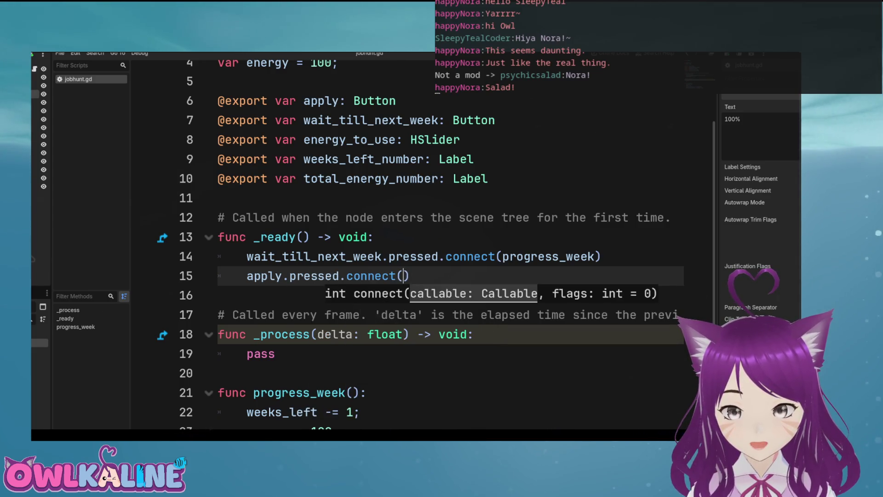
key(BackSpace)
key(BackSpace)
text(apply_for_jo)
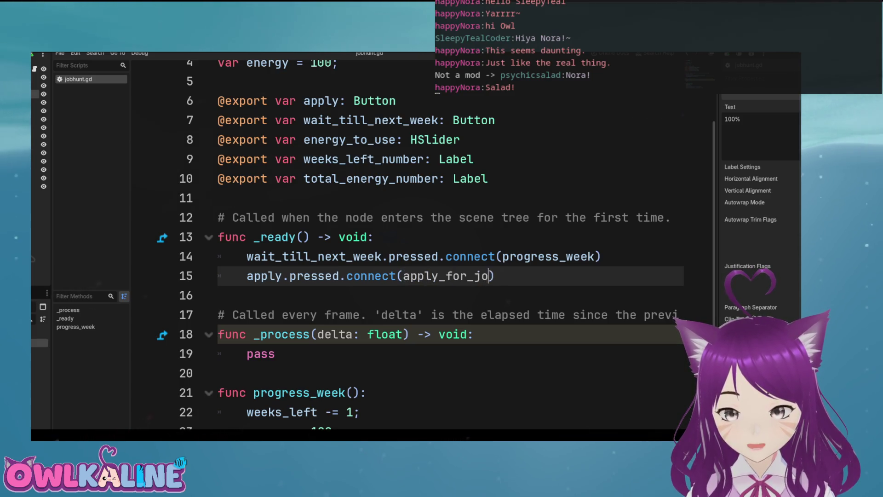
text(b)
key(Down)
key(Down)
key(Down)
Add a func apply_for_job(): whose body decreases energy with 'energy -= 10.0;'
key(Return)
key(Up)
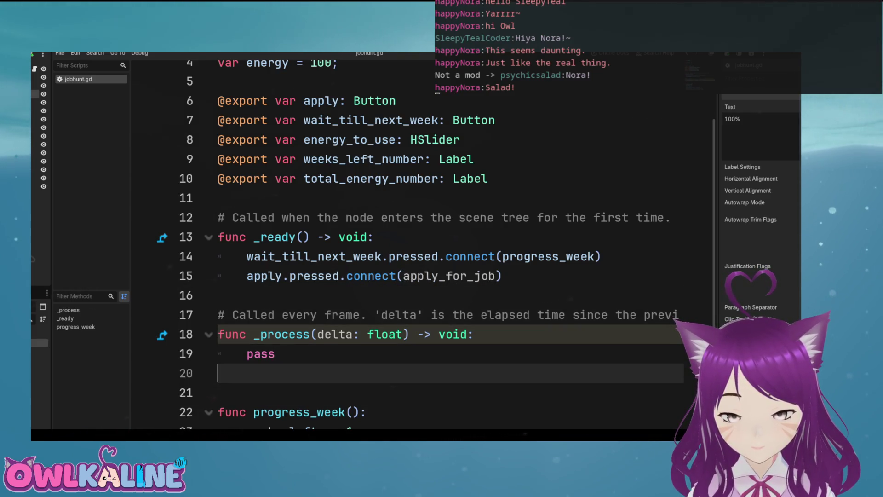
key(Return)
text(func apply_for_job():)
key(Return)
text(energy =)
key(BackSpace)
text(0-)
key(BackSpace)
text(-= 10.0;)
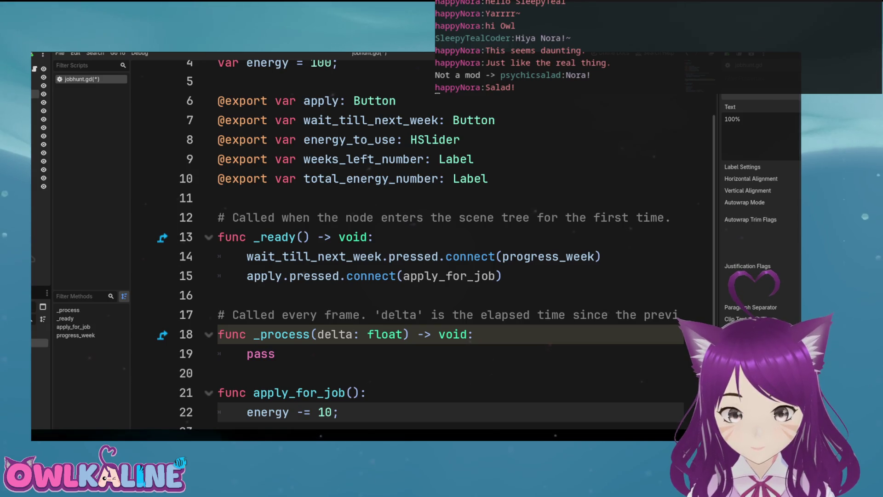
key(Return)
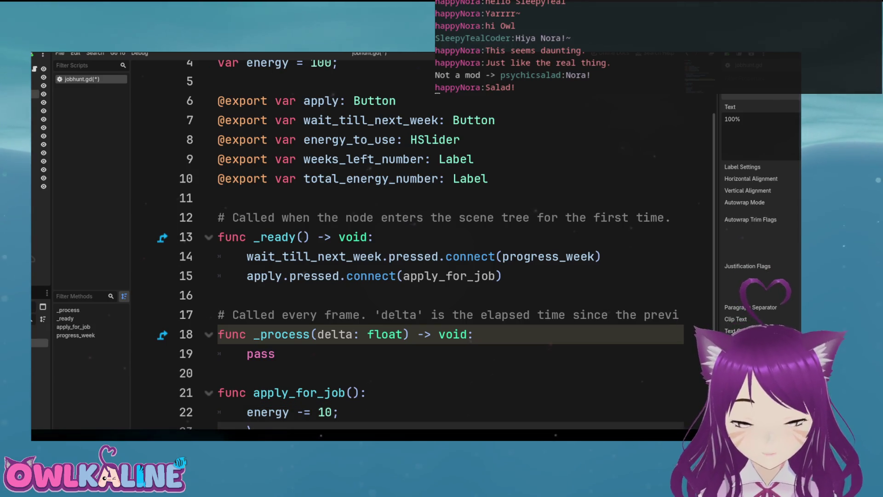
Paste the energy label update line into apply_for_job
scroll(451, 239, down, 2)
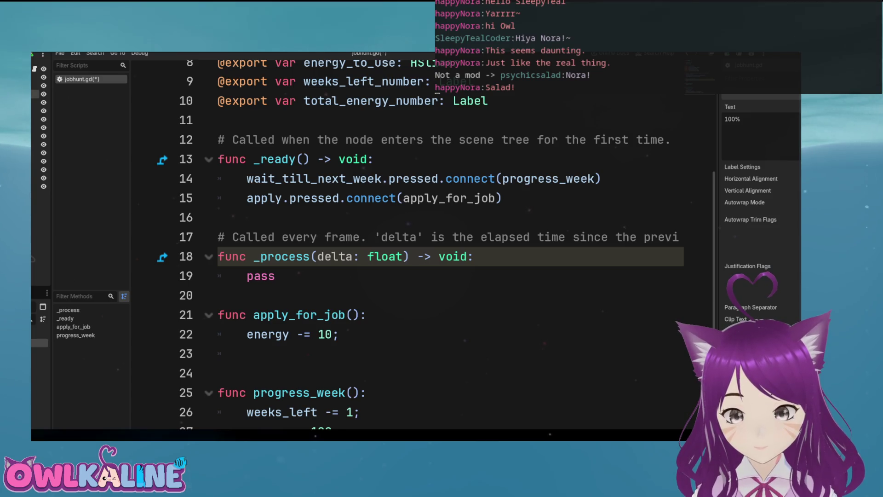
text(total_energy_number.text = str(energy) + "%";)
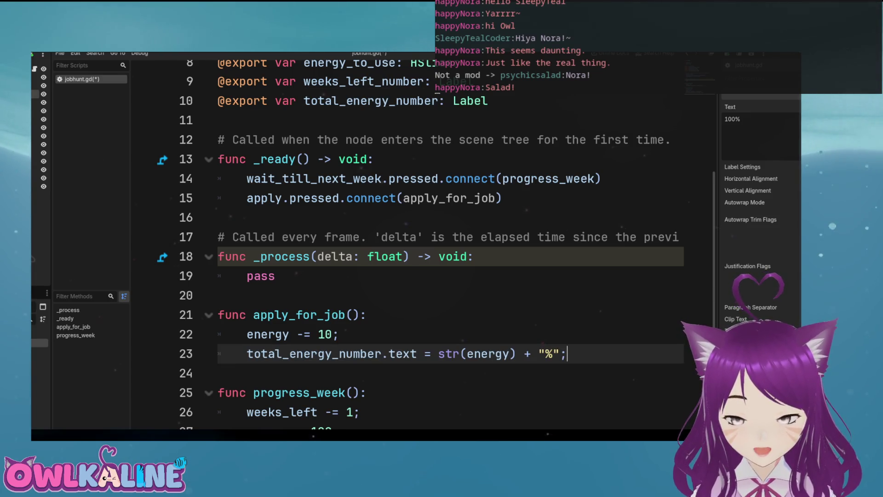
click(219, 373)
key(F5)
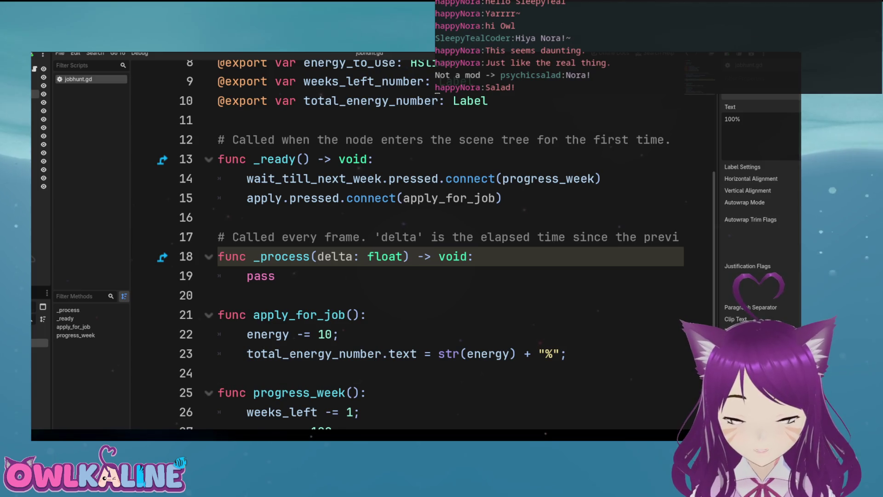
scroll(451, 244, down, 1)
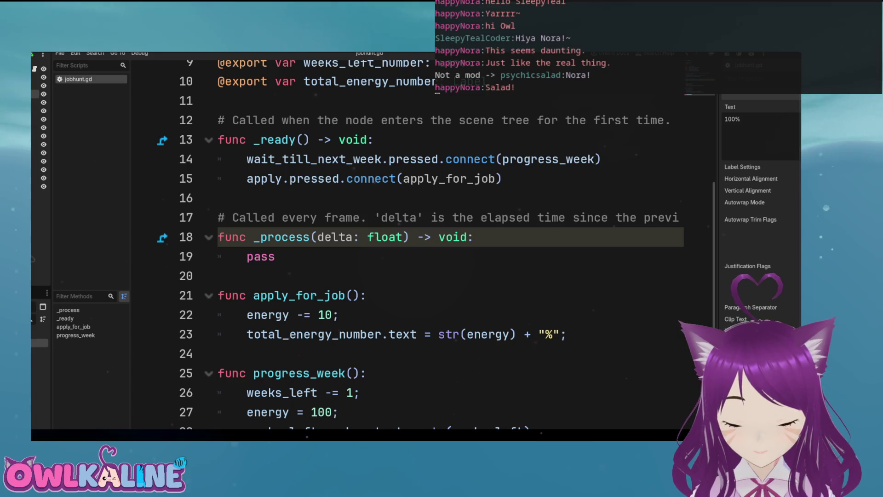
scroll(451, 244, down, 1)
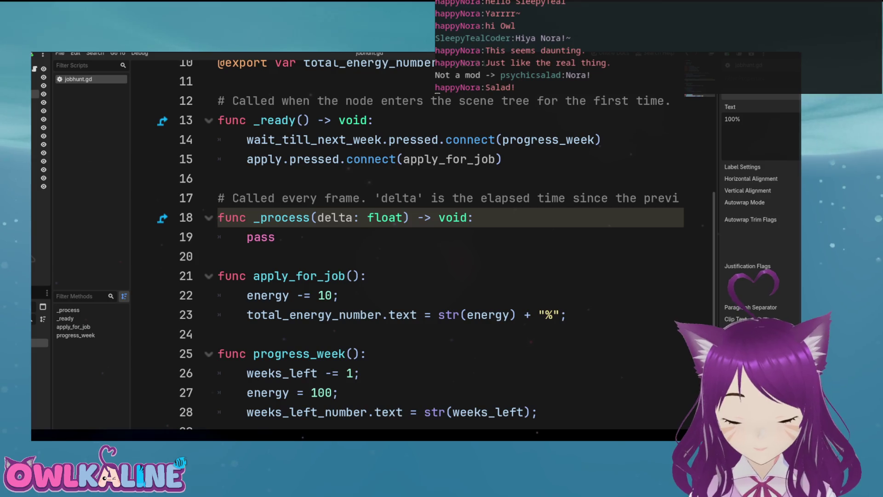
Replace the label update with update_energy();, copy it into progress_week as line 29, and save
key(ctrl+z)
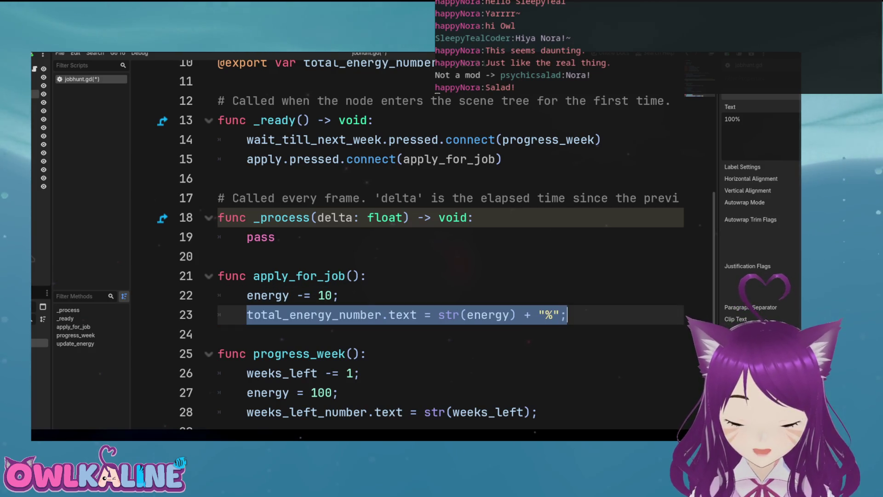
text(update_energy();)
key(shift+Home)
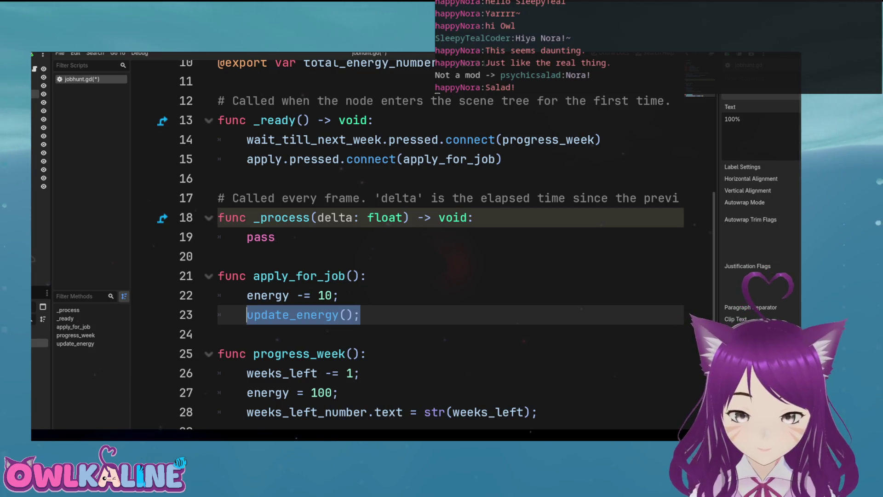
key(ctrl+c)
key(Down)
key(Down)
key(Down)
key(End)
key(Return)
key(ctrl+v)
key(ctrl+s)
Review the script and place the caret on the total_energy_number export line
scroll(451, 276, down, 1)
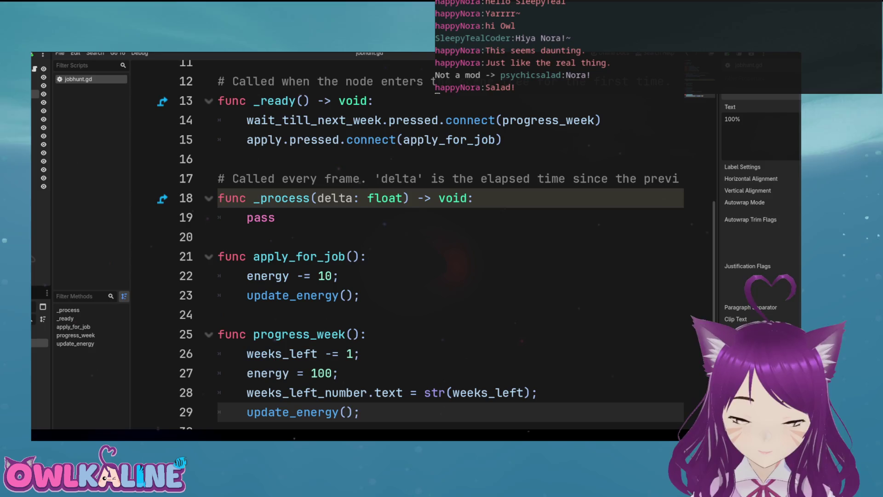
scroll(624, 144, up, 3)
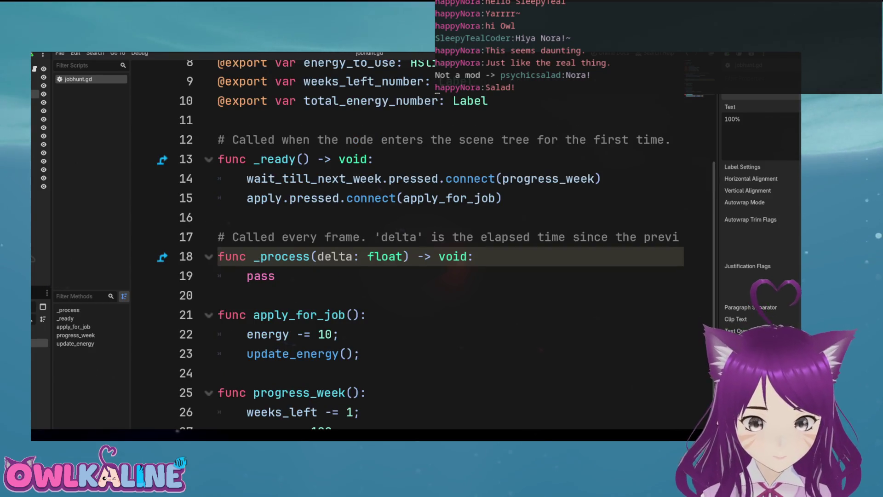
scroll(624, 143, down, 2)
scroll(624, 143, down, 1)
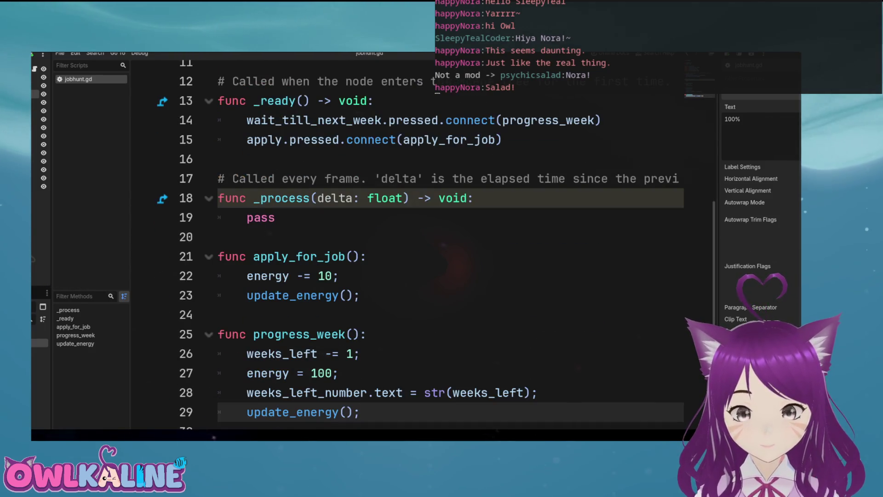
scroll(451, 244, up, 4)
click(304, 248)
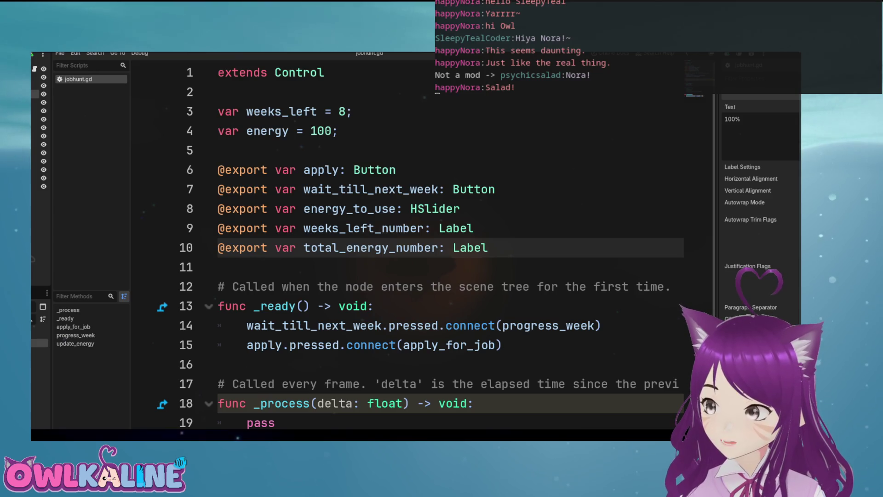
Run the game with F5, making the current scene the main scene, and drag the Use Energy slider
key(F5)
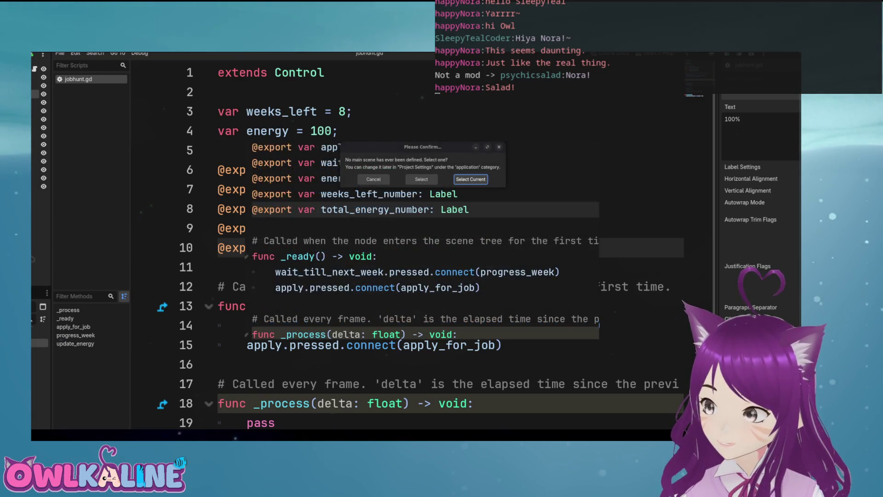
mouse_move(461, 148)
mouse_down()
mouse_move(463, 216)
mouse_move(507, 241)
mouse_move(458, 309)
mouse_move(460, 323)
mouse_move(460, 145)
mouse_move(460, 234)
mouse_up()
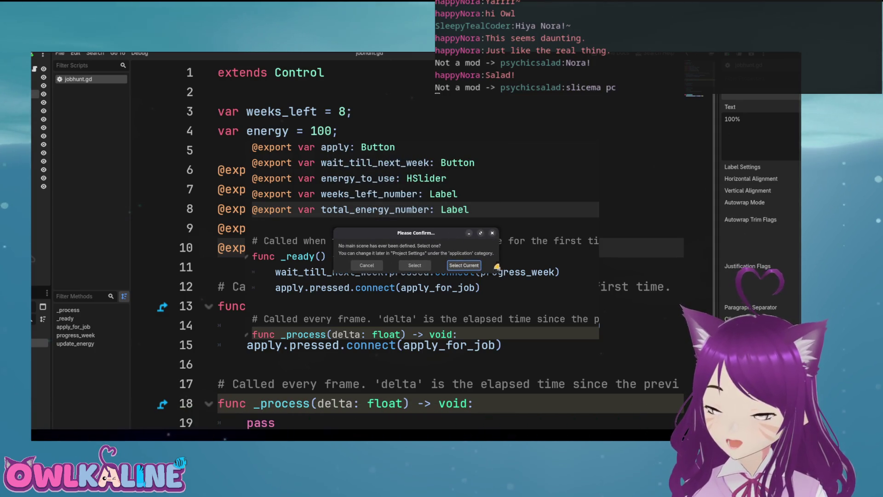
click(463, 269)
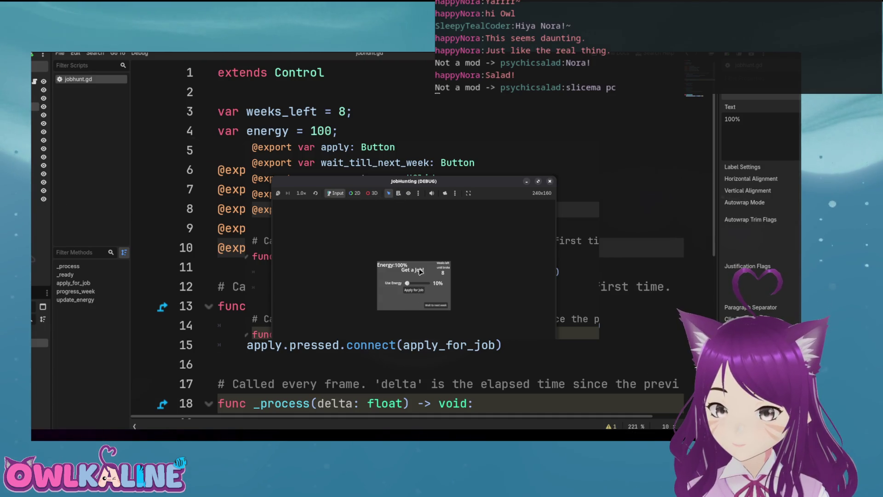
drag(408, 285, 428, 283)
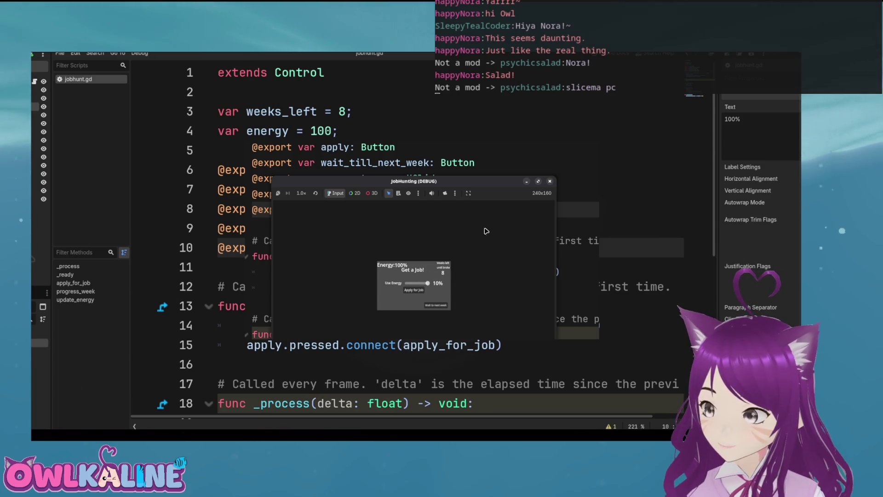
Close the running JobHunting game window
click(549, 182)
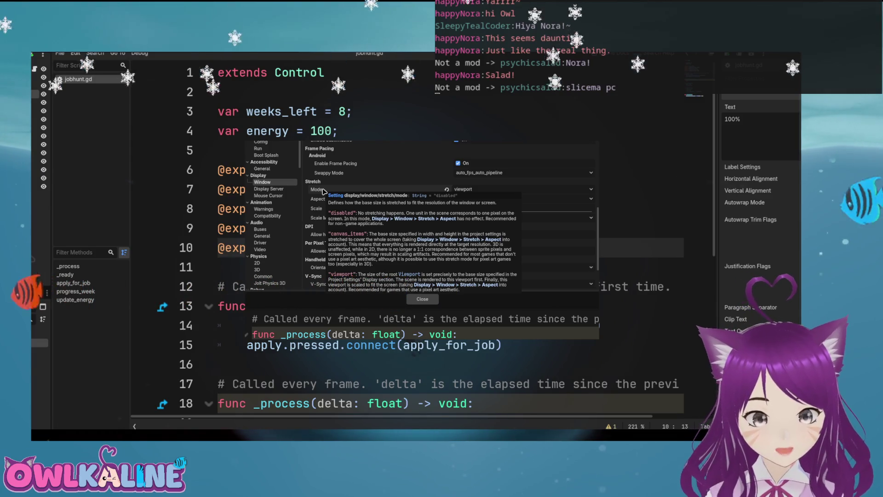
Set Stretch Mode to canvas_items, close Project Settings and relaunch the game
click(520, 190)
click(469, 208)
key(Escape)
key(F5)
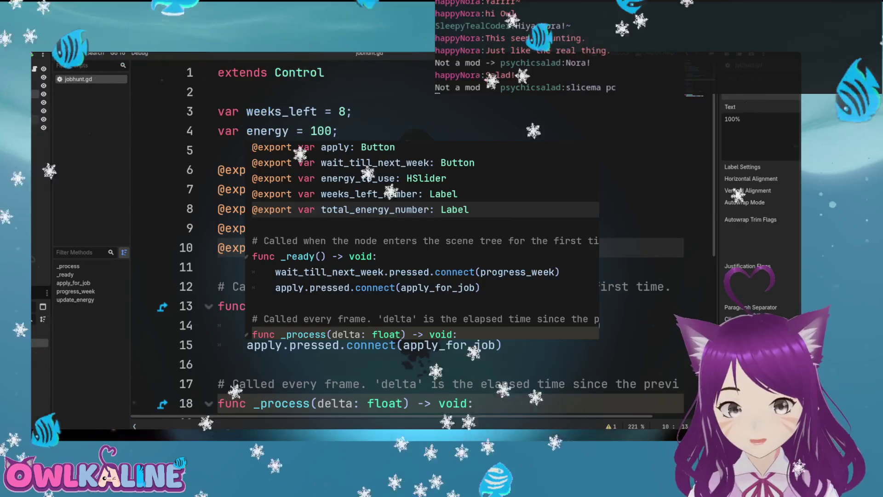
Add a Node2D to the scene and switch to the 2D view
key(ctrl+a)
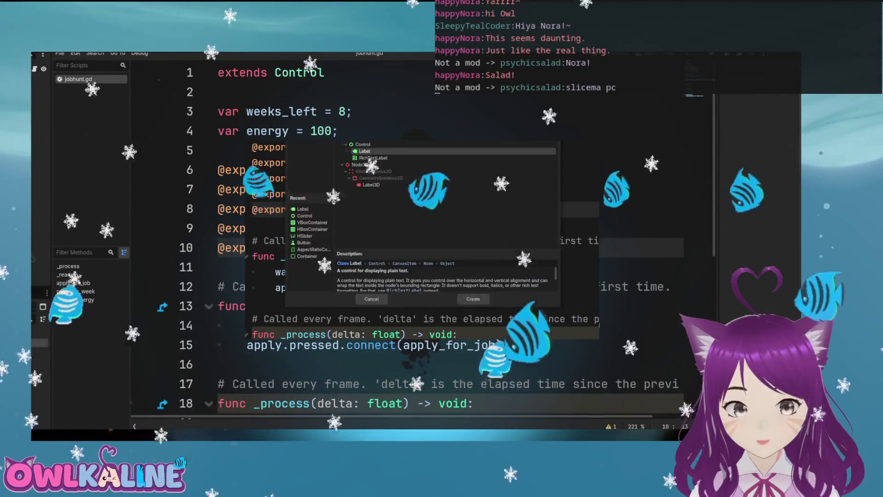
text(mod)
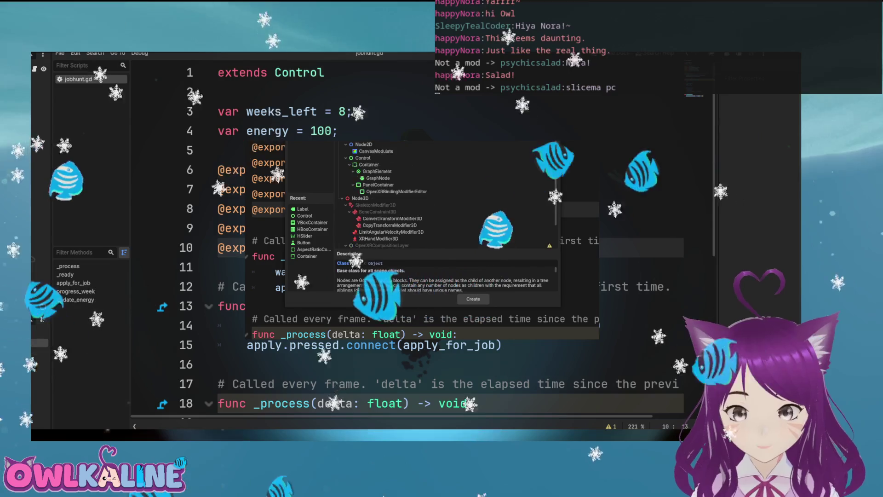
double_click(378, 146)
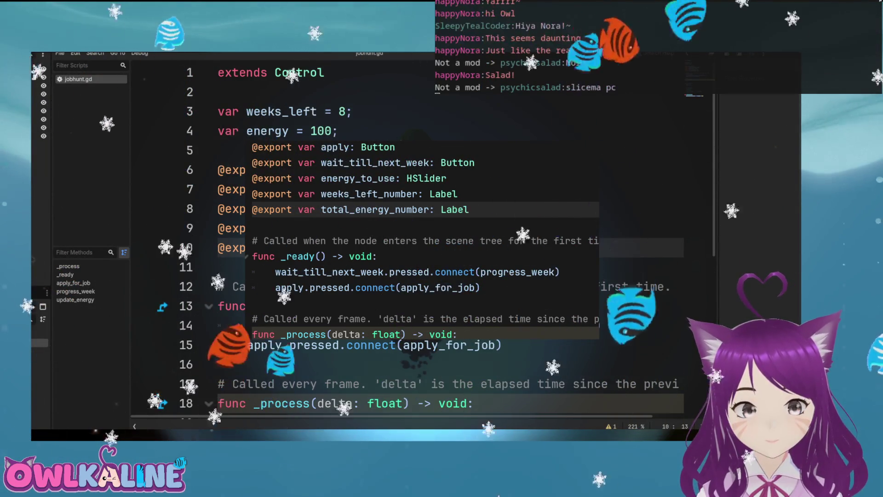
key(ctrl+F1)
scroll(322, 164, up, 4)
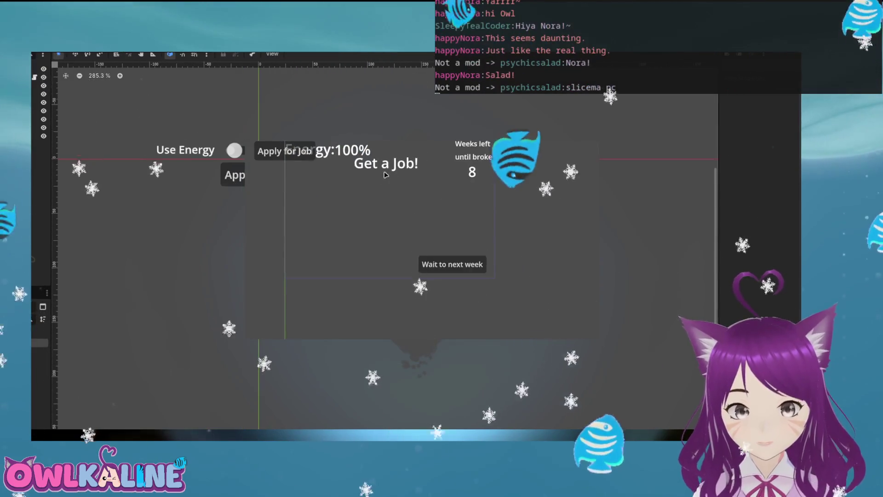
Undo the Use Energy row move, then add a SubViewport under the large parent panel
click(213, 132)
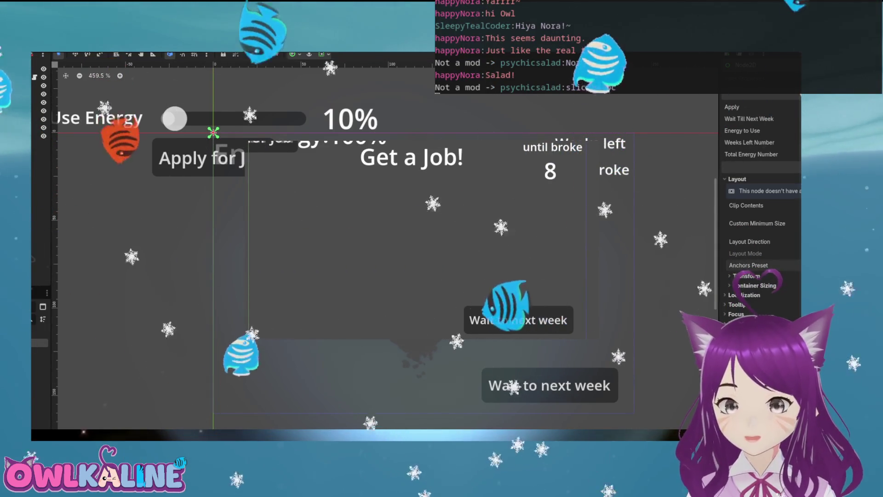
key(ctrl+z)
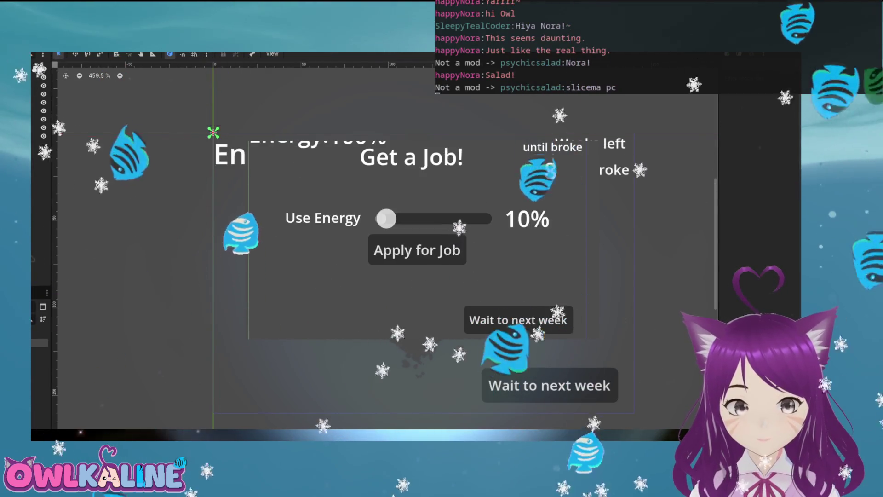
click(322, 377)
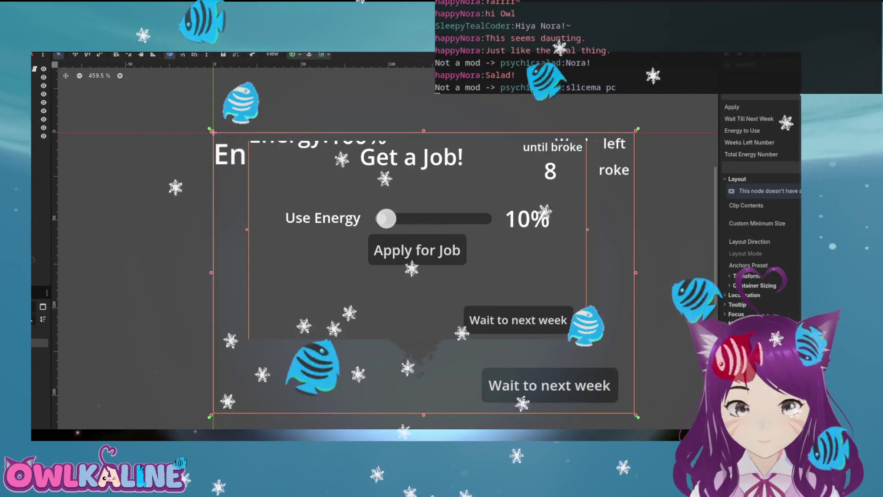
key(ctrl+a)
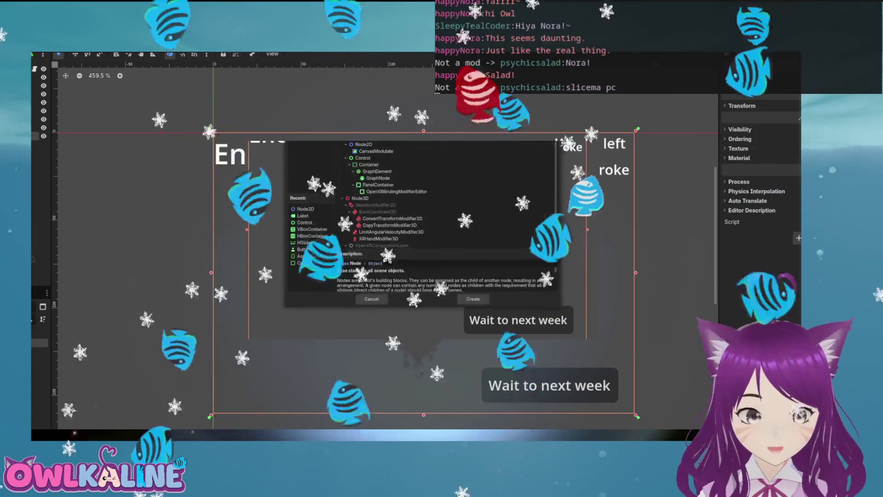
click(405, 151)
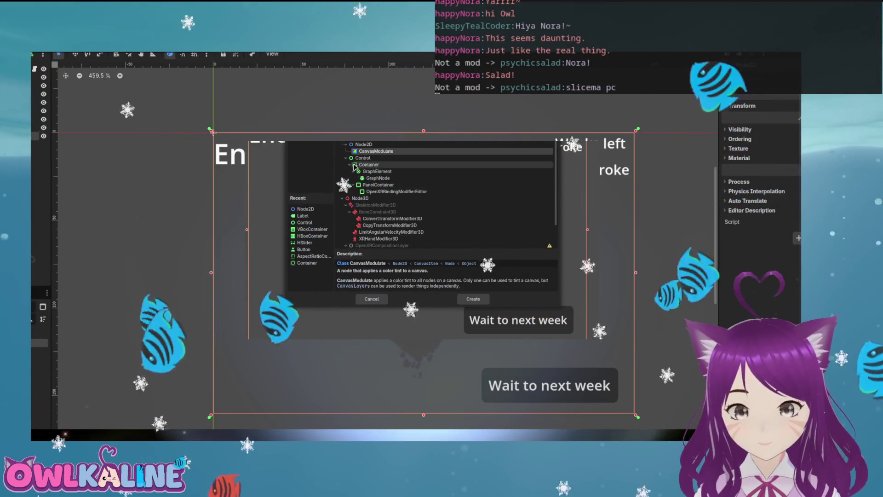
click(345, 145)
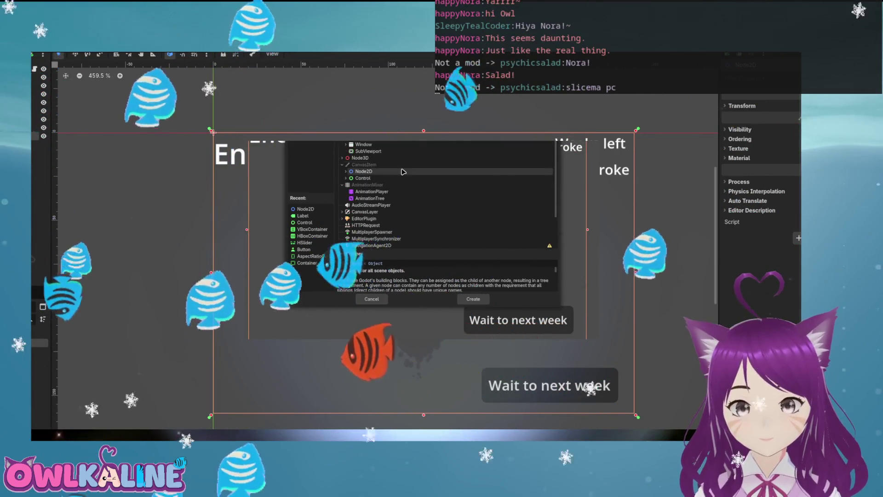
scroll(398, 193, up, 5)
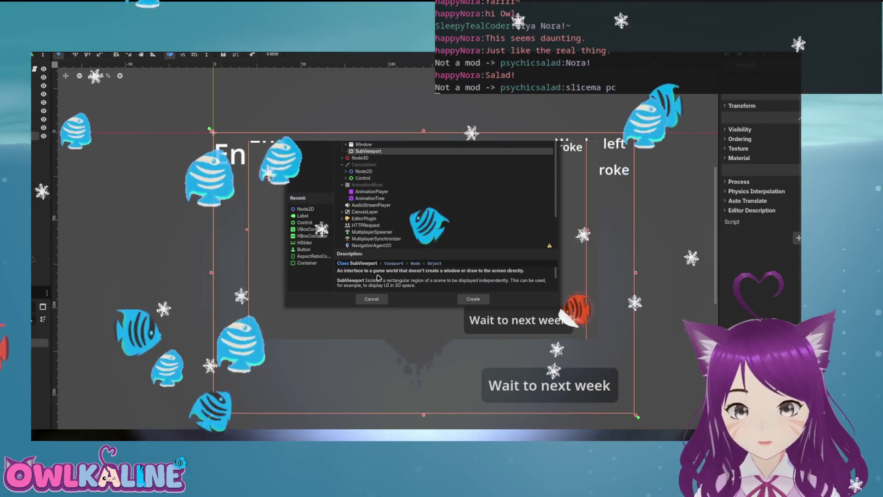
click(473, 299)
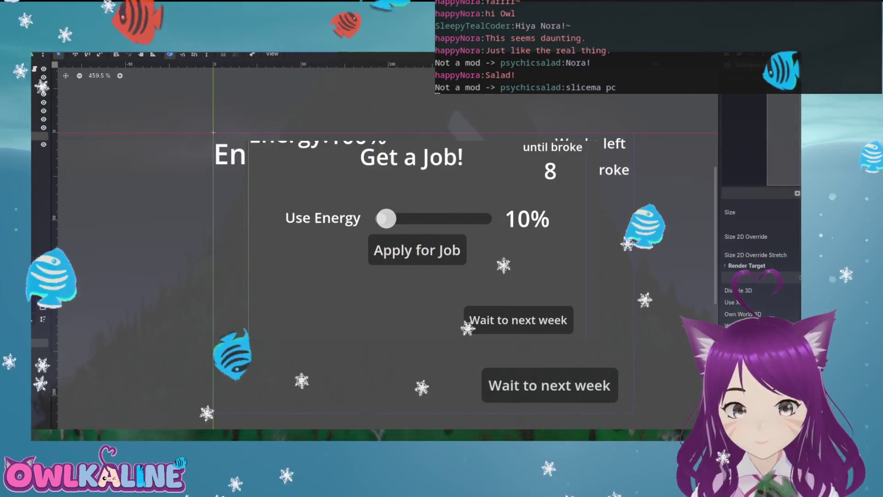
click(322, 377)
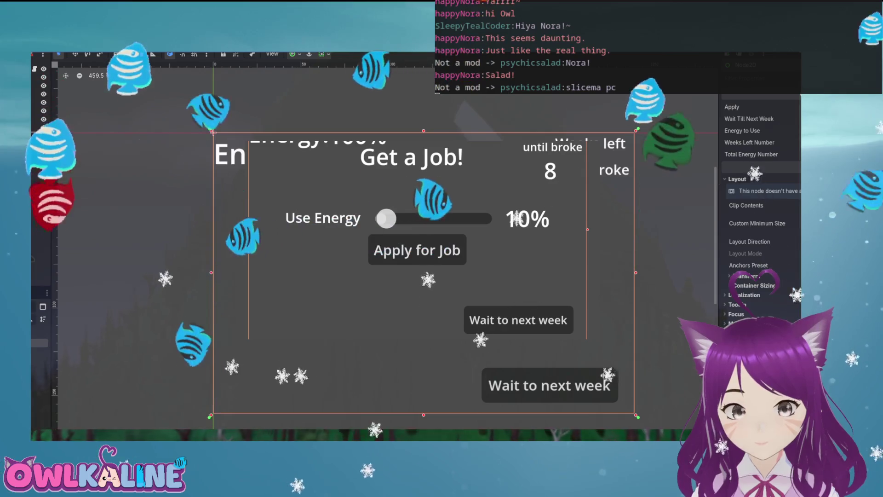
click(39, 136)
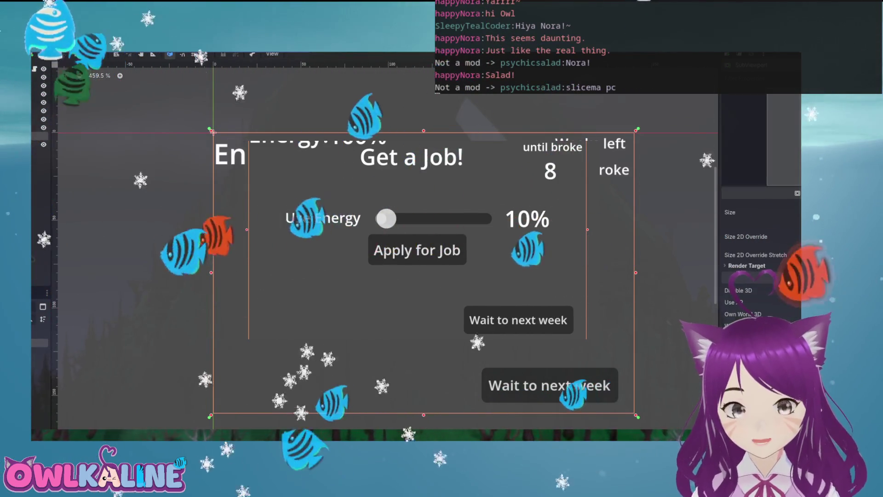
key(ctrl+a)
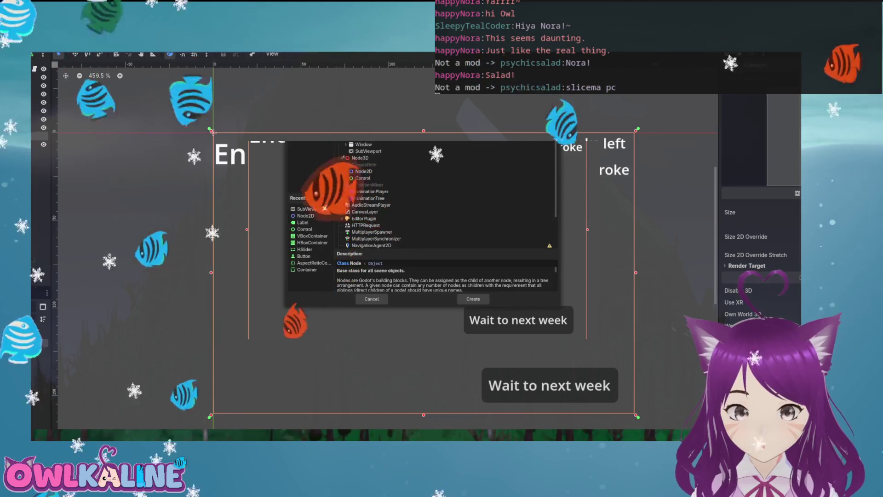
key(Escape)
click(39, 127)
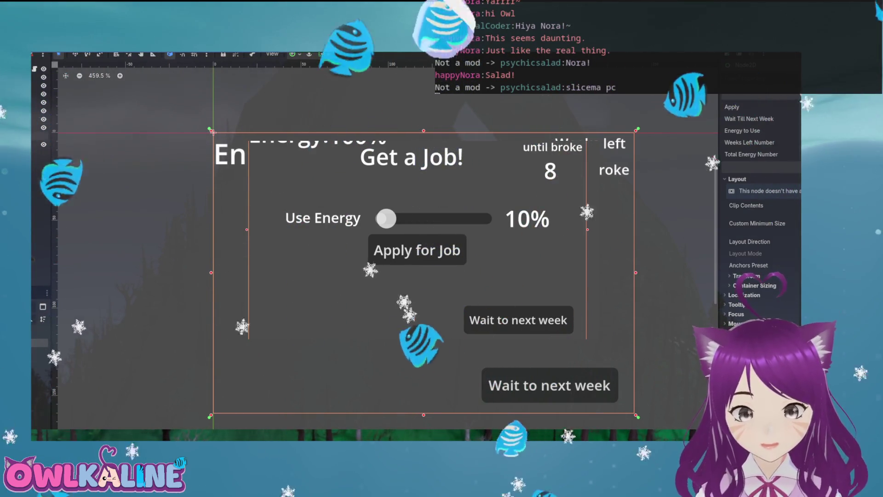
key(Up)
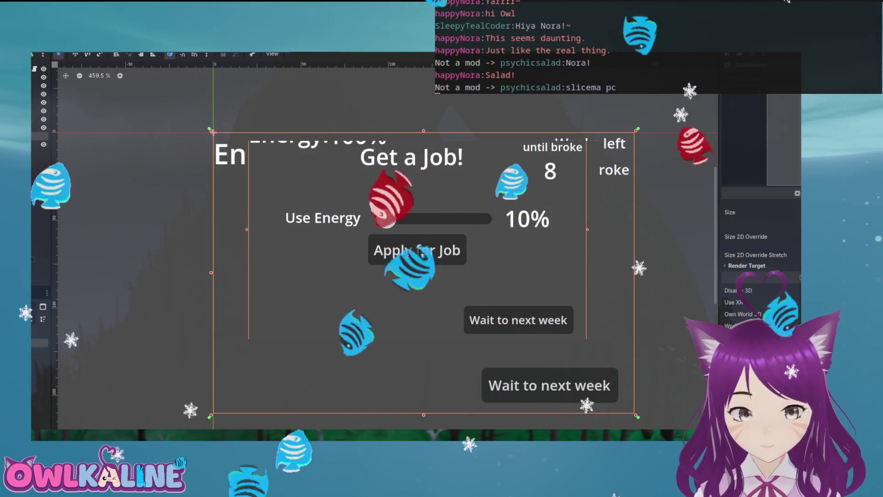
key(ctrl+v)
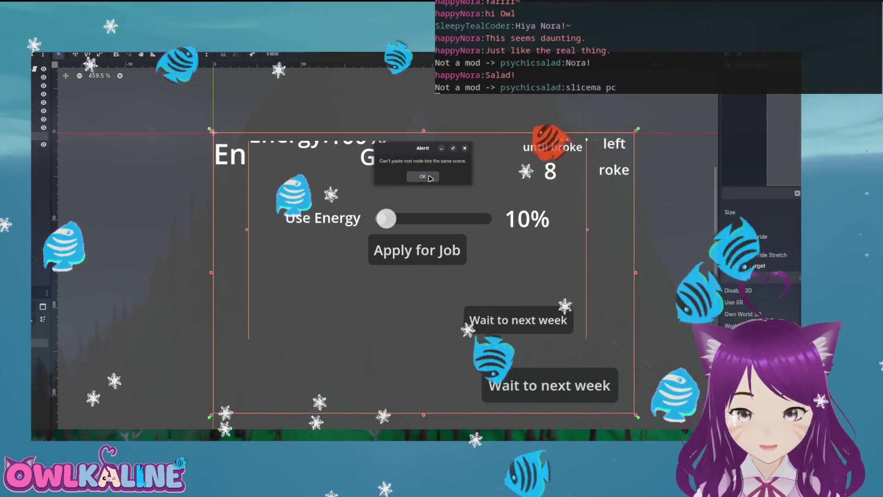
click(429, 176)
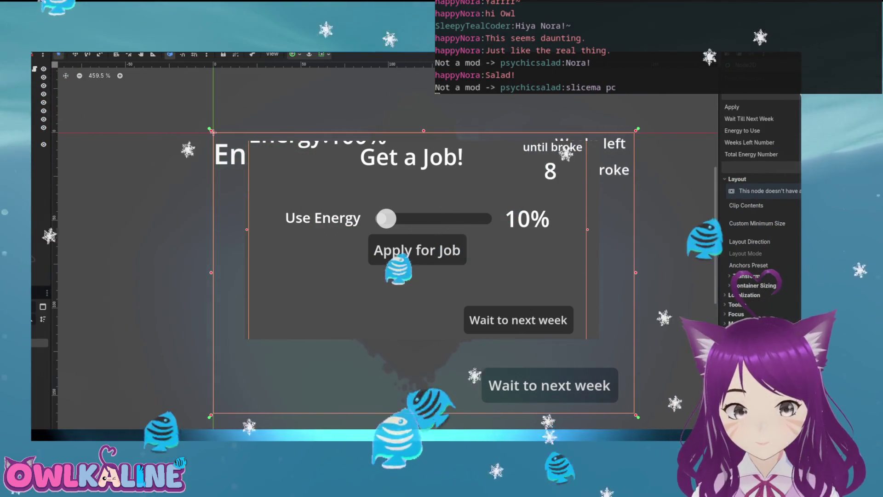
Add a Control node and glance at its Layout properties
key(ctrl+a)
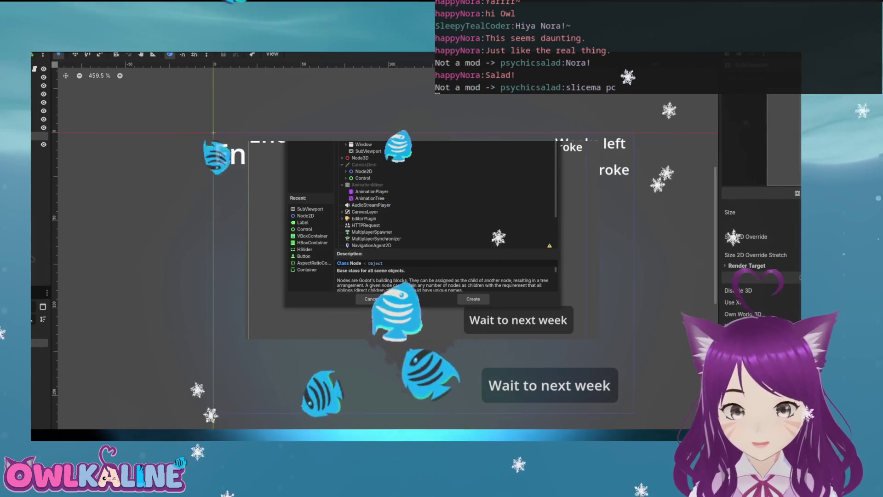
click(304, 229)
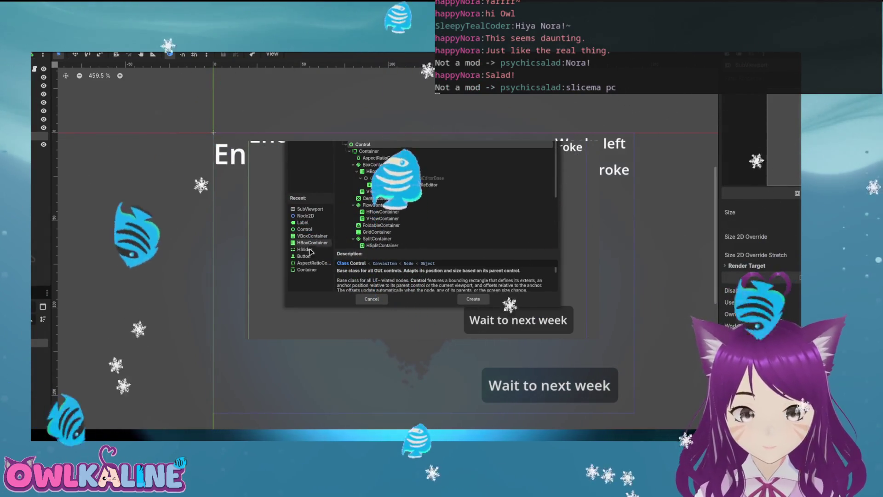
key(Return)
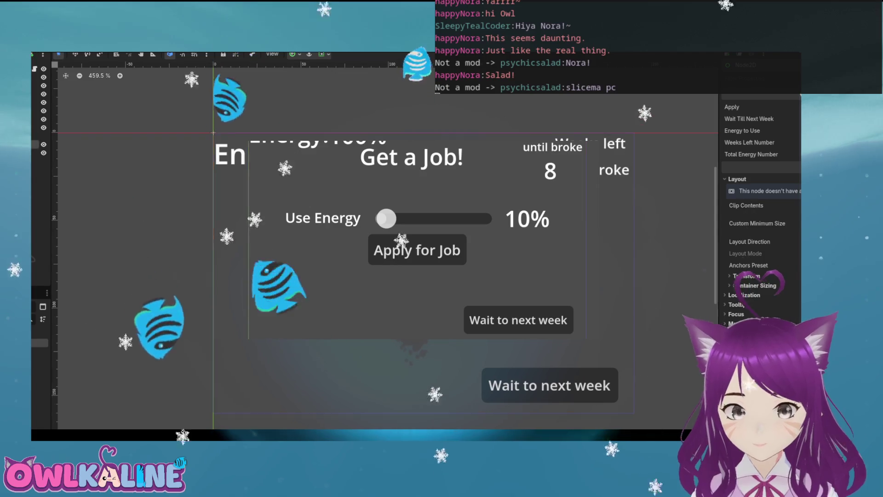
click(738, 105)
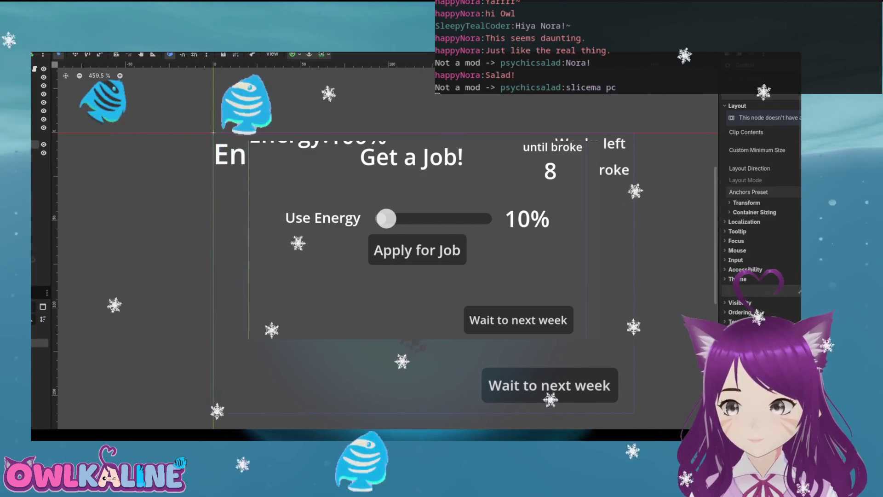
click(737, 106)
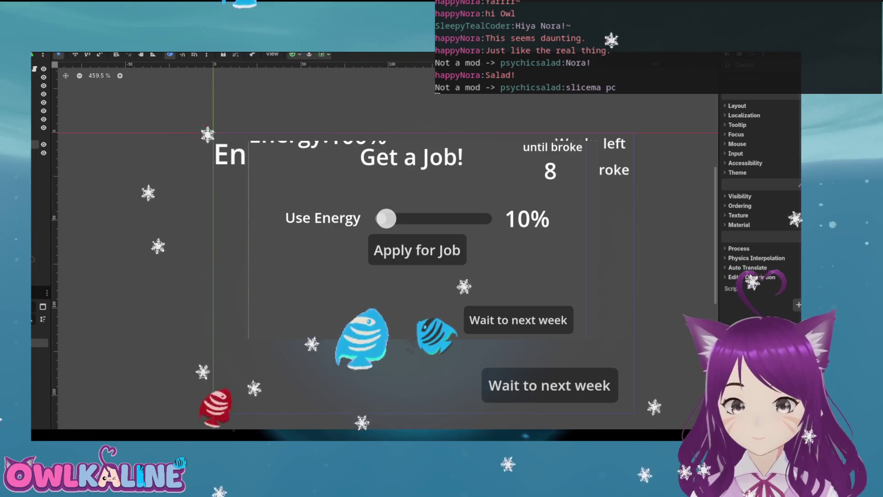
Select the SubViewport node and widen the properties panel
click(412, 158)
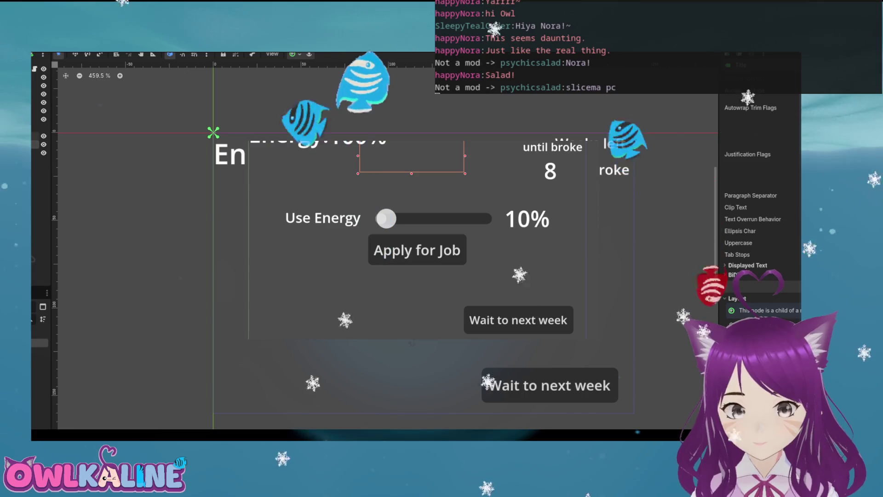
click(213, 133)
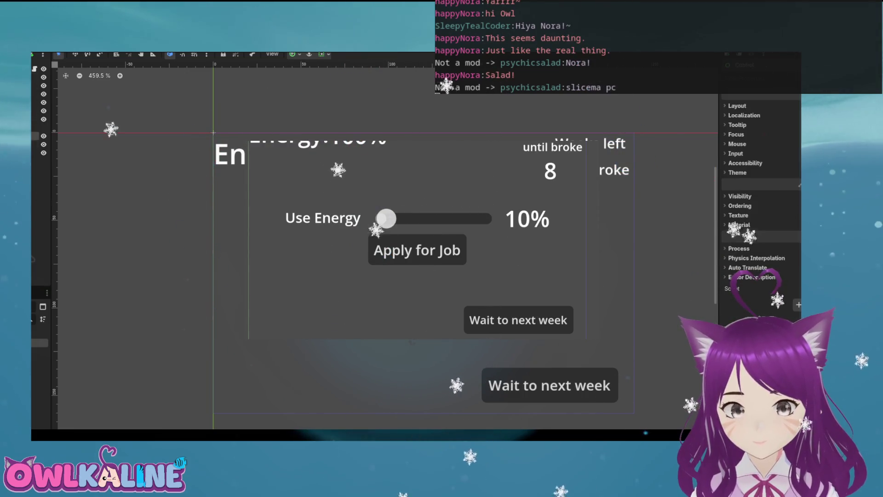
scroll(759, 207, up, 3)
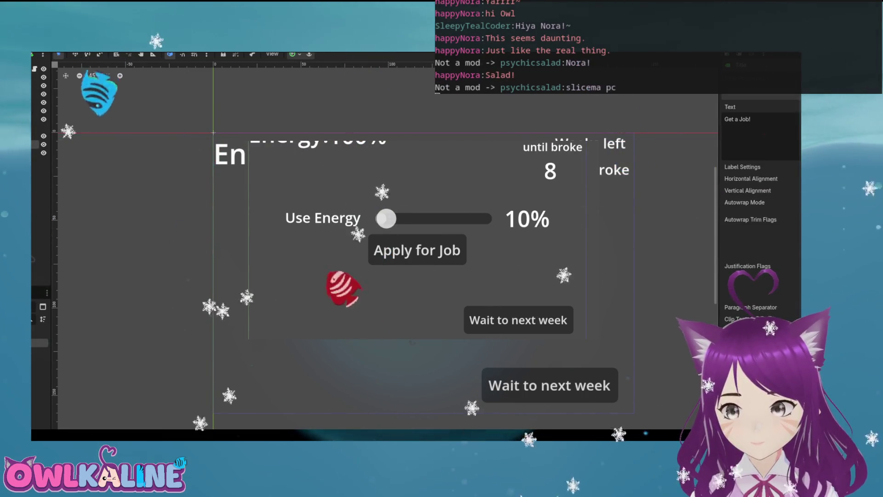
scroll(759, 207, down, 10)
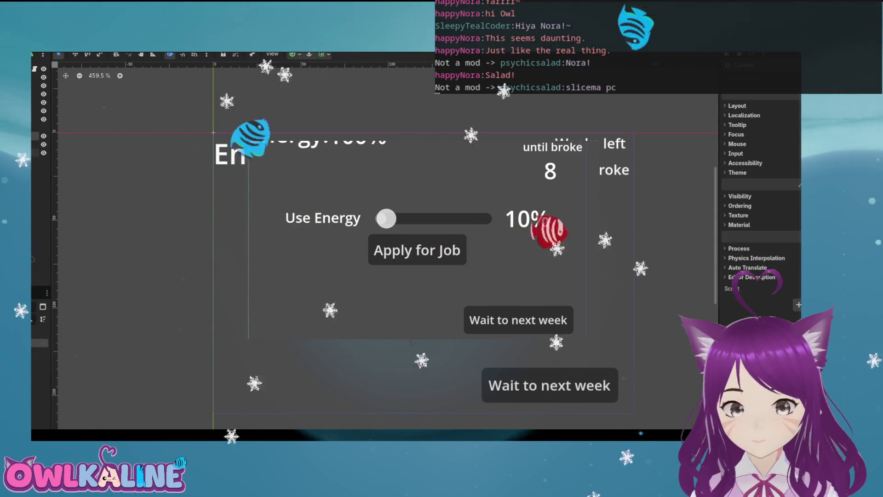
click(213, 132)
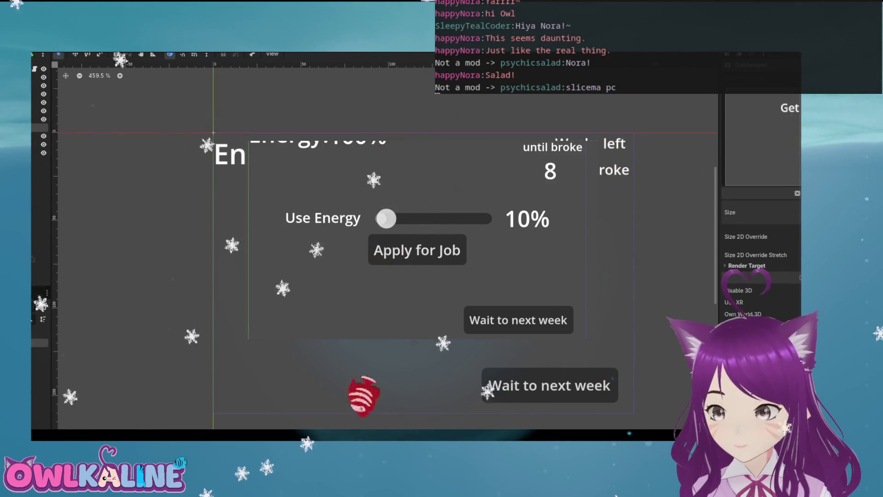
mouse_move(719, 230)
mouse_down()
mouse_move(543, 230)
mouse_move(683, 230)
mouse_up()
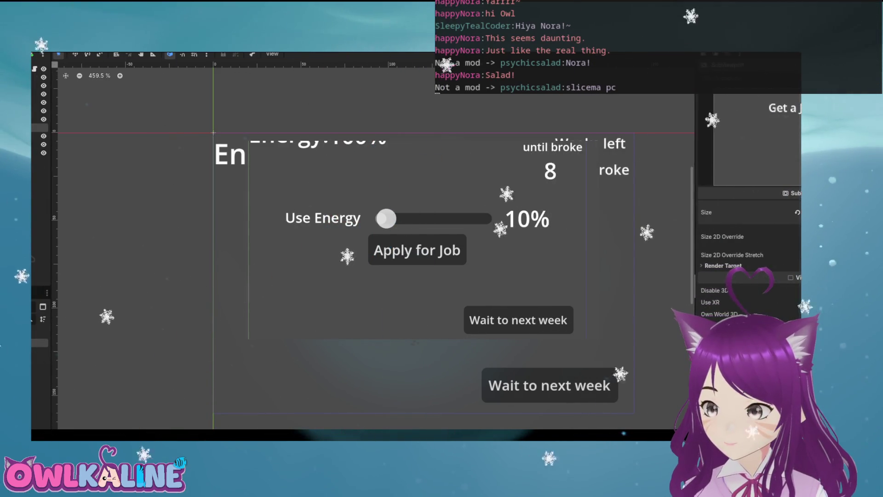
Move the UI labels, weeks-left labels and energy row under the SubViewport
click(213, 132)
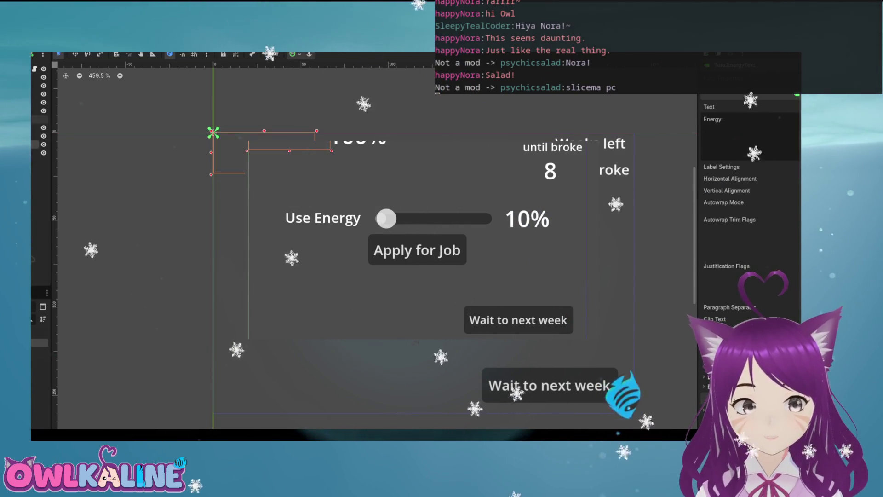
click(39, 119)
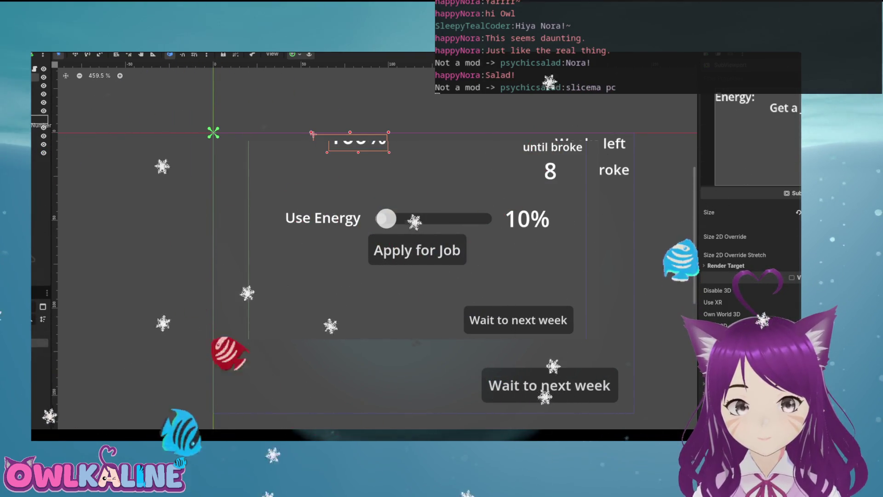
click(37, 130)
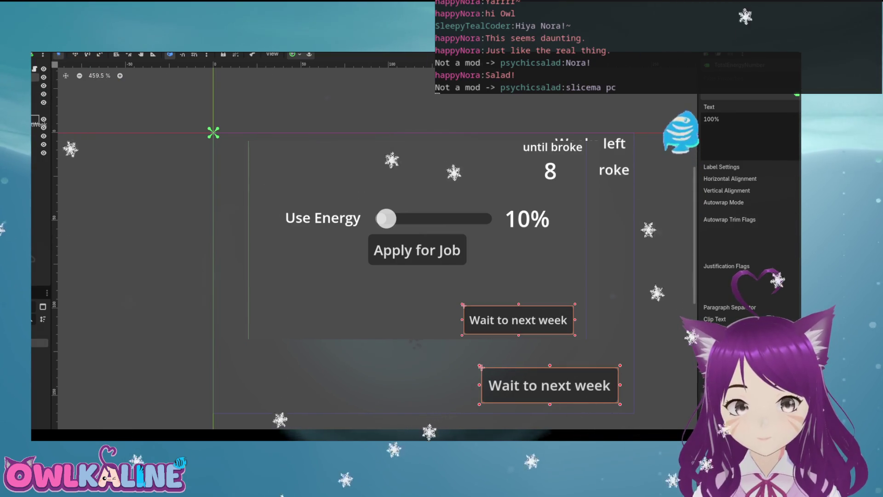
key(ctrl+z)
key(ctrl+z)
key(ctrl+z)
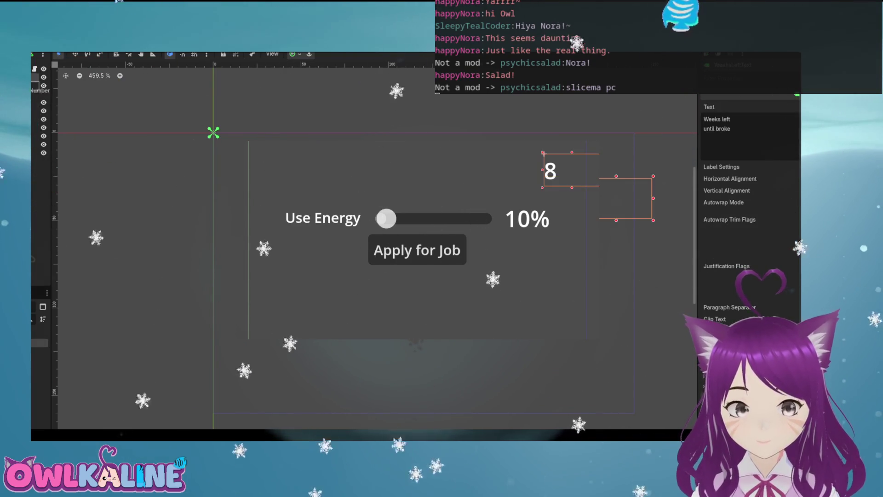
key(ctrl+z)
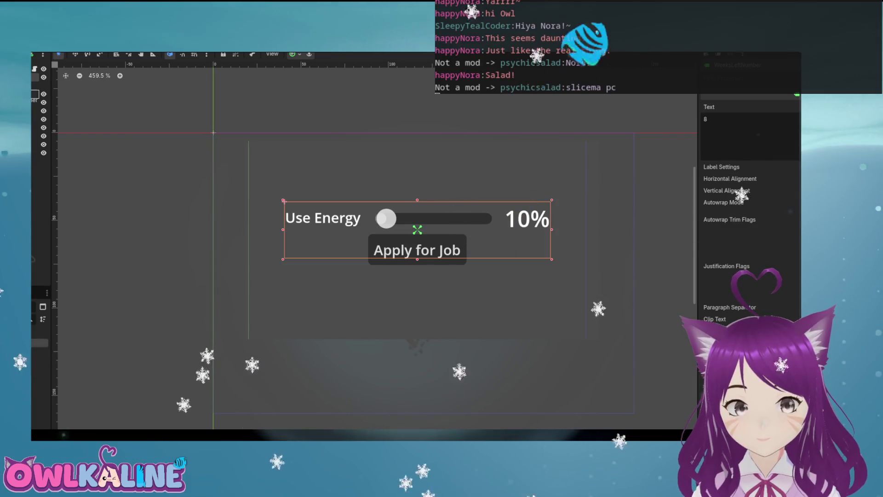
key(ctrl+z)
key(ctrl+z)
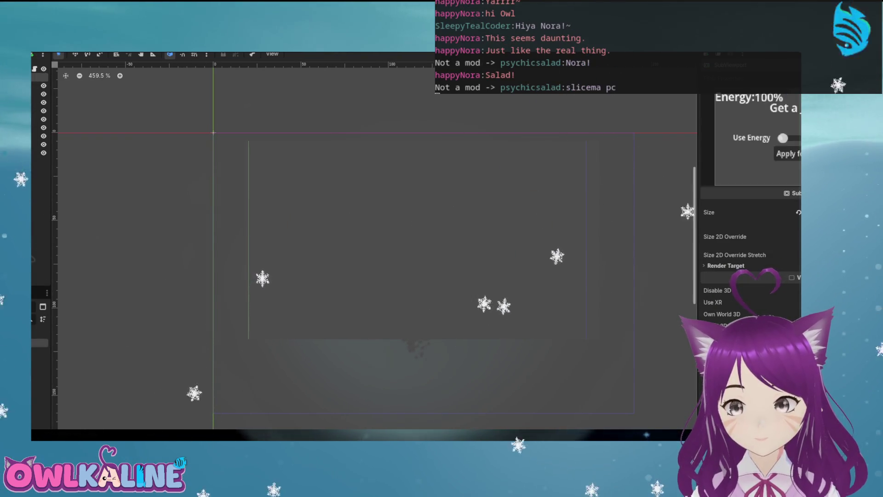
drag(698, 148, 538, 148)
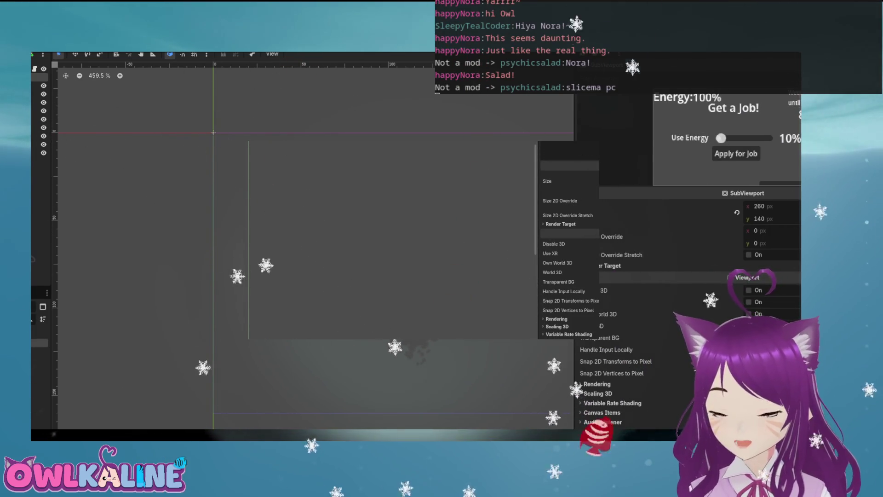
Delete the leftover Node2D and confirm
click(213, 133)
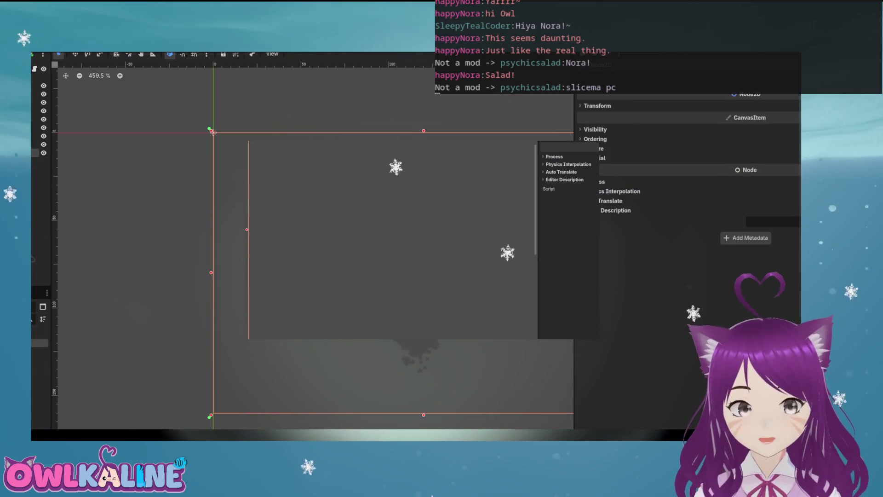
key(Escape)
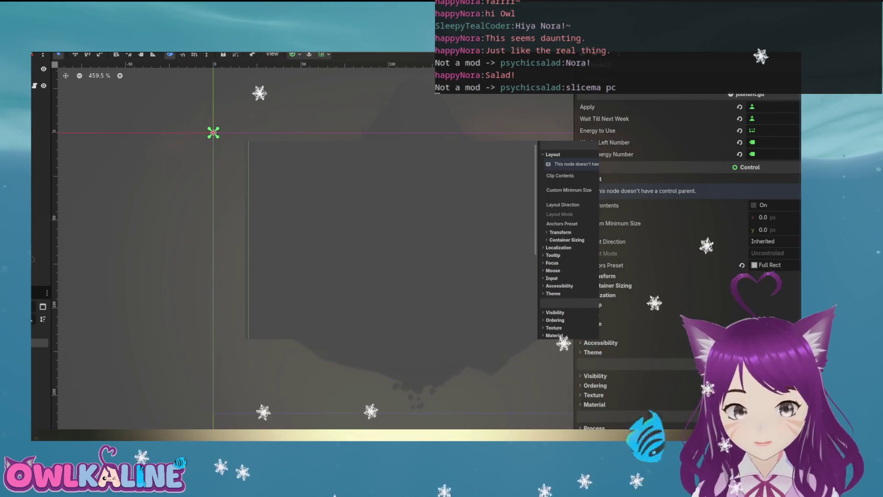
key(Delete)
click(440, 175)
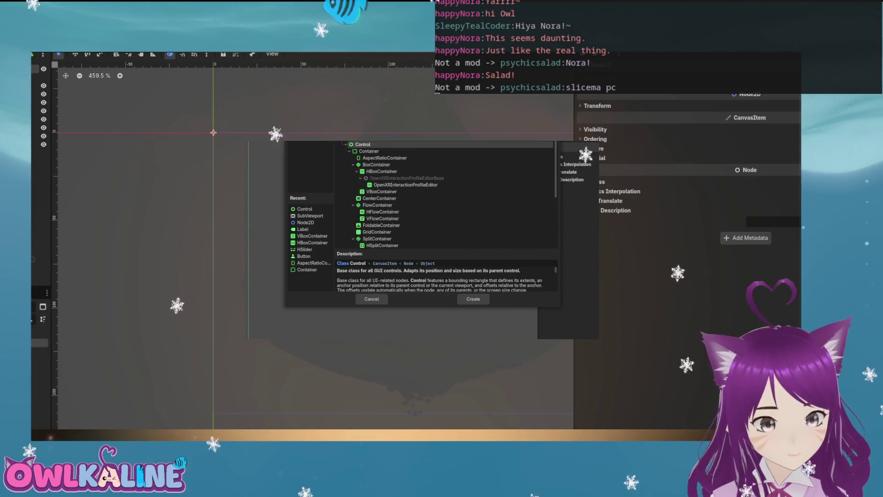
Browse the Node2D and CollisionObject2D node types in the Create New Node dialog
click(346, 144)
scroll(346, 147, up, 3)
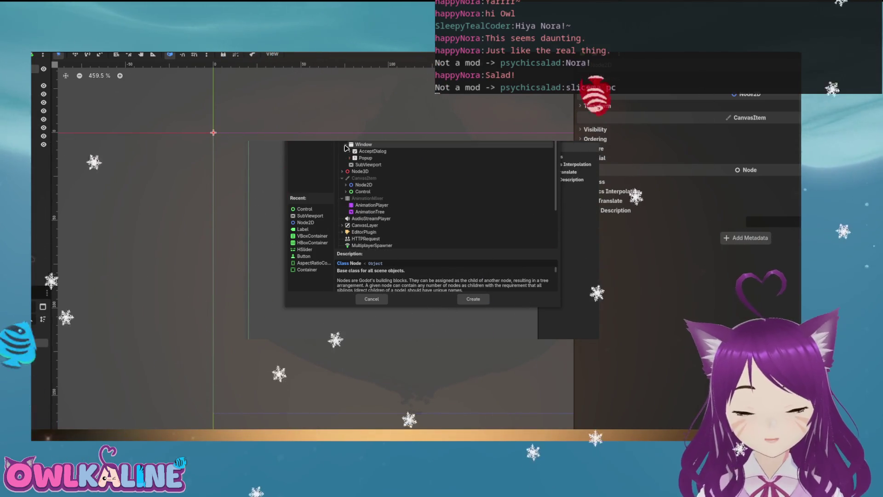
click(346, 185)
scroll(384, 164, down, 1)
scroll(384, 167, down, 2)
click(390, 181)
click(390, 186)
scroll(391, 185, up, 2)
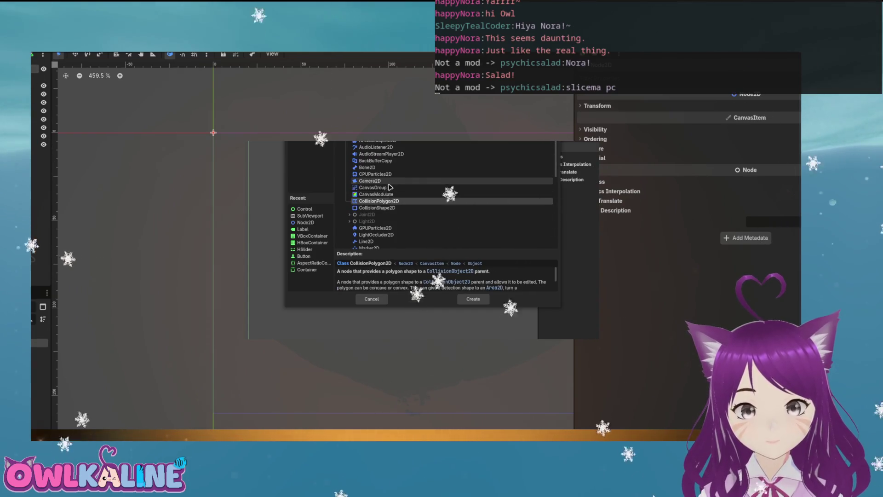
click(350, 164)
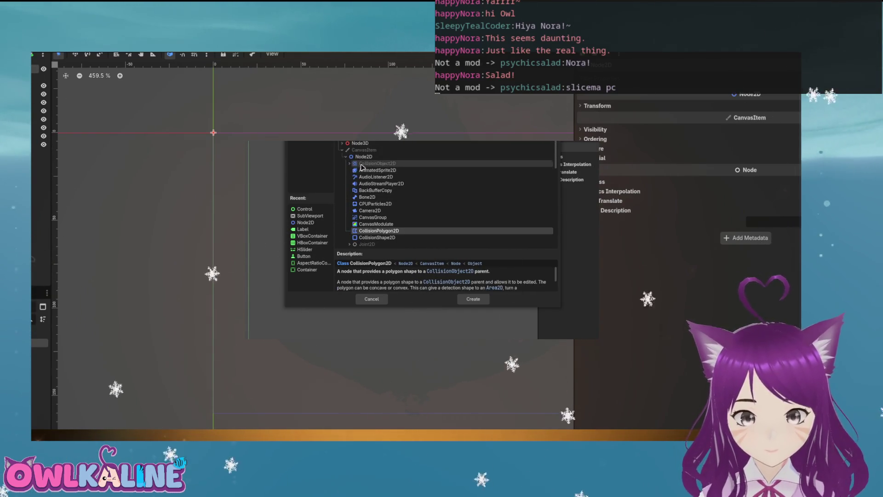
scroll(355, 184, down, 1)
scroll(412, 178, down, 1)
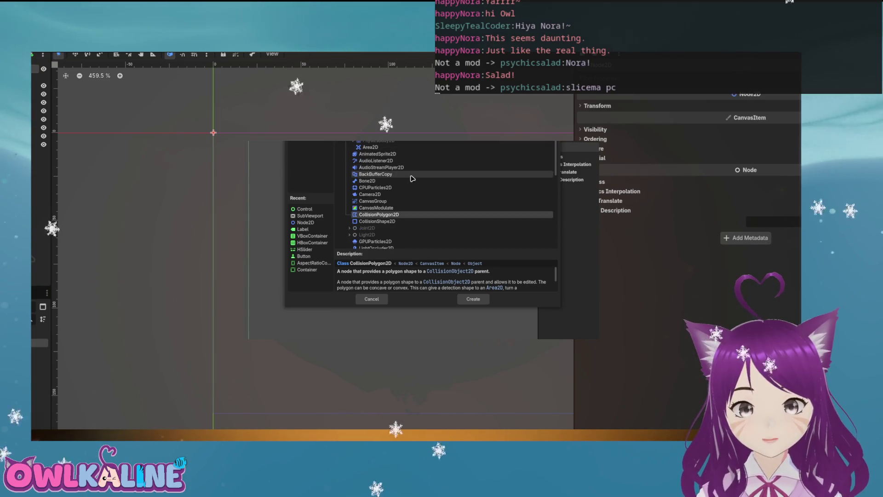
click(412, 178)
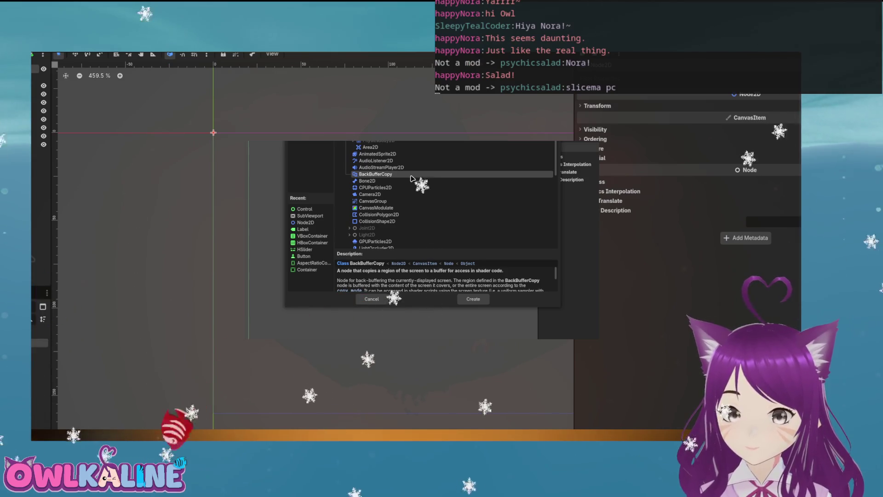
Search 'text' and create a TextureRect node
scroll(409, 207, down, 3)
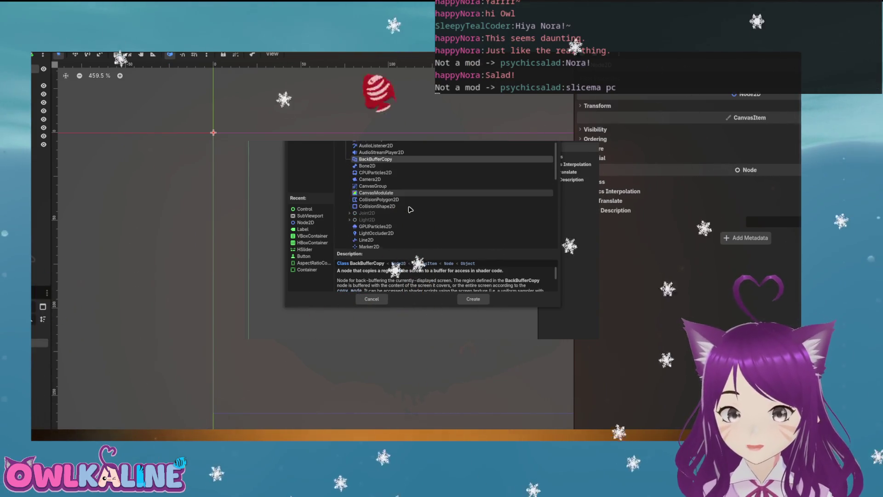
scroll(410, 209, down, 3)
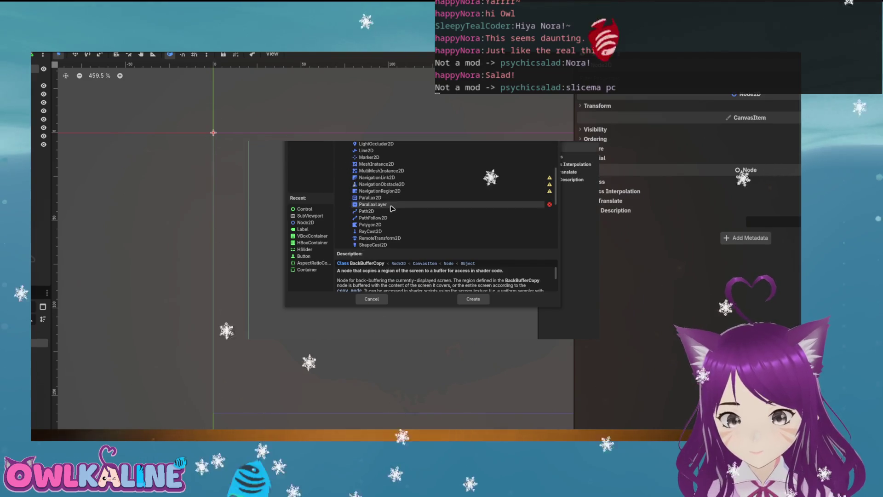
scroll(390, 202, down, 3)
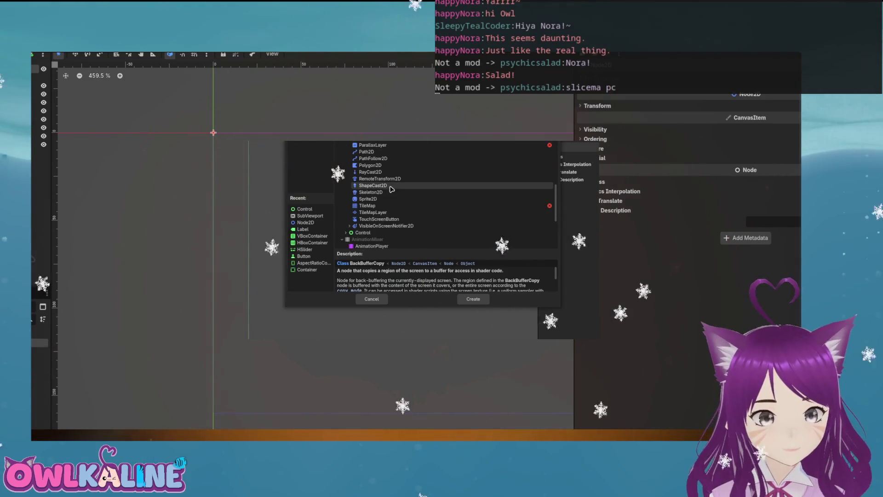
text(text)
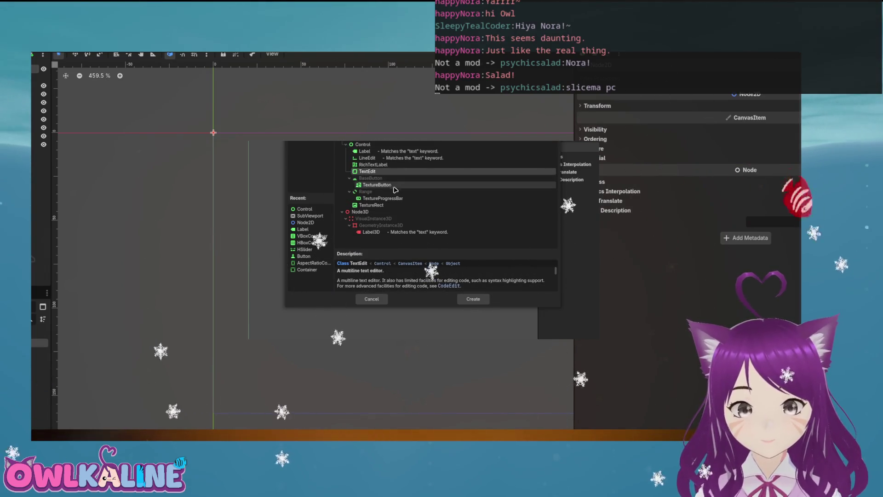
click(389, 207)
click(474, 300)
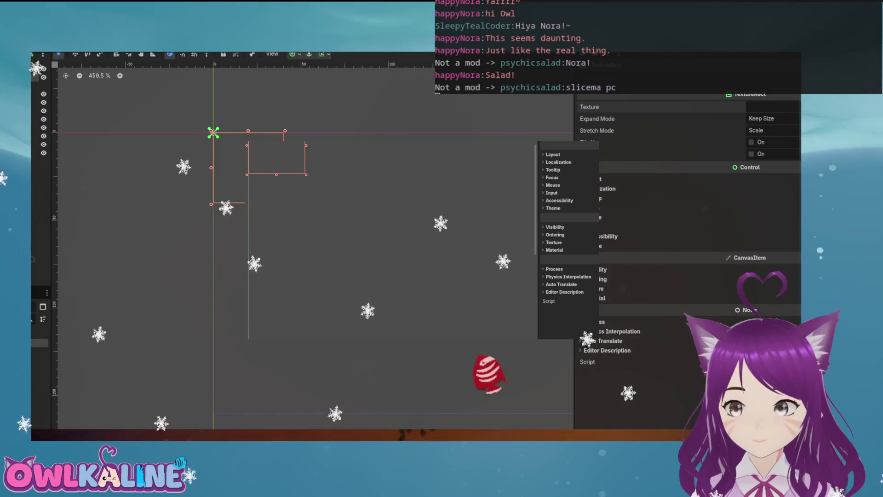
Drag a texture onto the TextureRect's Texture slot and dismiss the pop-up
drag(41, 322, 253, 165)
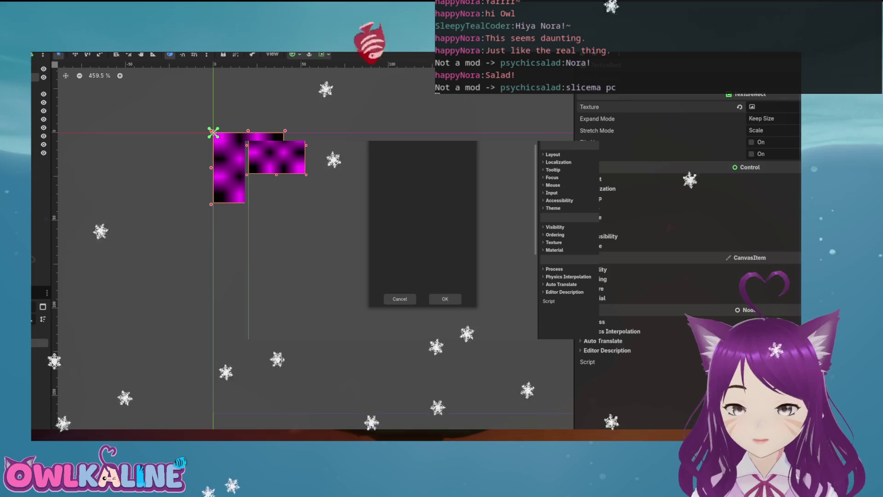
click(444, 302)
scroll(364, 204, down, 3)
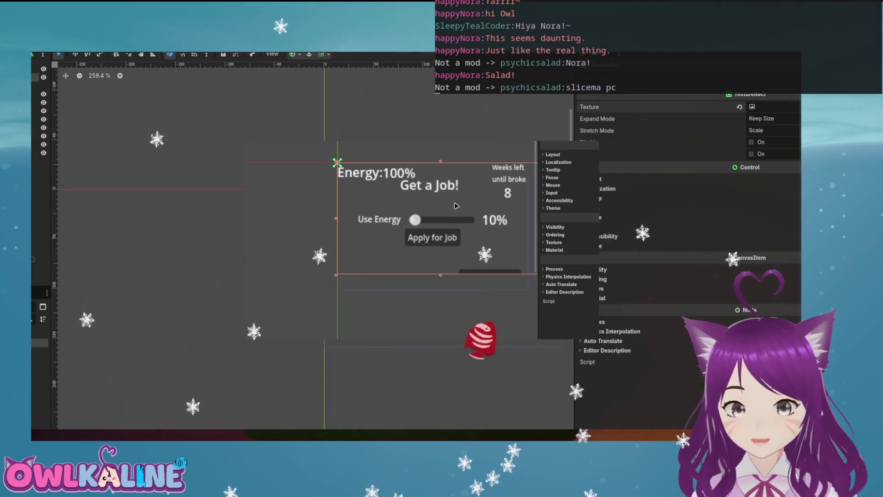
scroll(363, 205, up, 3)
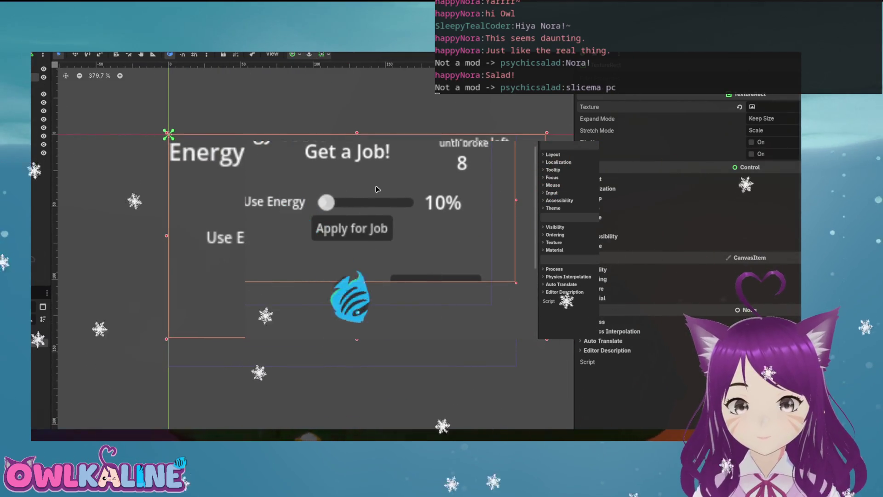
drag(440, 221, 417, 209)
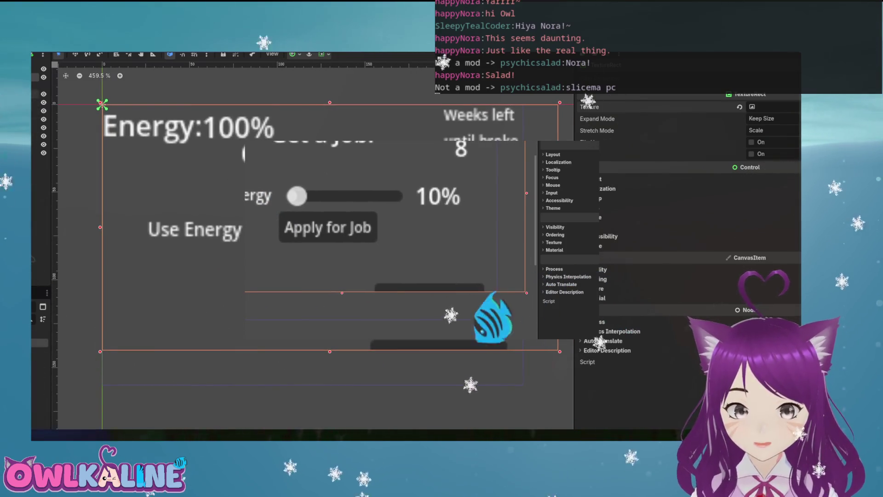
scroll(690, 207, down, 3)
Set the SubViewport's Size to 240 × 160 pixels
key(Down)
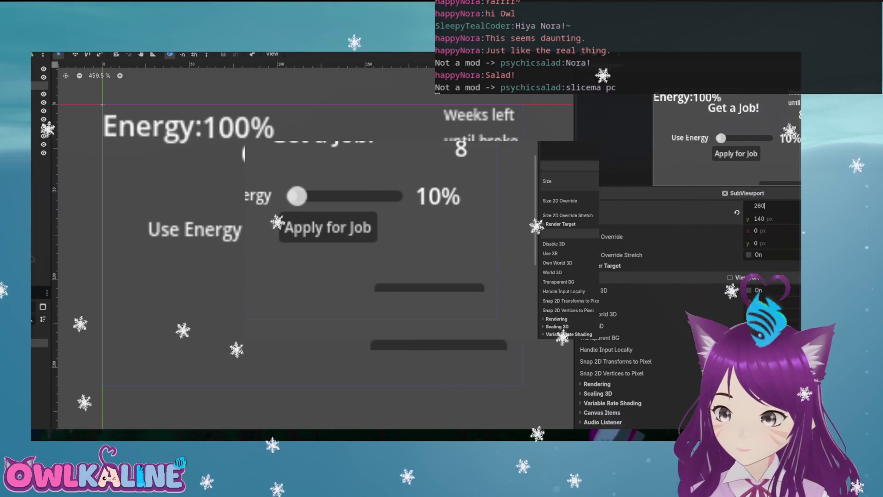
text(240)
key(Tab)
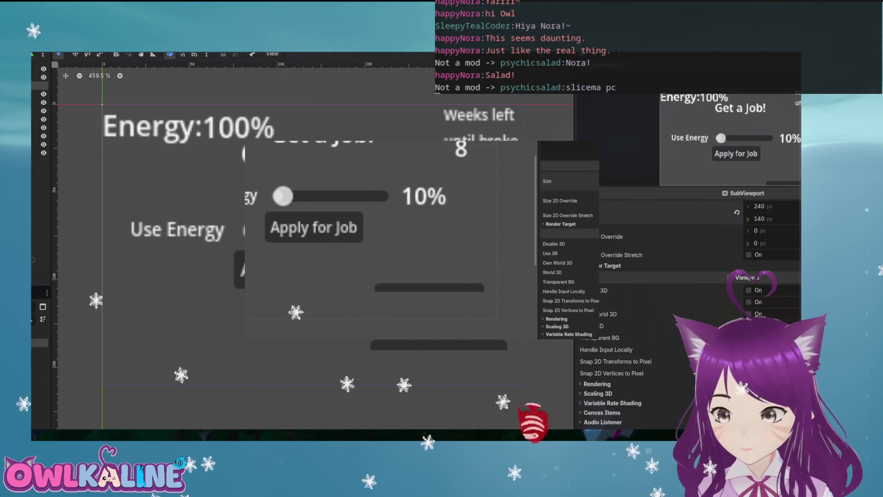
text(37)
key(Return)
text(100)
key(Return)
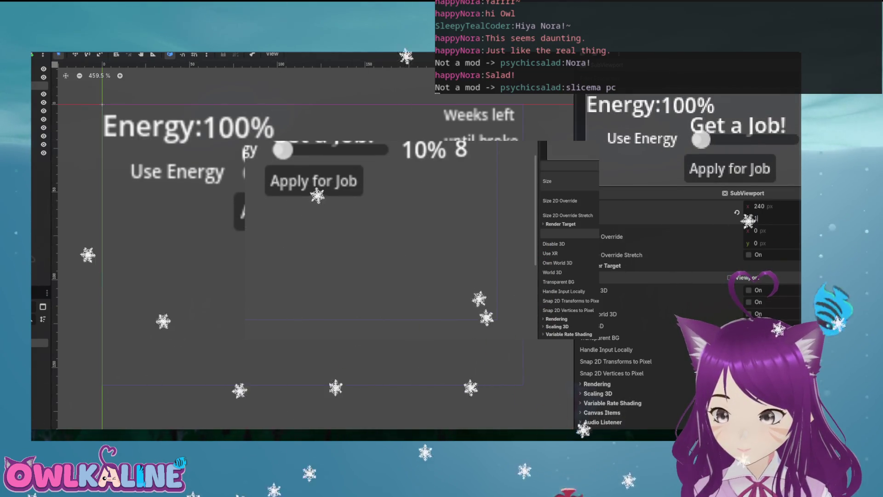
key(shift+Tab)
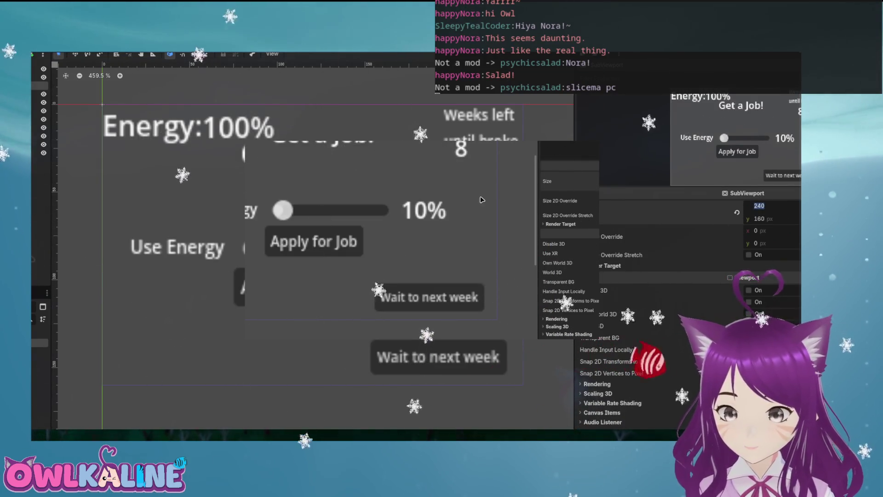
scroll(484, 203, down, 3)
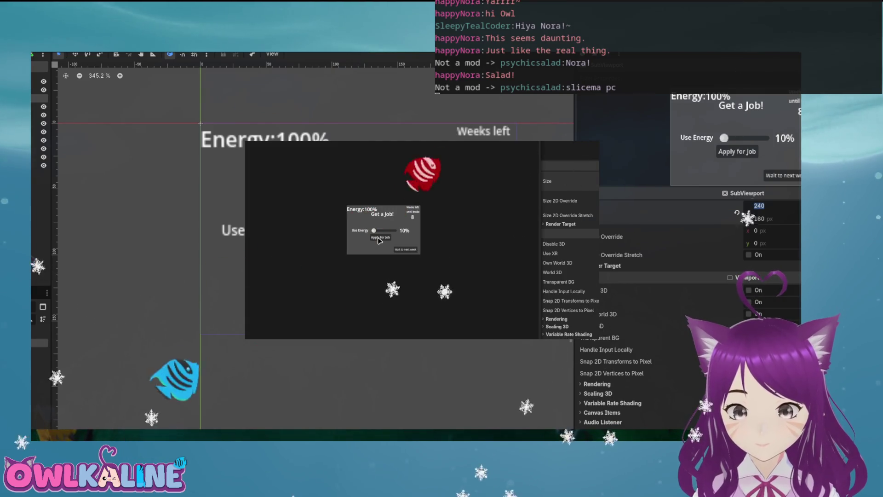
Close the running game and review the SubViewport's GUI and Render Target settings
click(595, 195)
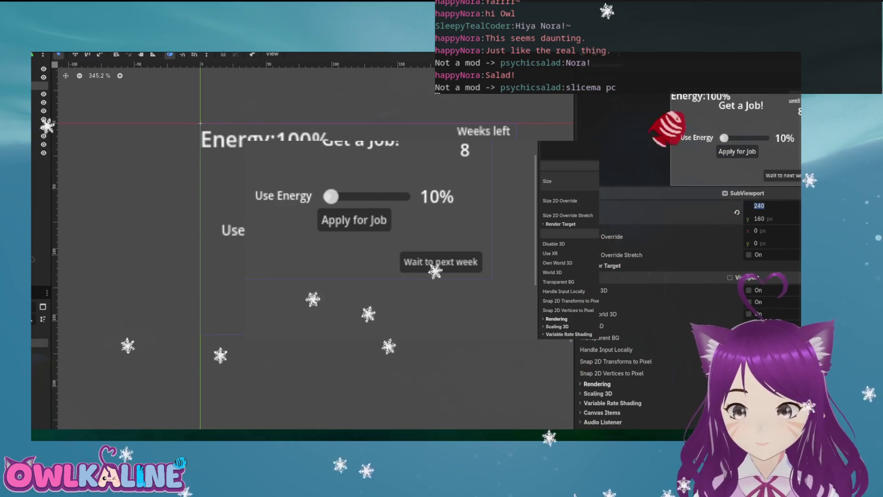
scroll(690, 300, down, 3)
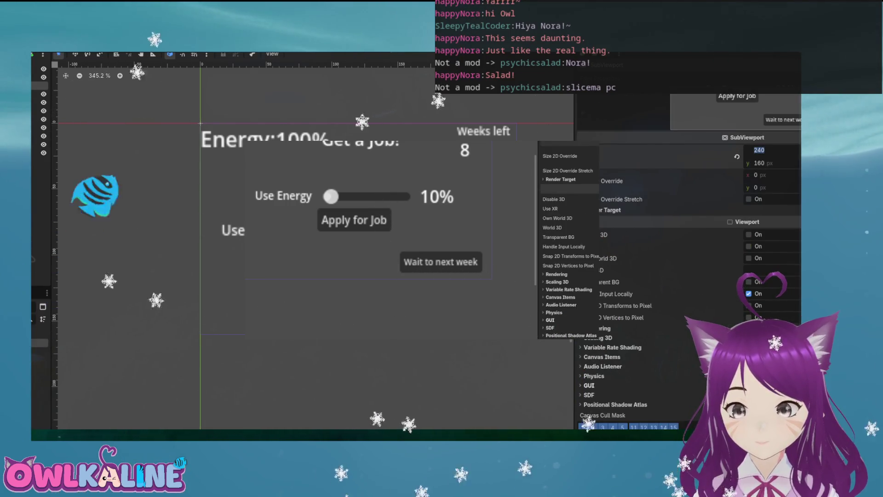
click(565, 319)
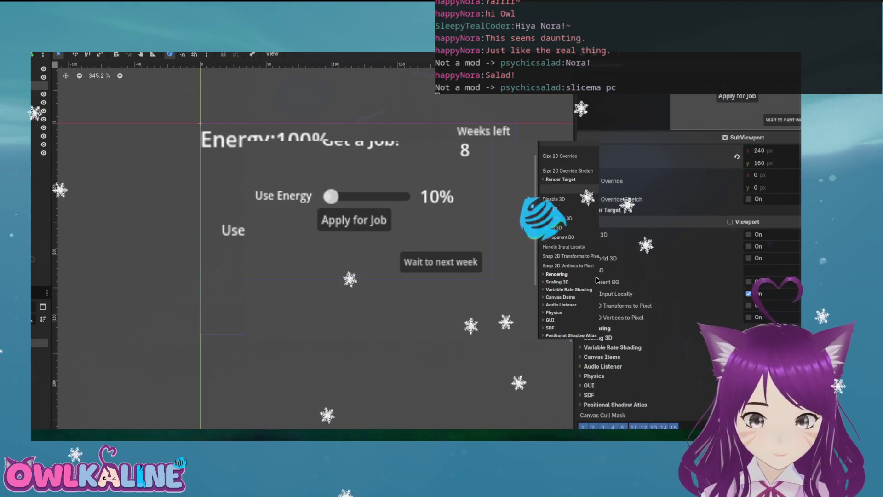
scroll(582, 228, up, 3)
click(581, 225)
click(583, 229)
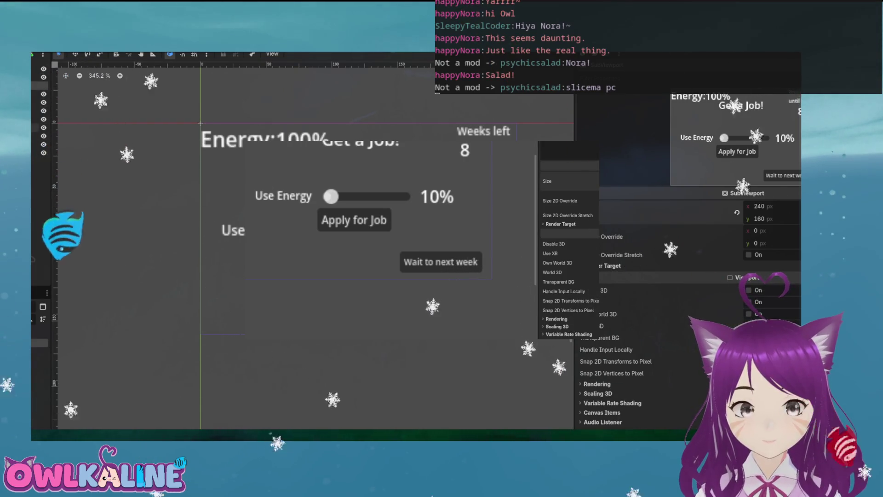
Browse the scene nodes, delete the TextureRect, then select the Get a Job! label
click(37, 127)
click(36, 111)
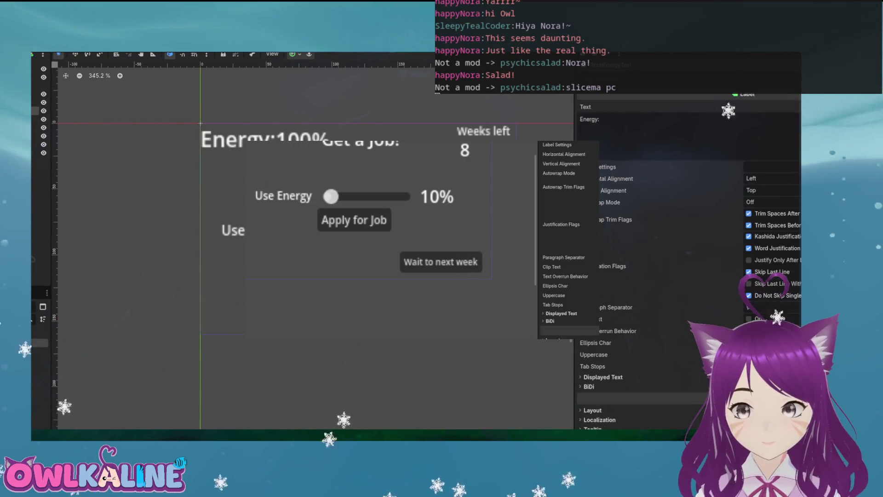
click(37, 85)
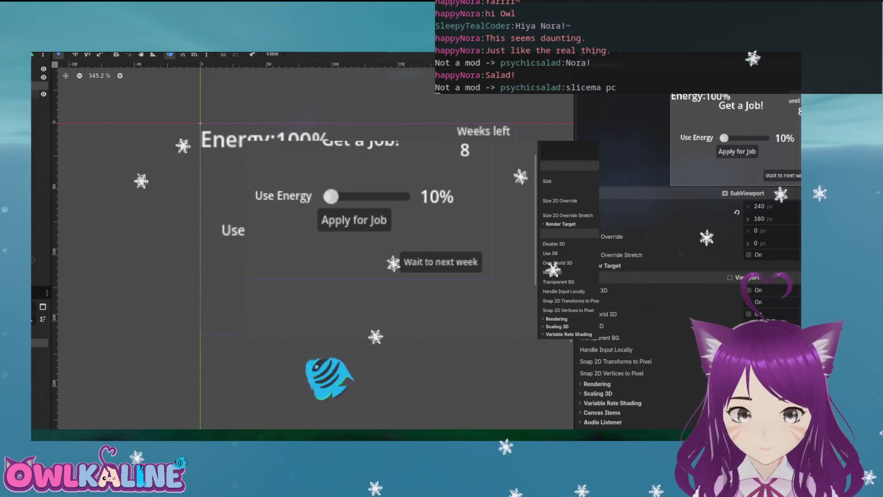
click(37, 78)
click(36, 85)
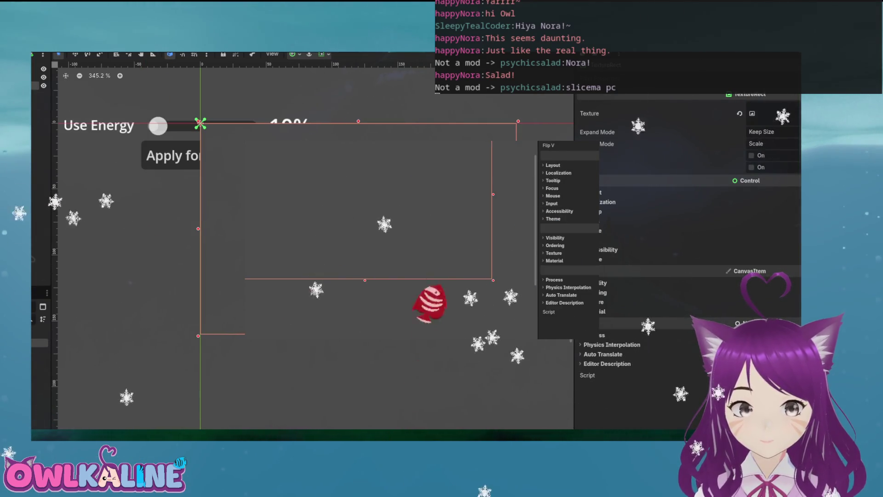
key(Delete)
click(441, 174)
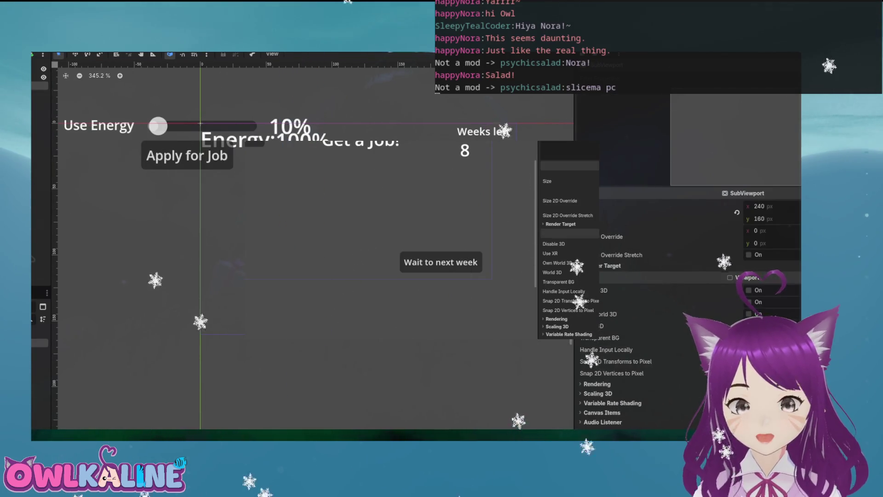
click(255, 156)
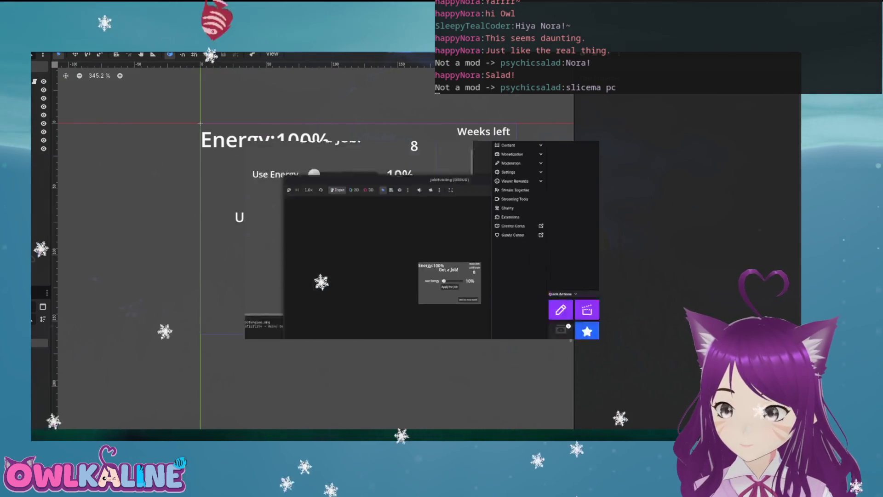
Apply for two jobs in the running game to drain energy, then open jobhunt.gd for editing
click(428, 247)
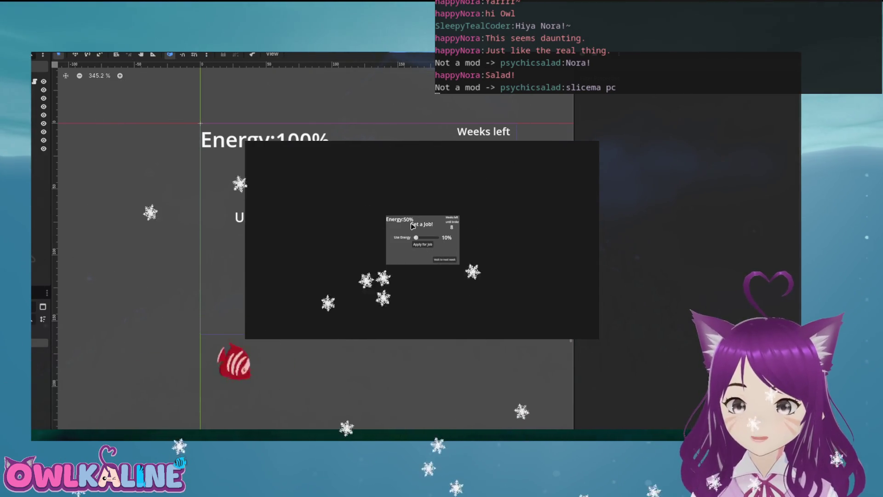
click(422, 243)
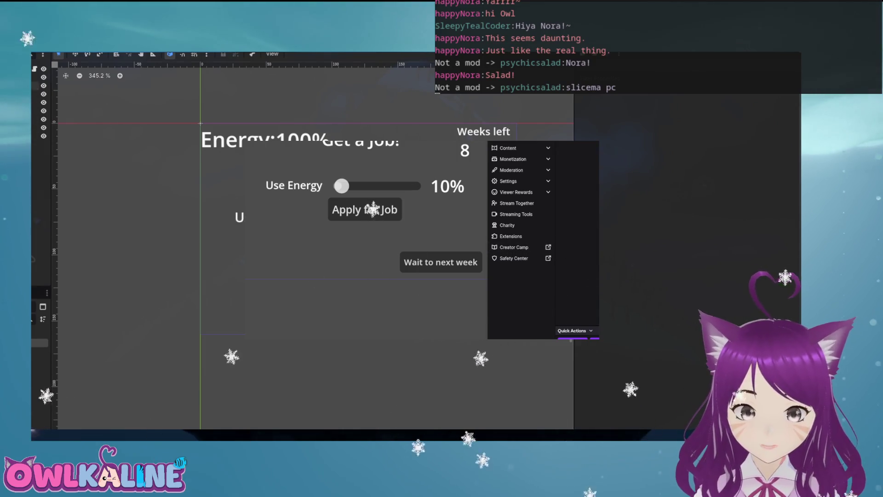
click(230, 138)
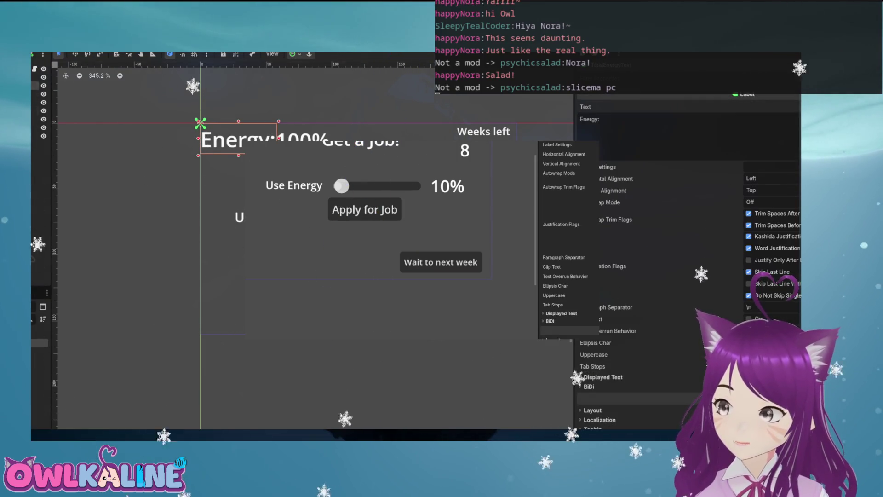
scroll(190, 121, down, 1)
key(ctrl+F3)
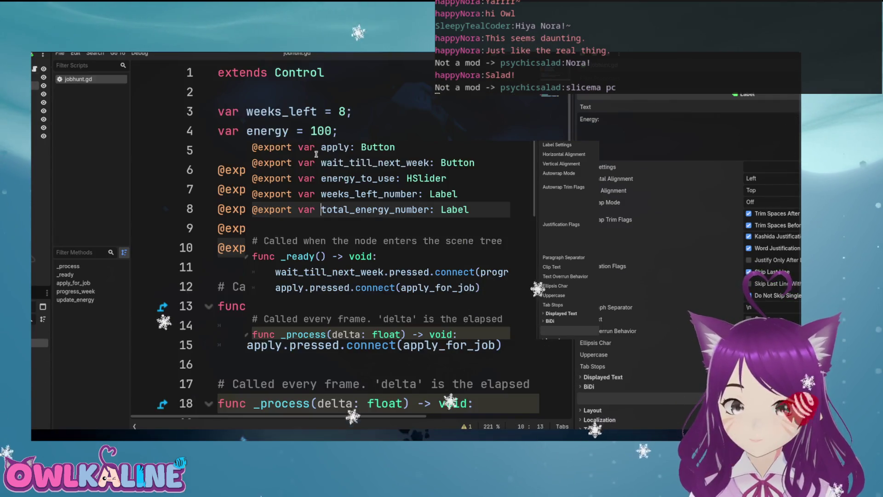
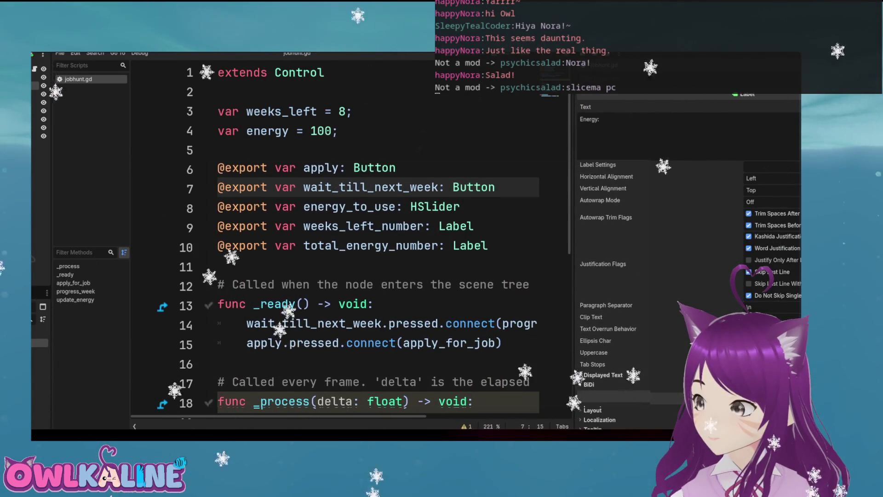
Review the exported variables in jobhunt.gd, then test-run the job-hunt game and close it
scroll(348, 226, down, 1)
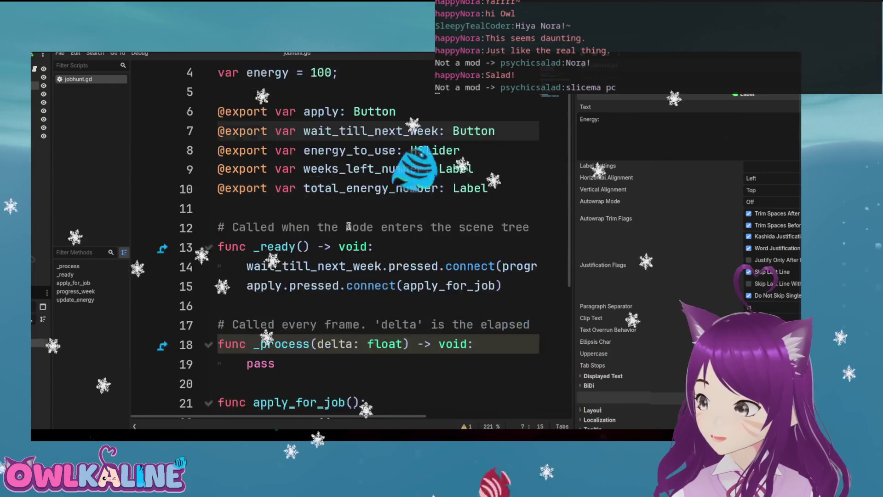
scroll(387, 230, down, 3)
scroll(386, 230, up, 2)
scroll(407, 231, down, 1)
scroll(406, 231, up, 1)
mouse_move(570, 216)
mouse_down()
mouse_move(574, 181)
mouse_move(571, 203)
mouse_move(568, 189)
mouse_move(565, 198)
mouse_up()
scroll(564, 195, up, 1)
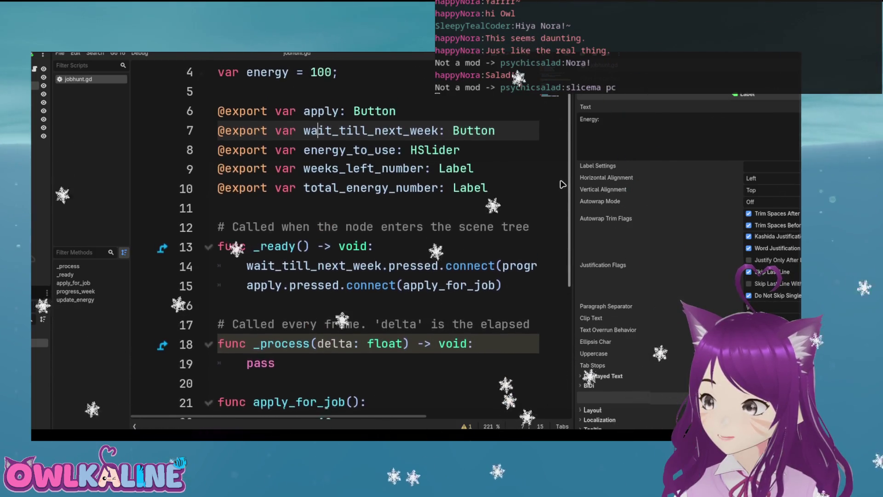
scroll(564, 187, up, 1)
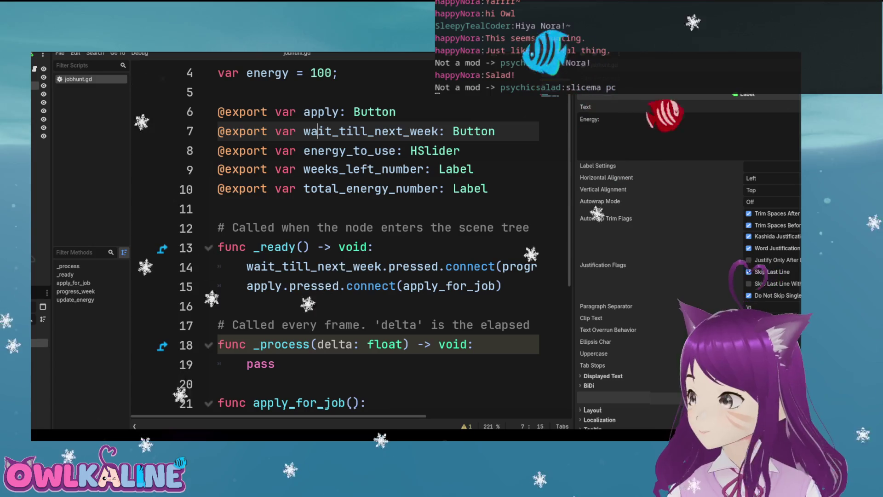
key(F5)
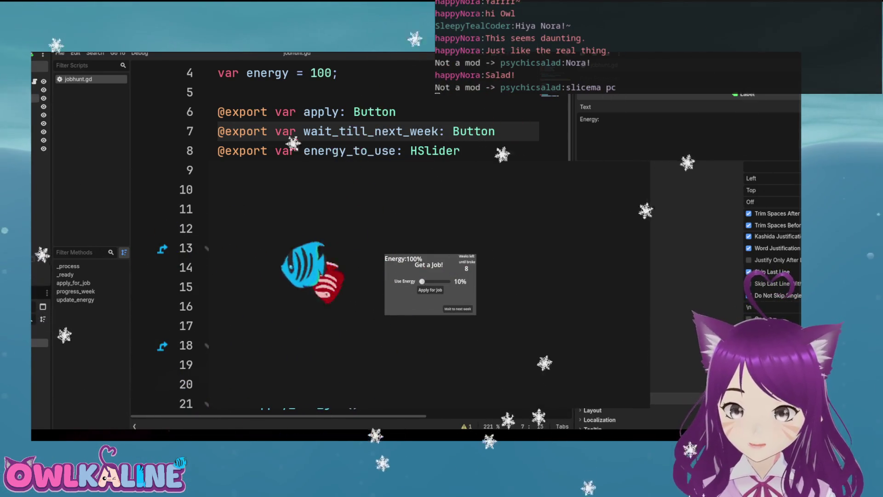
key(F8)
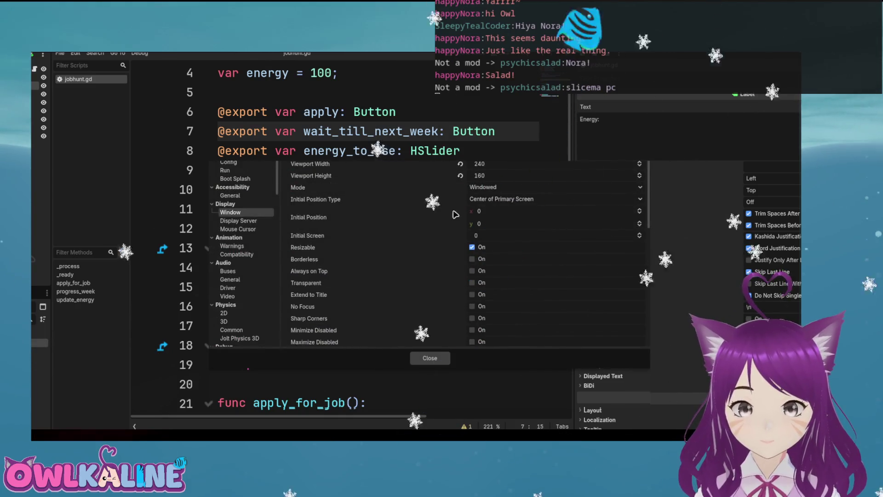
Inspect the Display › Window stretch scale and aspect options, leaving aspect at keep
scroll(650, 224, down, 3)
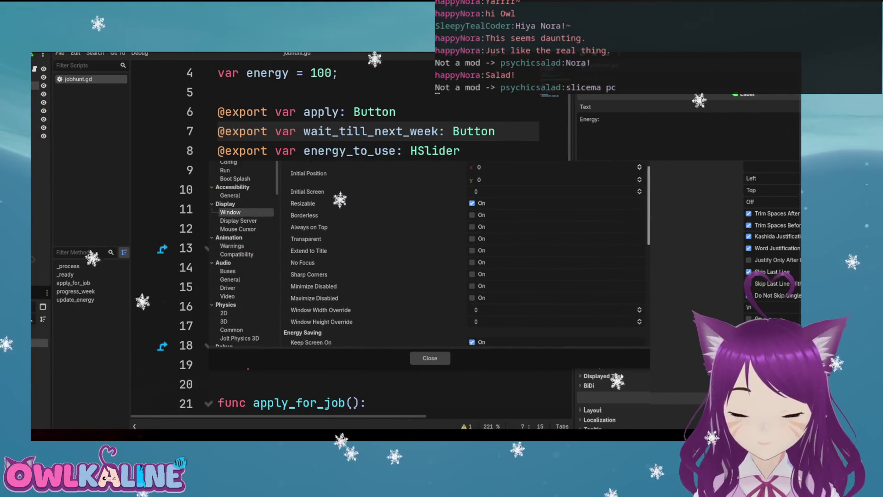
drag(650, 224, 649, 307)
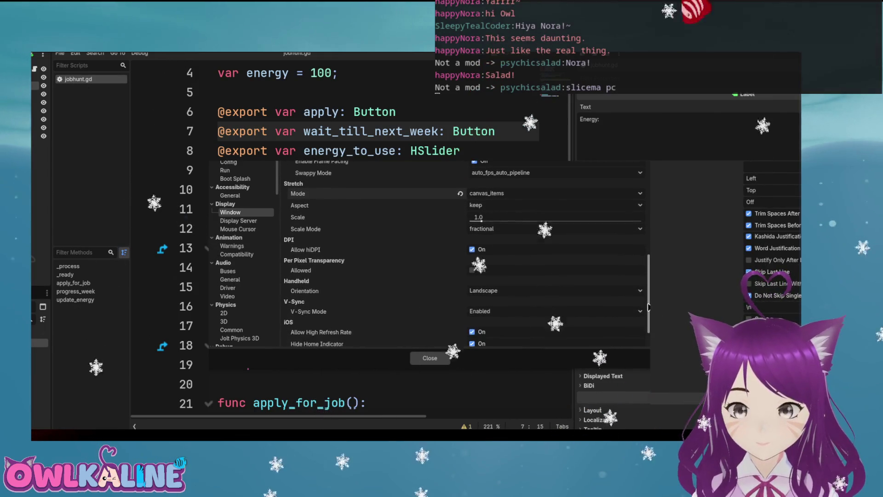
click(480, 230)
click(488, 242)
click(499, 207)
click(499, 207)
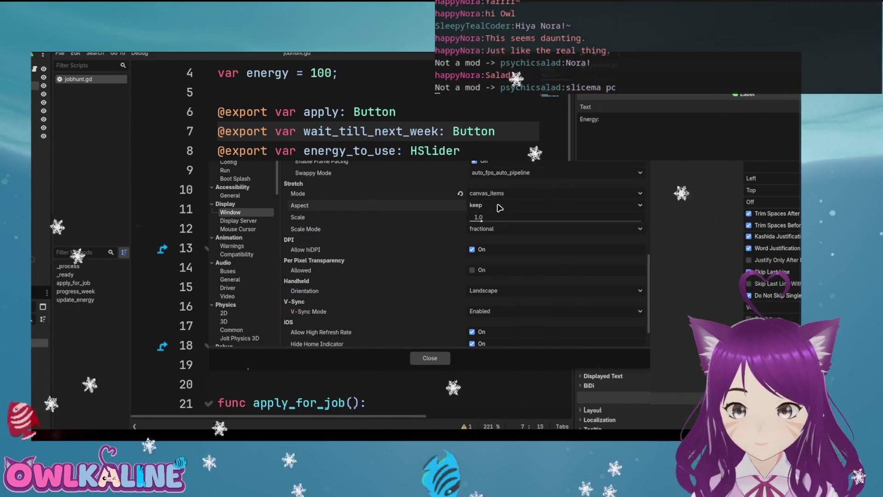
Set the stretch mode to viewport, close Project Settings and test-run the game
click(529, 195)
click(481, 222)
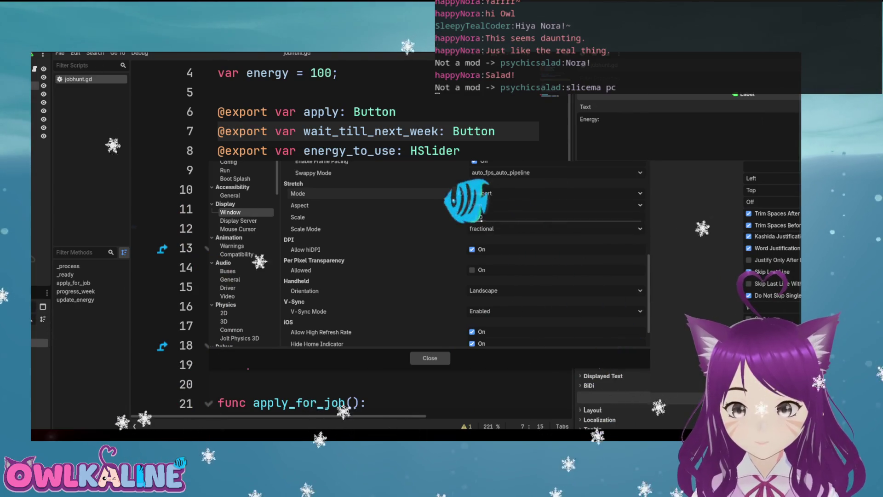
key(Escape)
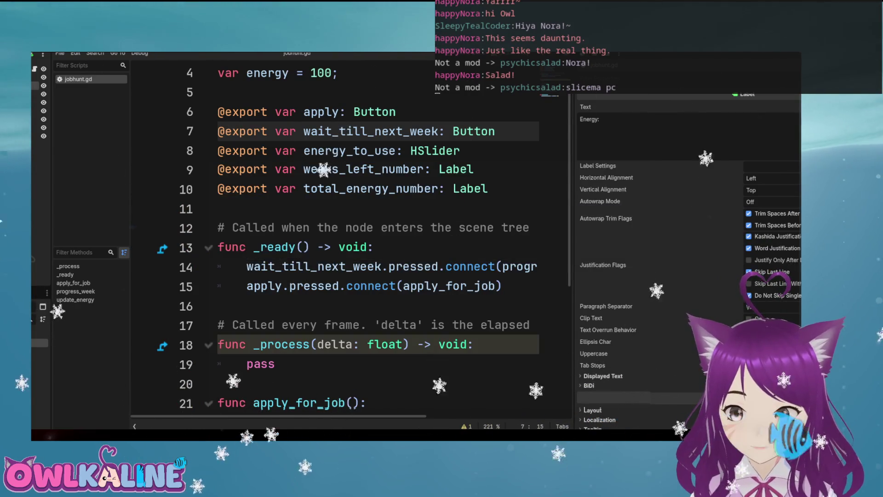
key(F5)
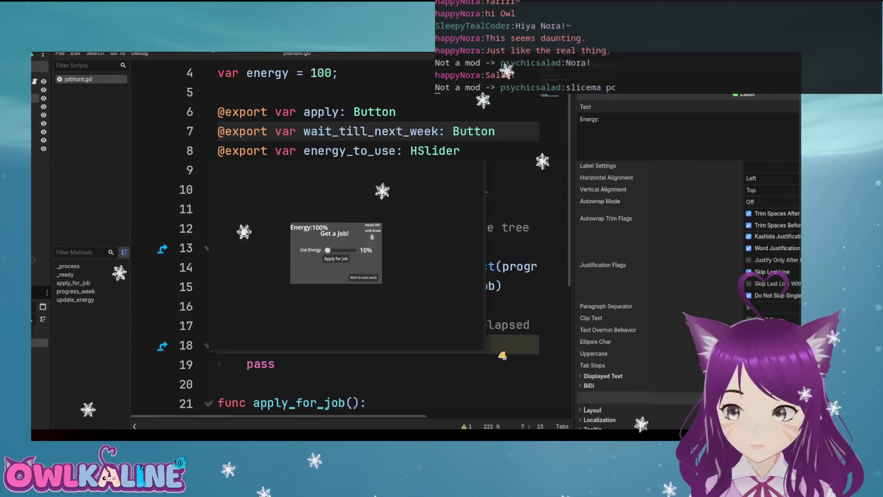
key(F8)
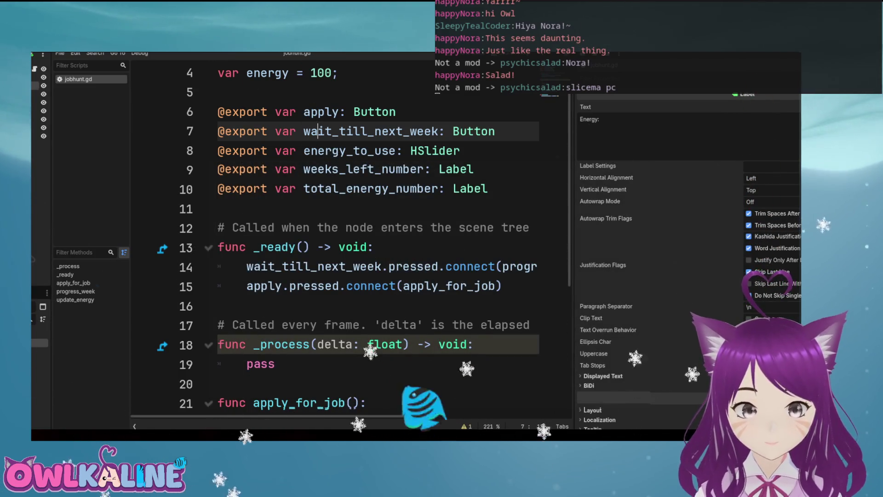
Keep the window mode Windowed and switch the stretch mode from viewport back to canvas_items
click(507, 187)
click(507, 189)
drag(648, 204, 650, 296)
click(507, 212)
click(499, 235)
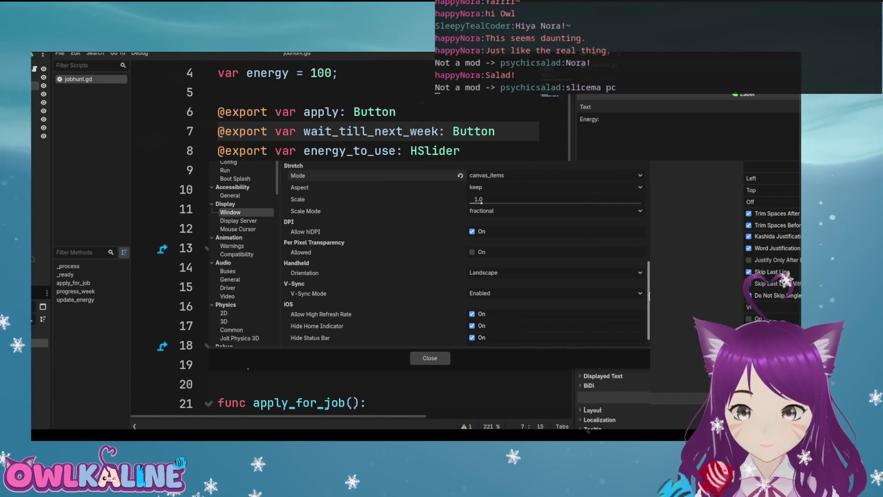
Browse the Display Server, Debug and Textures settings, and set the default texture filter to Nearest
click(236, 224)
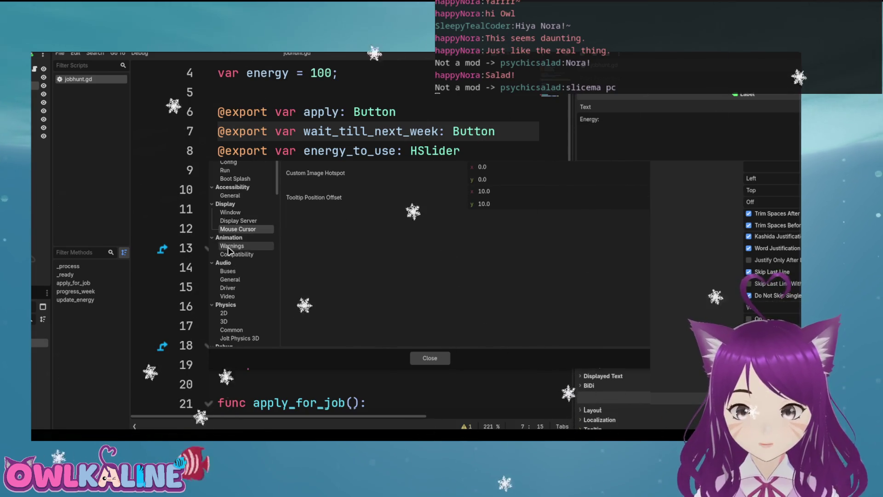
scroll(229, 251, down, 5)
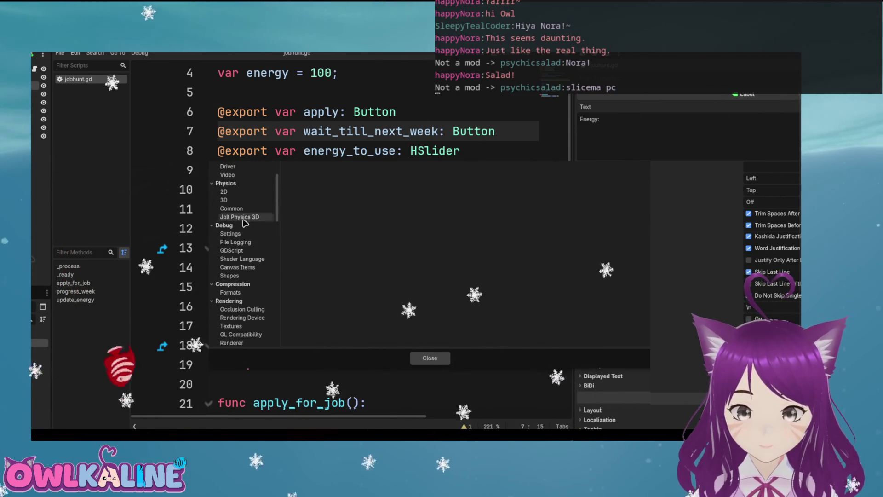
scroll(244, 224, down, 3)
click(247, 184)
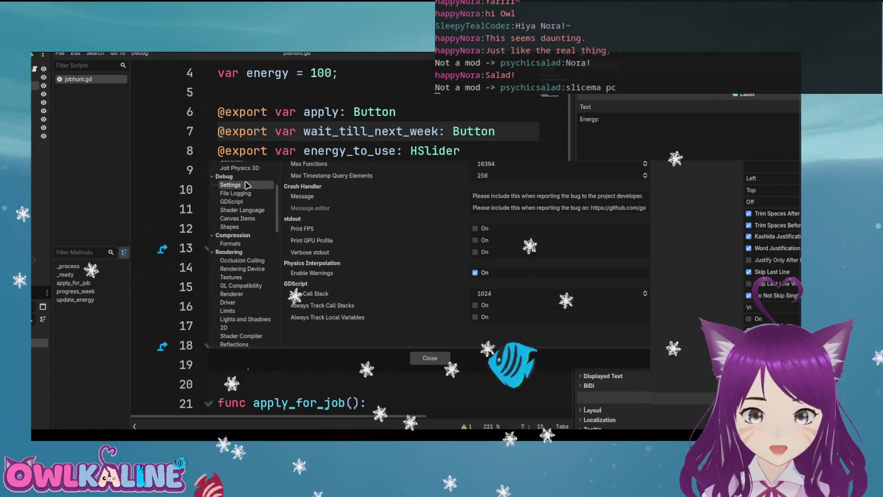
scroll(255, 209, down, 3)
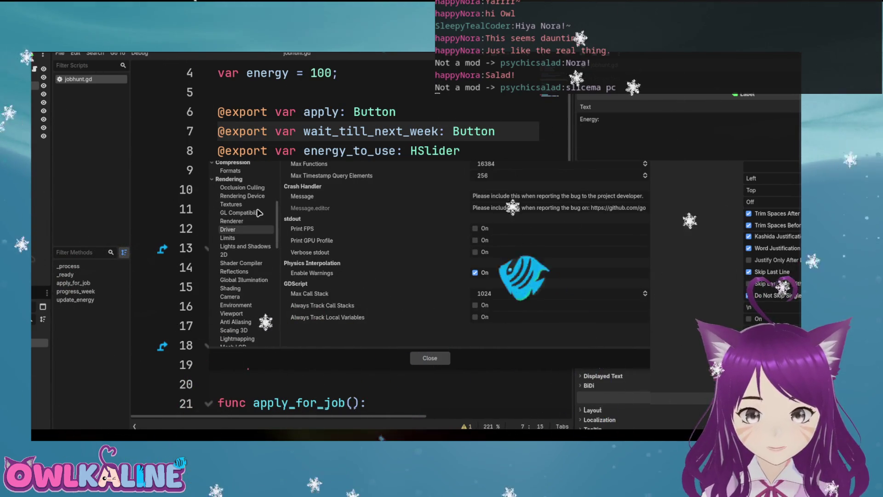
click(249, 206)
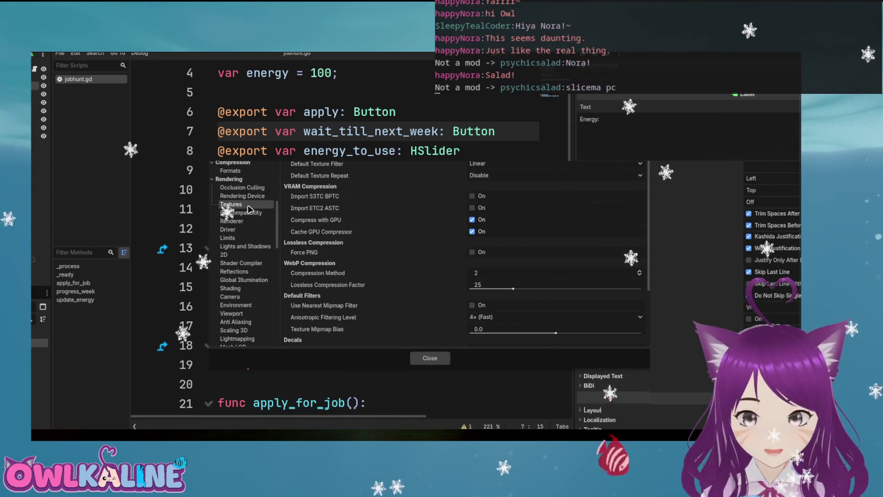
click(552, 164)
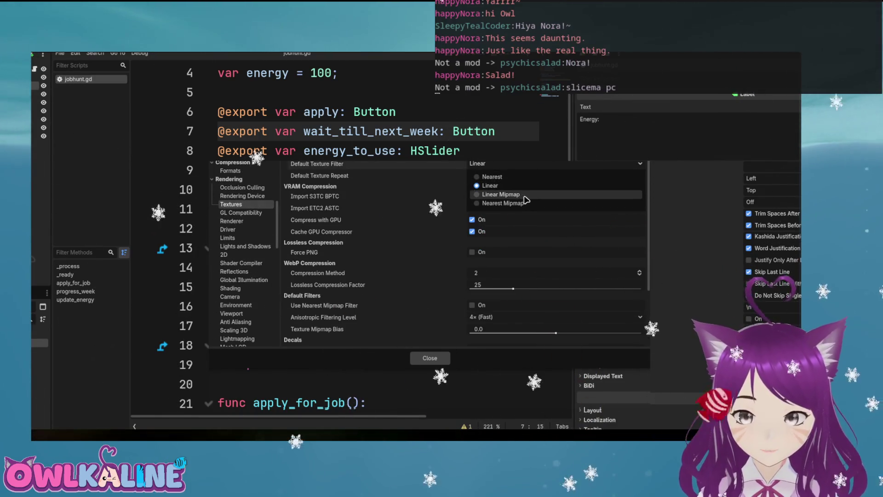
click(521, 179)
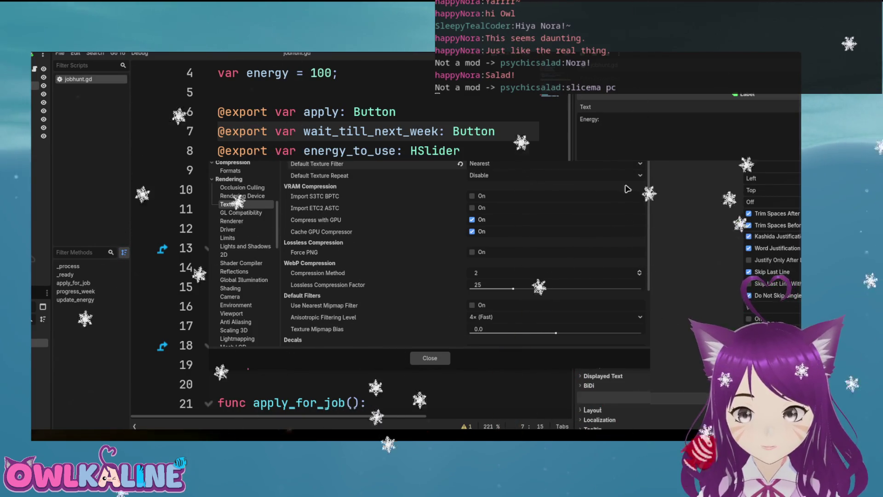
Browse the renderer, rendering driver, 2D, viewport and internationalization rendering settings
drag(648, 196, 650, 259)
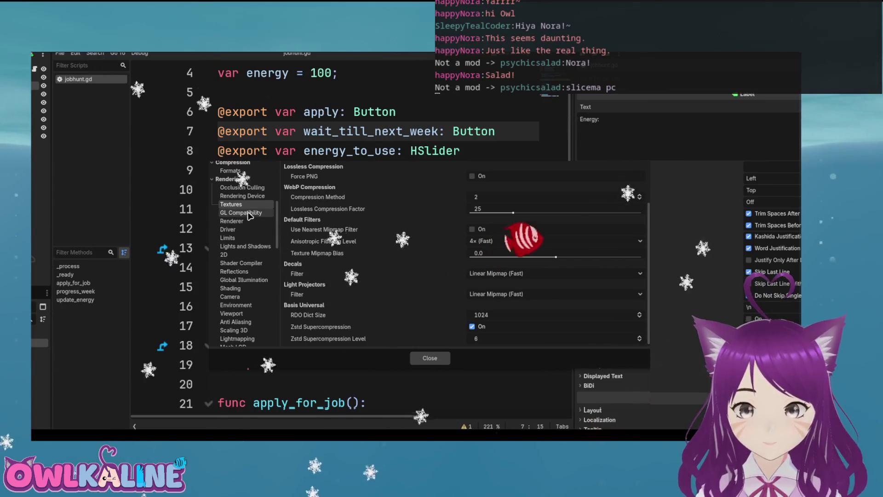
scroll(247, 214, down, 1)
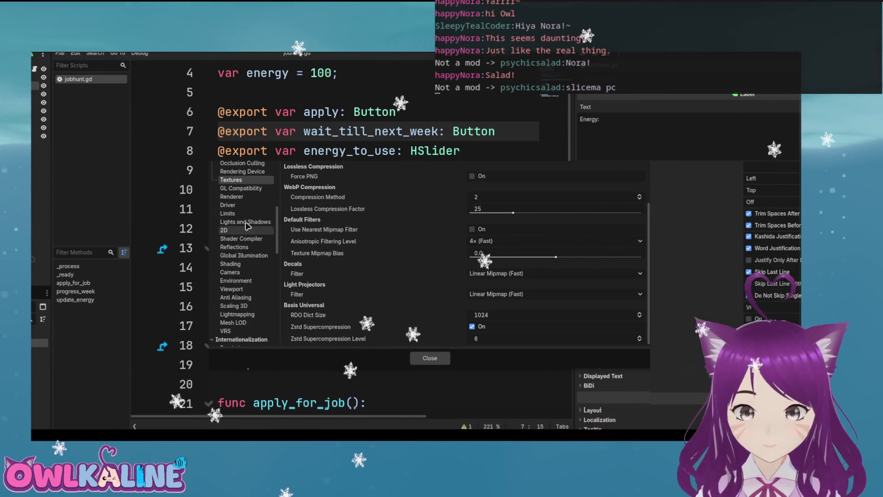
click(245, 198)
click(244, 206)
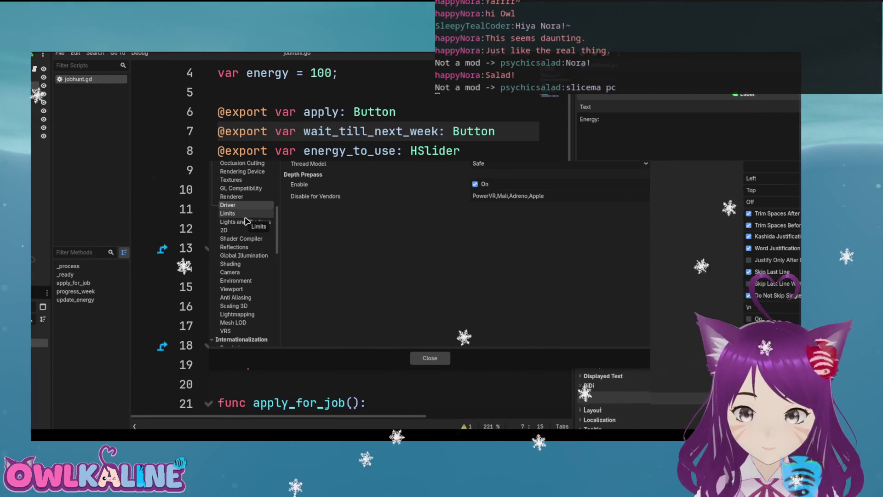
scroll(244, 238, down, 1)
click(245, 207)
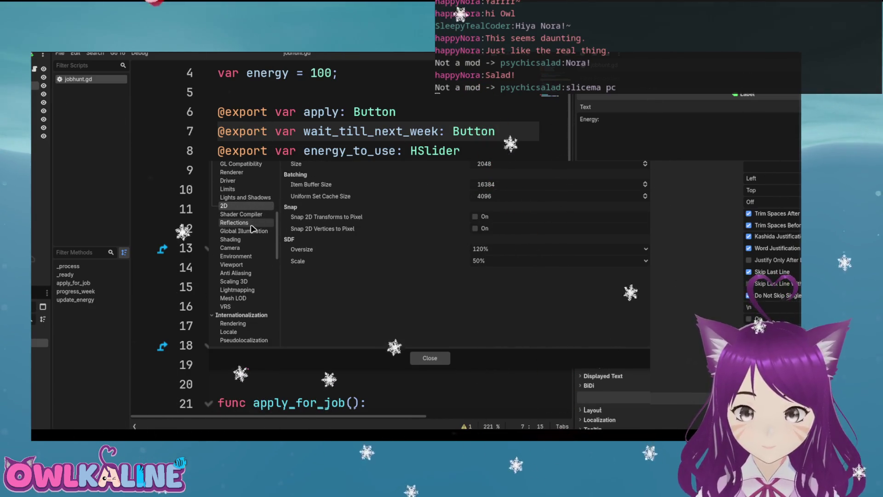
scroll(251, 221, down, 2)
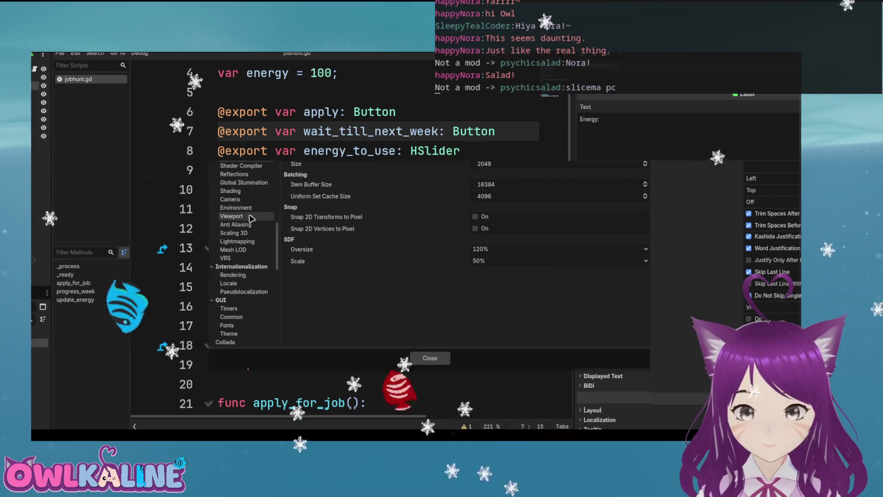
click(251, 217)
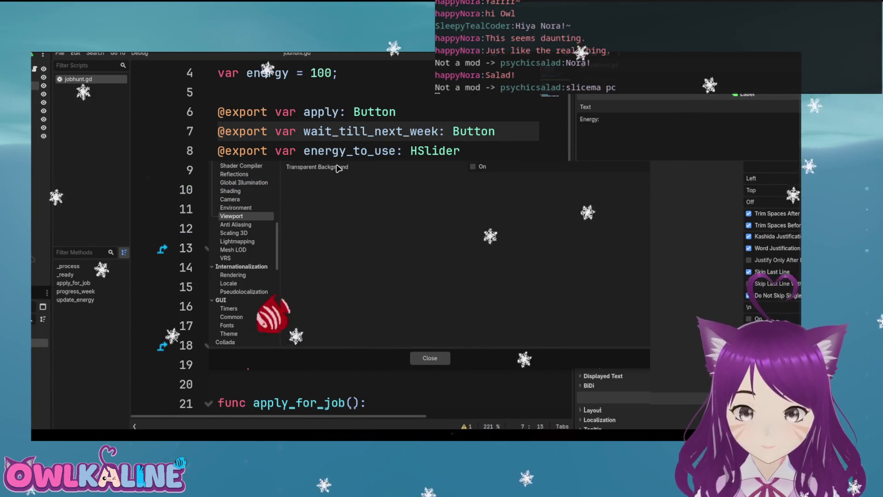
scroll(244, 258, down, 4)
click(245, 178)
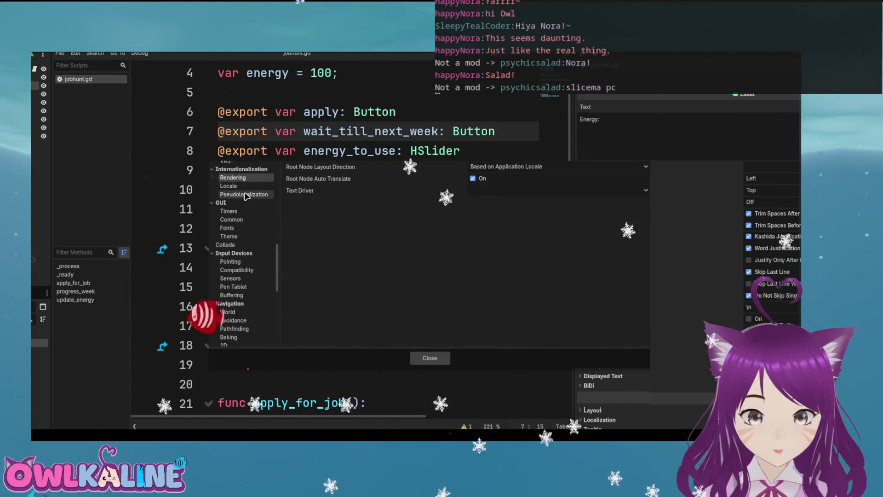
Look at the 2D navigation settings, close Project Settings and widen the script editor
scroll(240, 189, down, 1)
scroll(237, 190, down, 1)
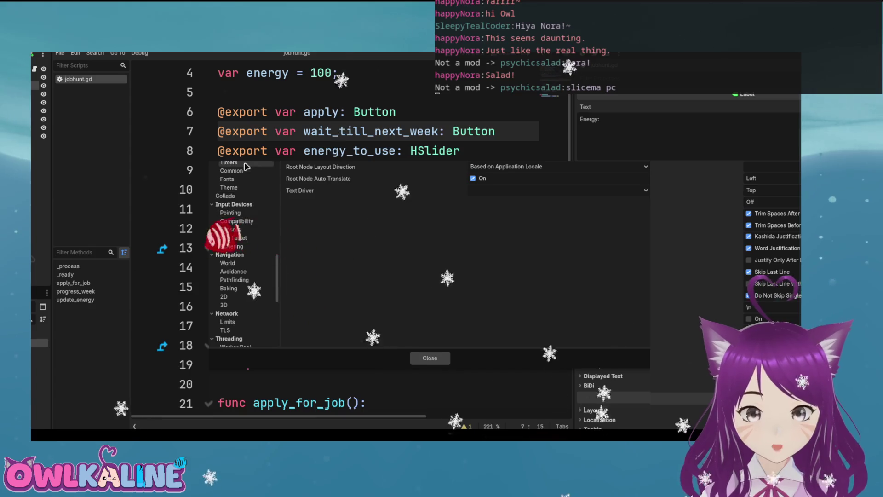
scroll(249, 221, down, 1)
scroll(250, 195, down, 3)
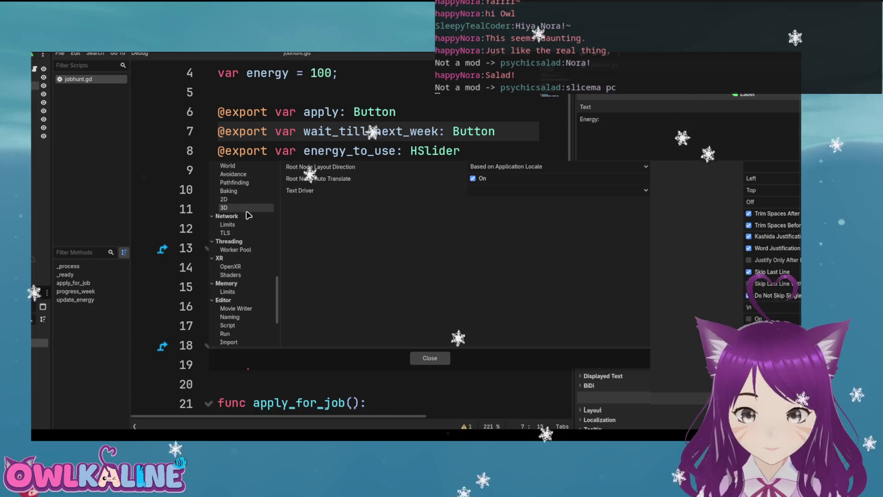
click(244, 199)
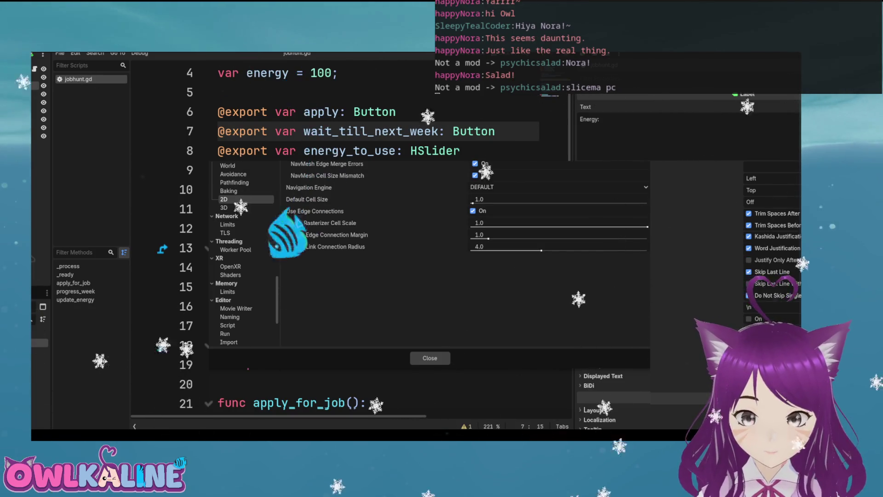
scroll(264, 242, down, 1)
scroll(264, 242, down, 3)
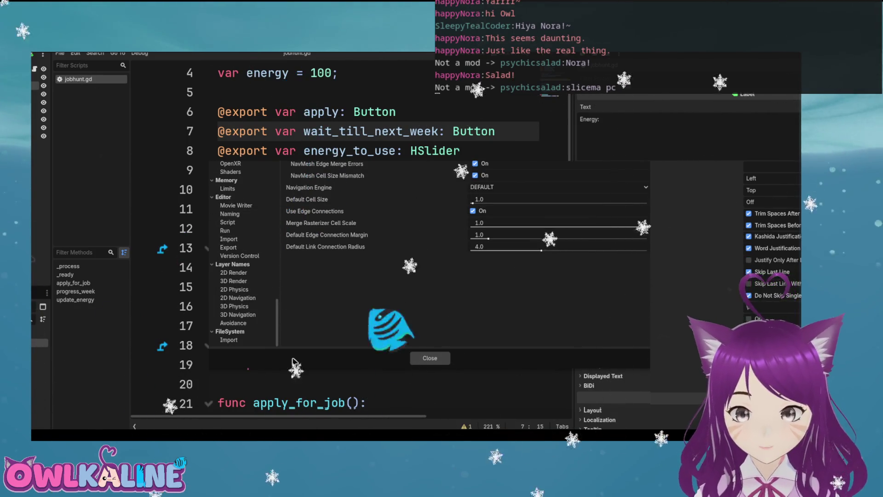
click(422, 360)
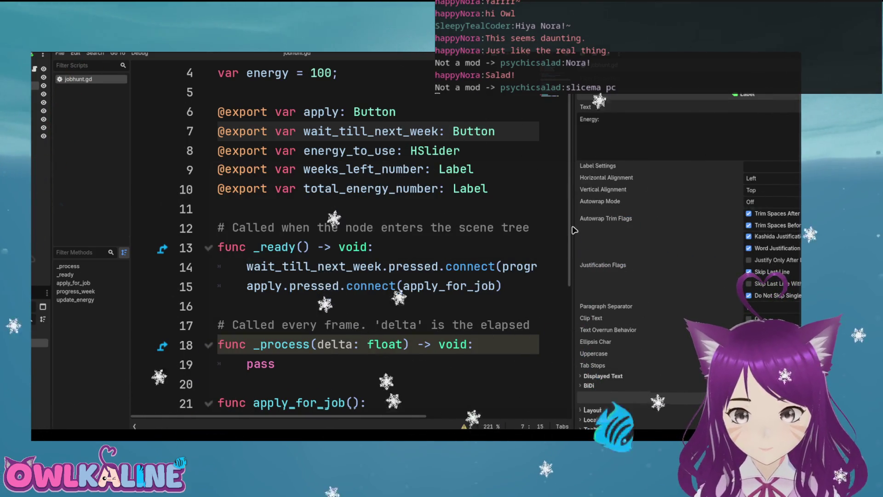
drag(573, 226, 669, 226)
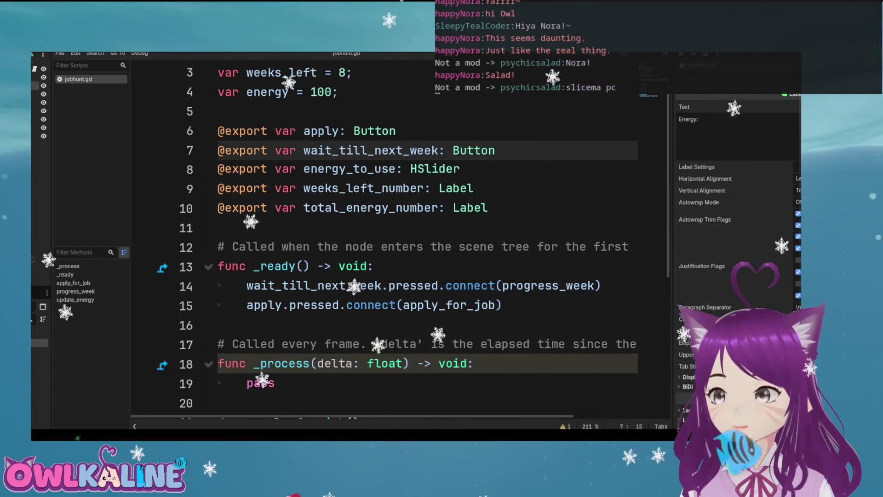
Test-run the game, raise the Use Energy slider, then stop it
key(F5)
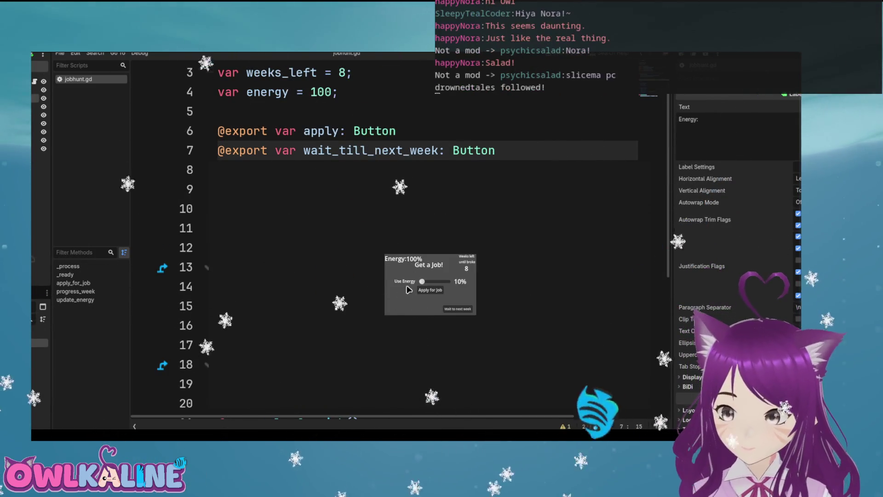
drag(422, 282, 438, 282)
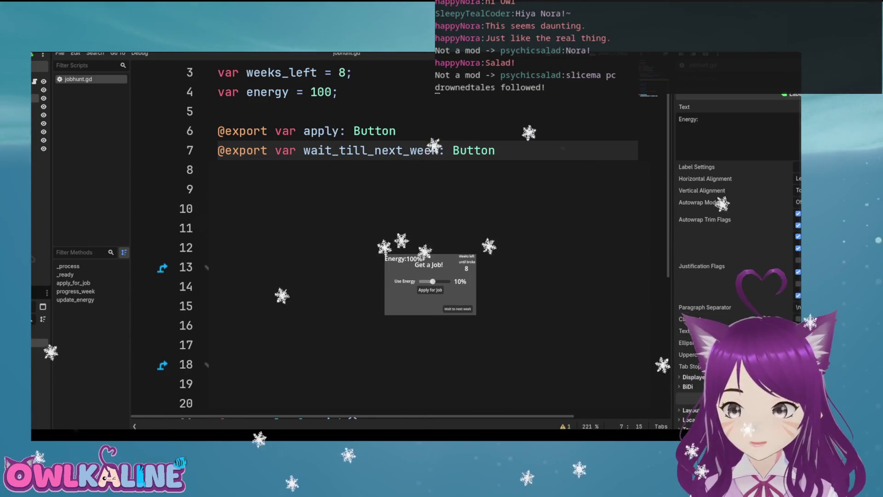
key(F8)
Switch to the 2D view, centre the game layout and select the root Control node
key(ctrl+F1)
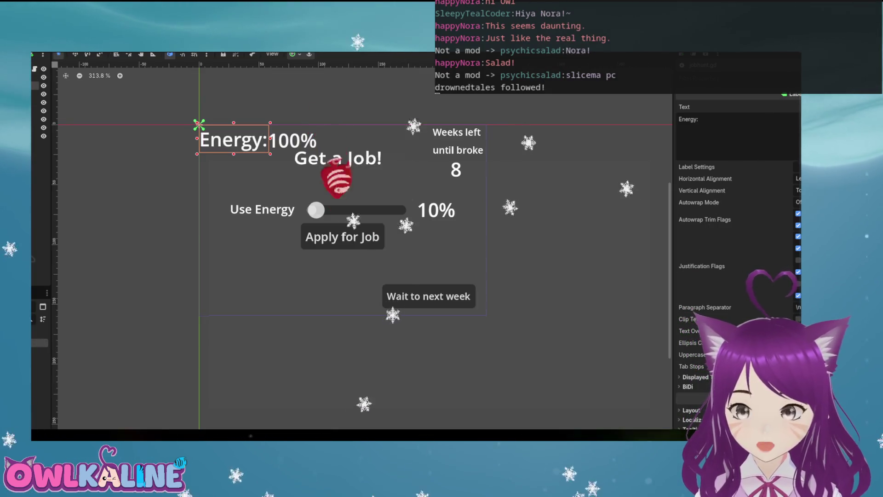
scroll(485, 278, up, 2)
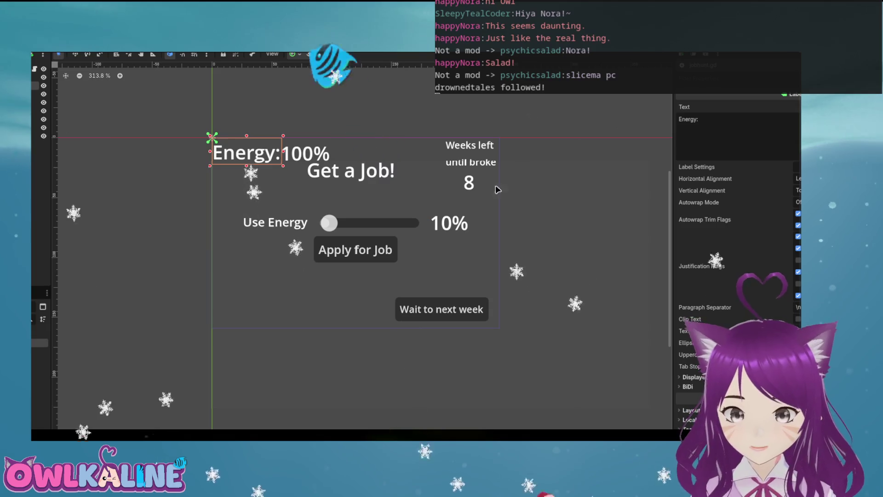
scroll(251, 222, up, 5)
scroll(368, 216, down, 4)
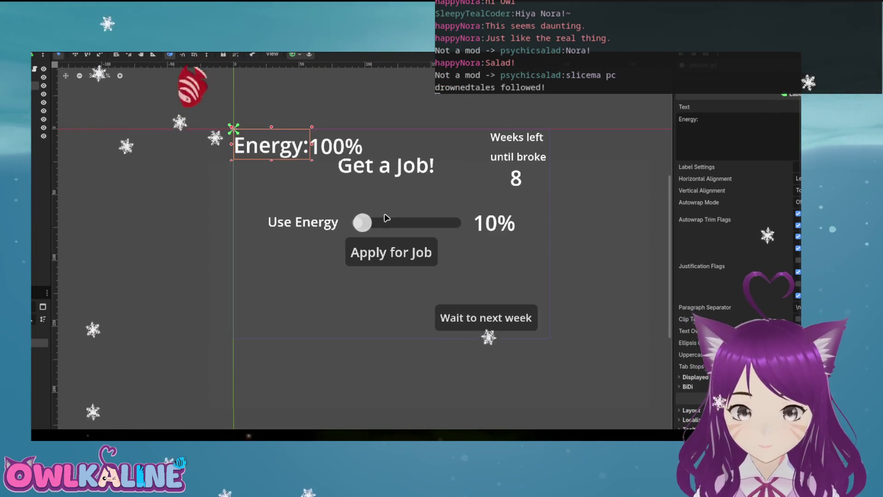
drag(421, 223, 429, 224)
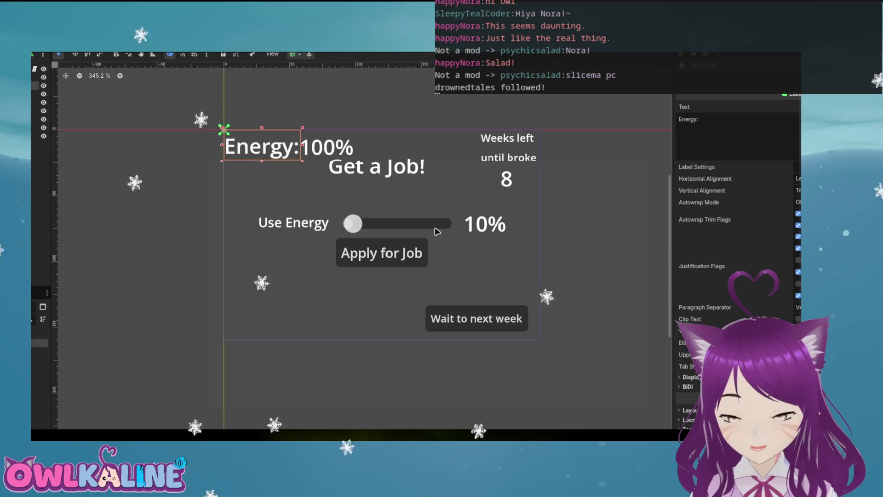
click(223, 128)
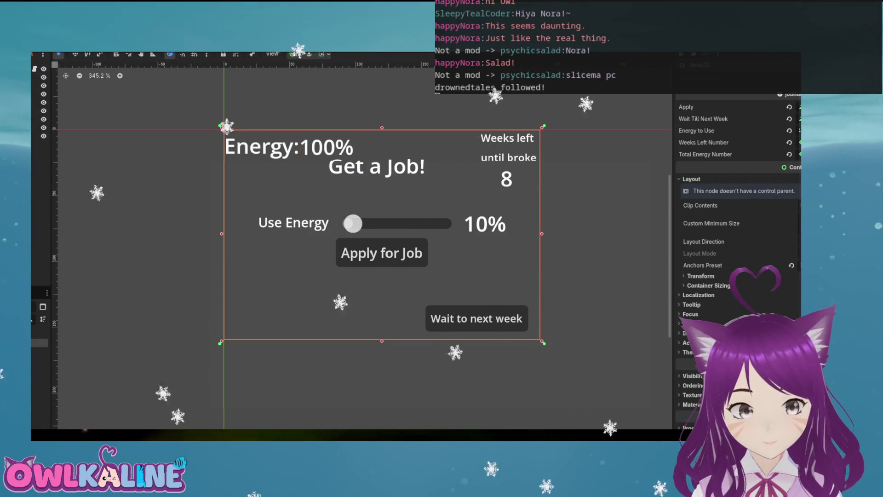
key(ctrl+a)
Add a PopupPanel node found by searching 'pop', then add a Label node under it
scroll(398, 200, up, 1)
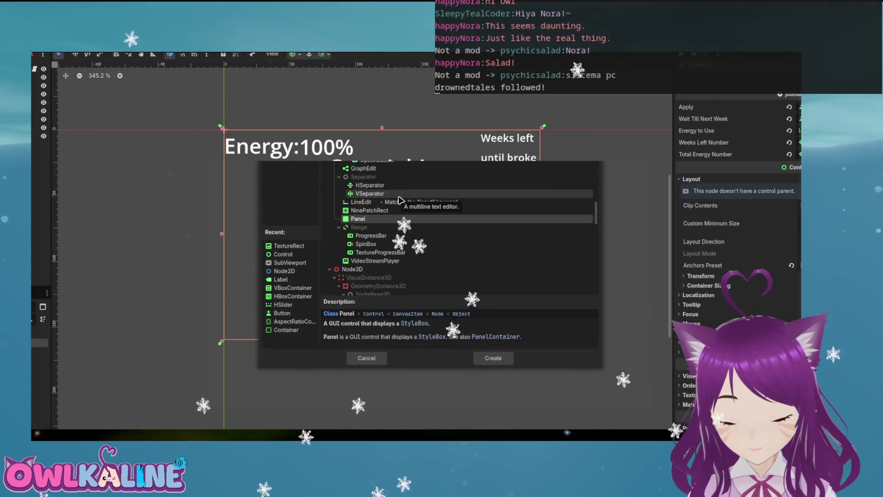
text(pop)
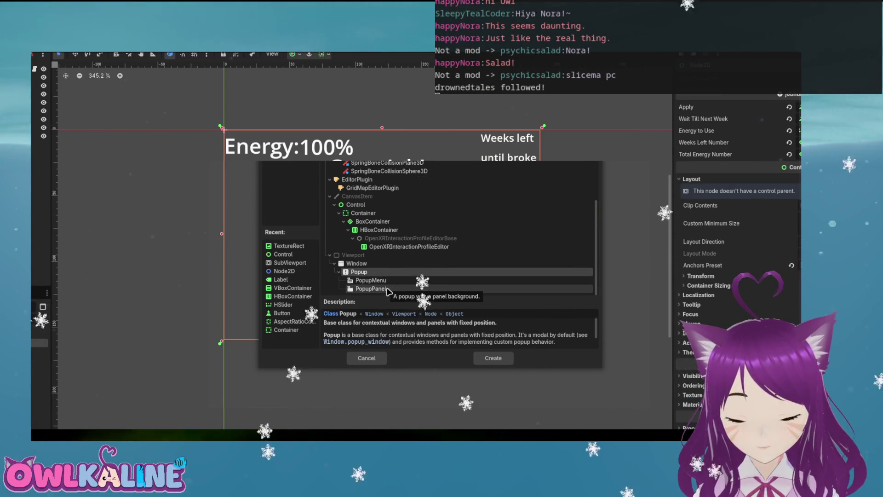
click(388, 289)
click(491, 359)
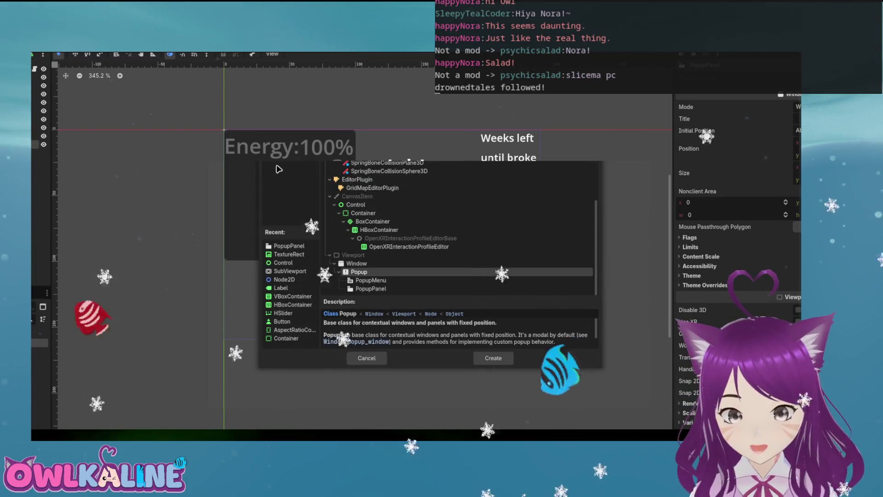
text(label)
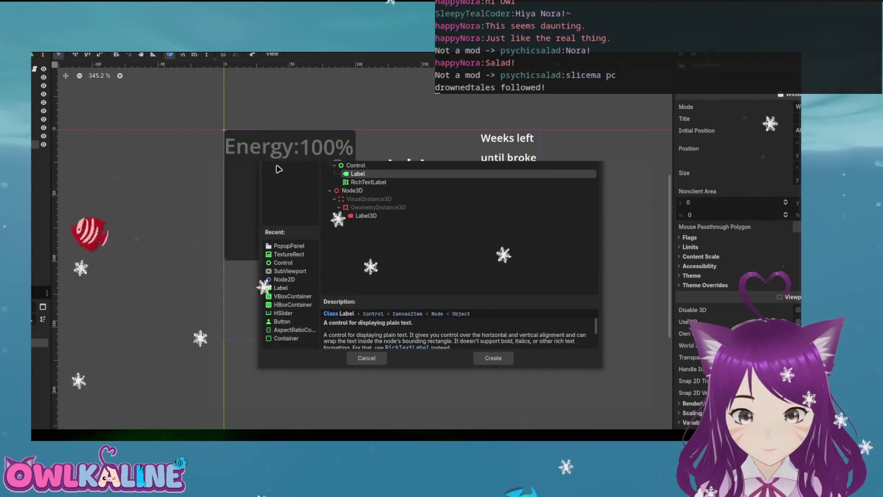
key(Return)
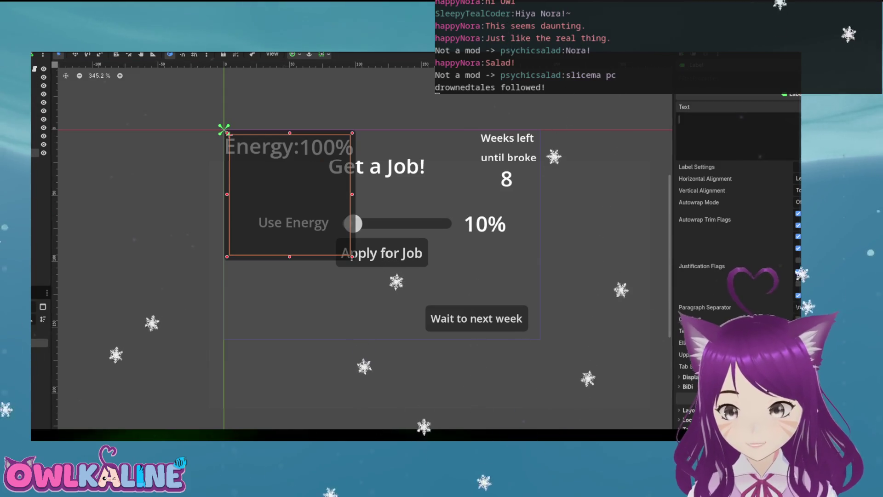
Give the label the text 'Popup' and test-run the game, clicking Apply for job
text(Popup)
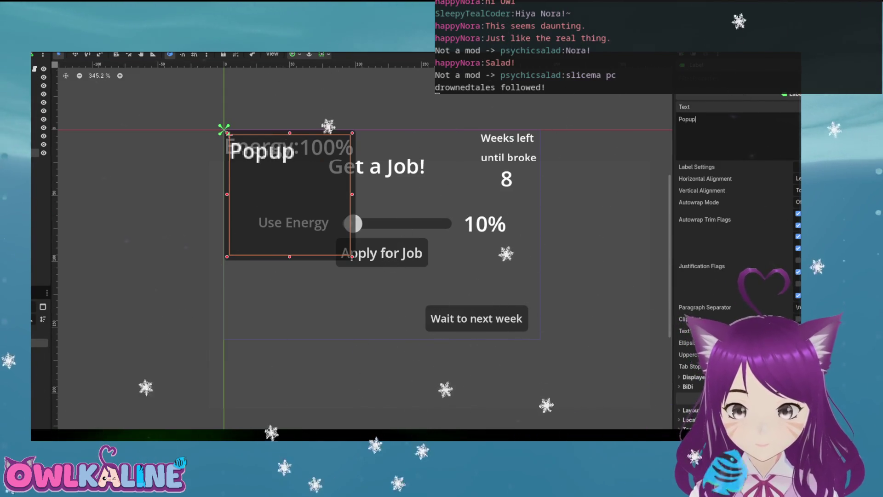
key(F5)
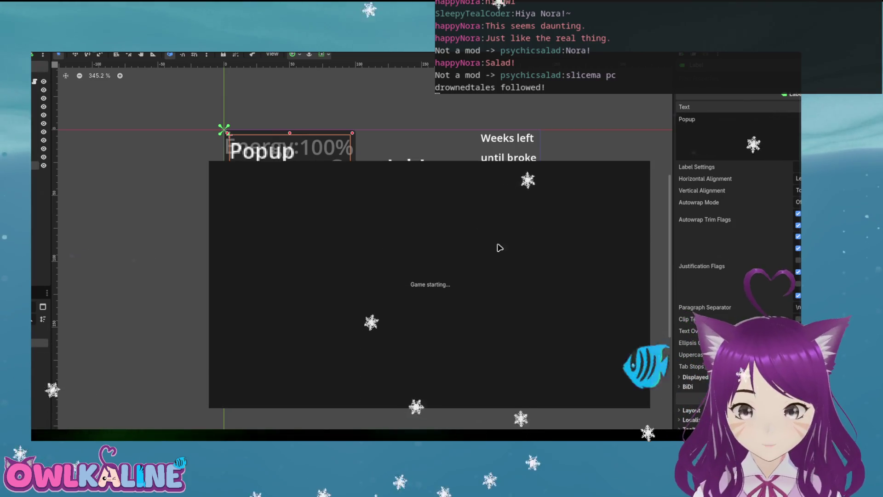
click(451, 310)
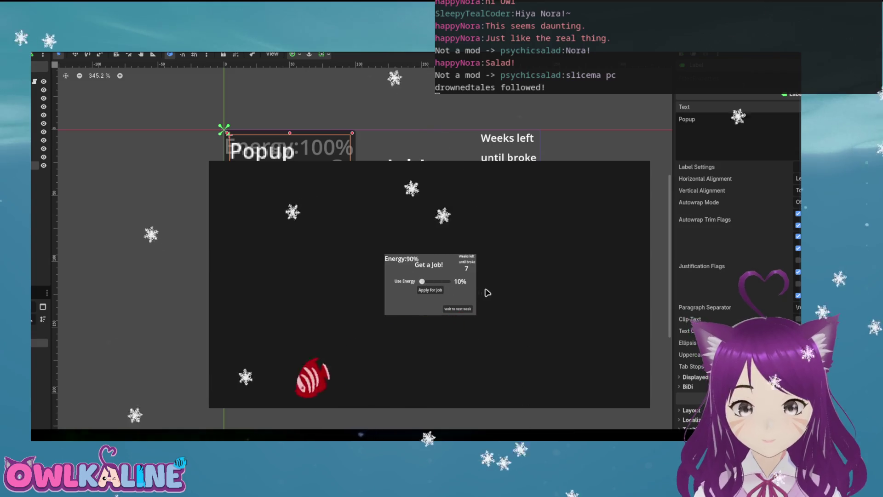
key(F8)
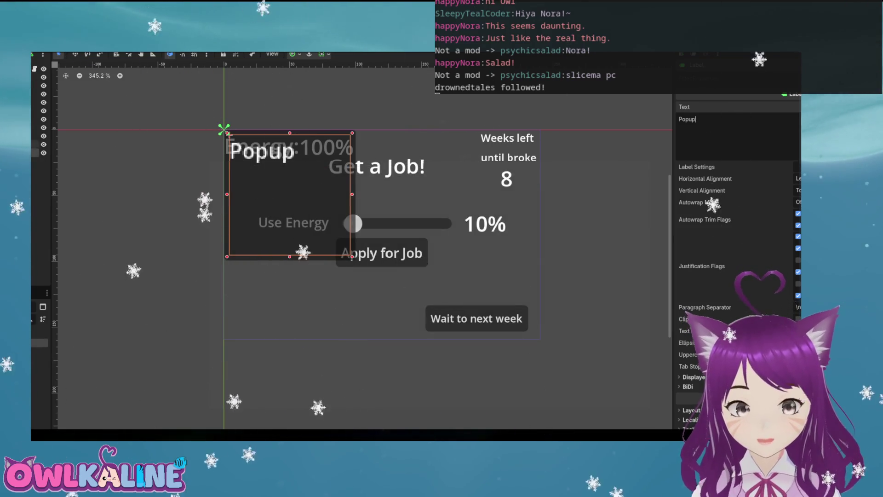
Select the PopupPanel node, toggle its visibility in the Scene dock, and open jobhunt.gd
click(37, 136)
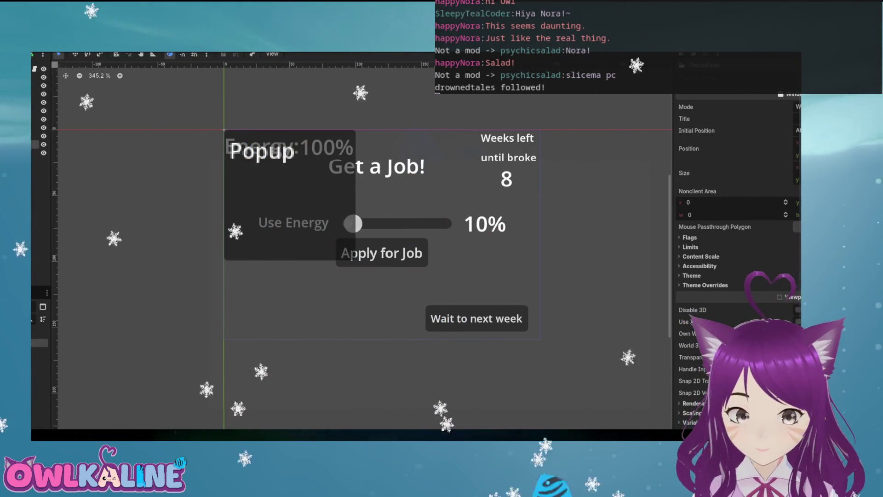
click(44, 145)
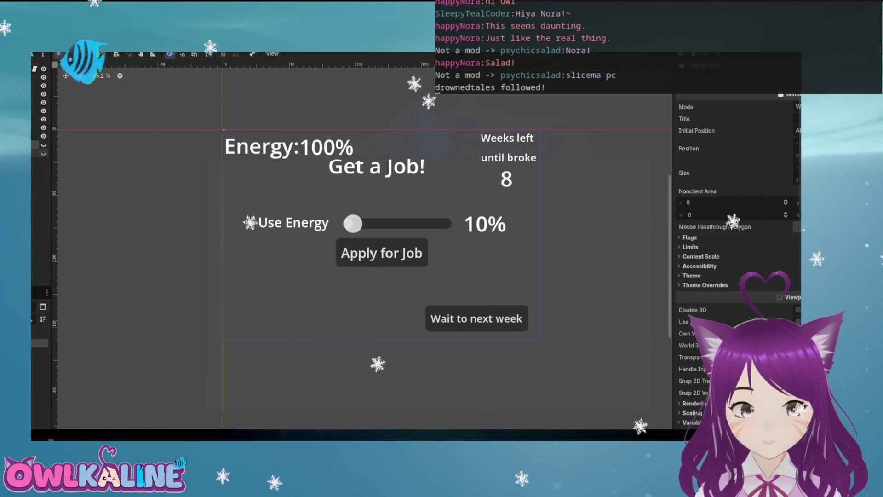
click(44, 145)
click(44, 145)
click(44, 145)
click(44, 145)
click(44, 145)
click(44, 145)
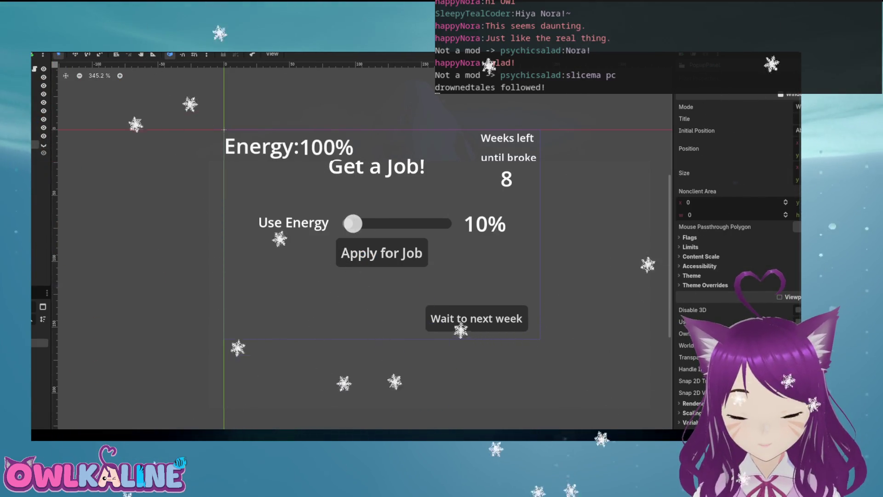
click(34, 69)
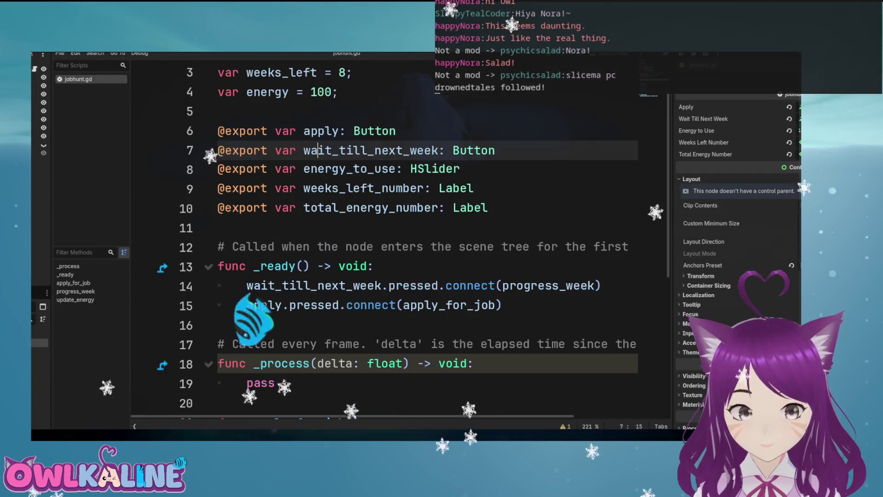
Paste a popup_panel exported variable and end progress_week with popup_panel.show()
click(326, 228)
text(@export var popup_panel: PopupPanel)
scroll(327, 248, down, 5)
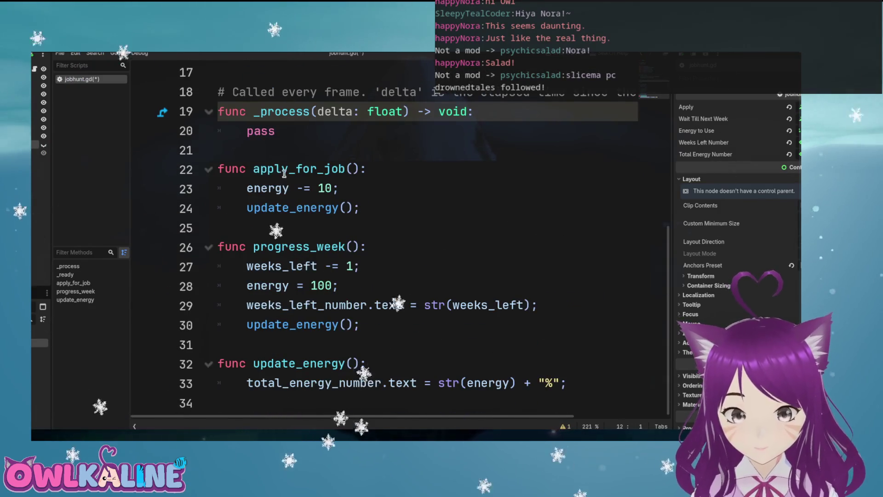
click(376, 322)
key(Return)
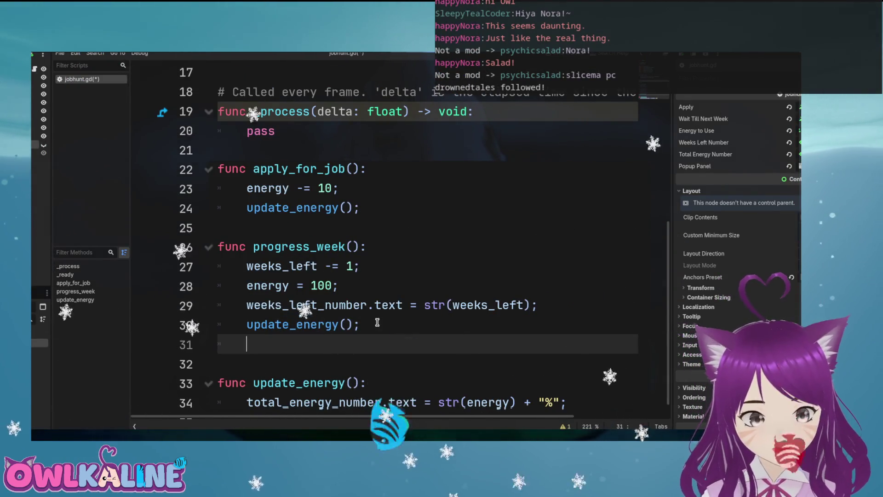
key(Return)
text(.show();)
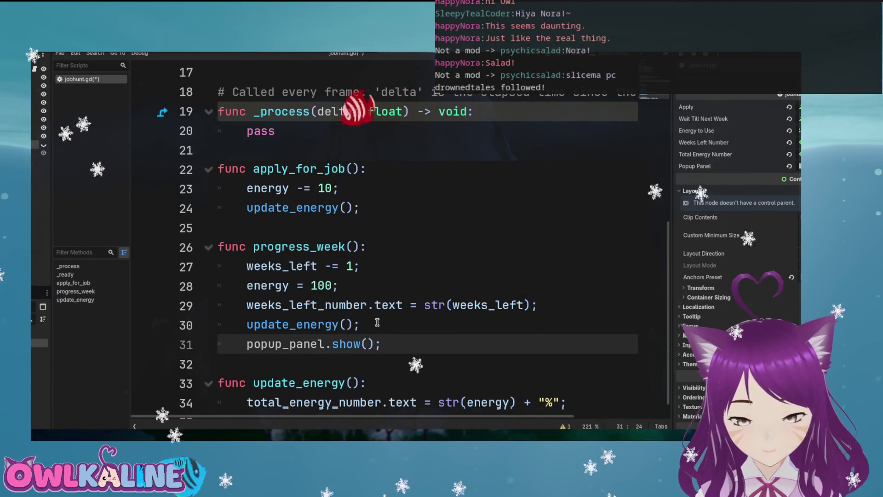
Test-run the game twice, advancing a week each time, then stop and return to the 2D scene
key(F5)
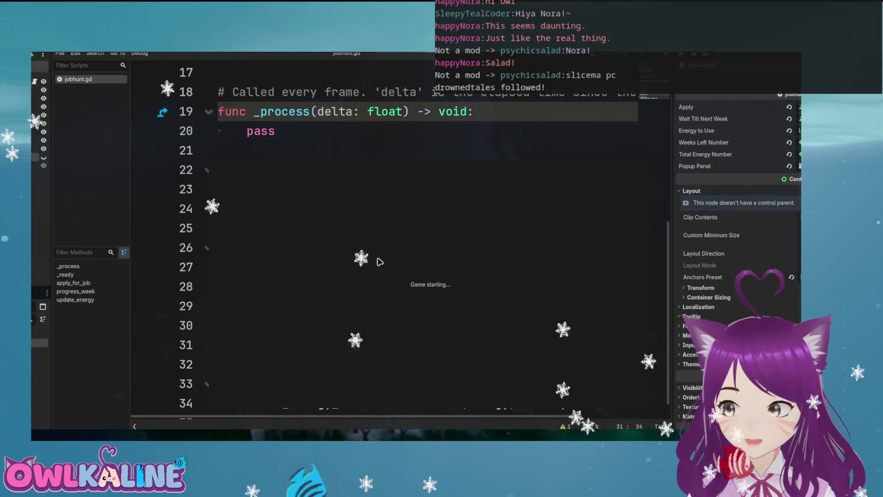
click(460, 310)
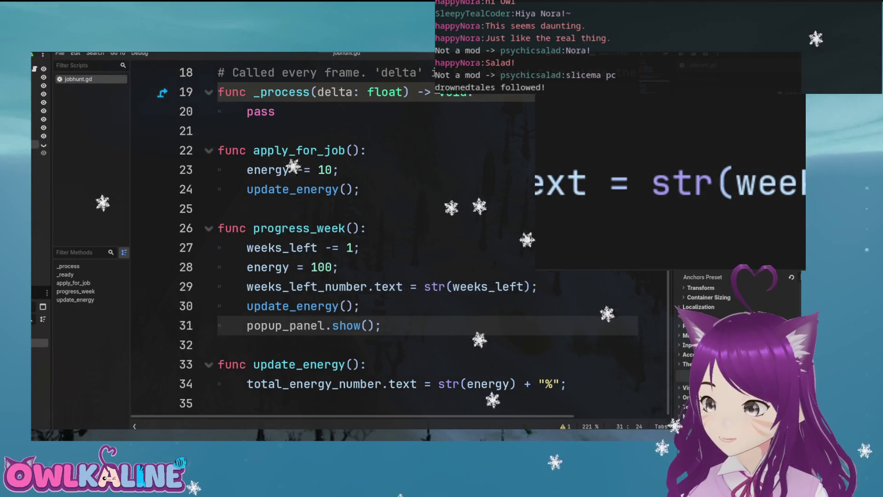
key(F5)
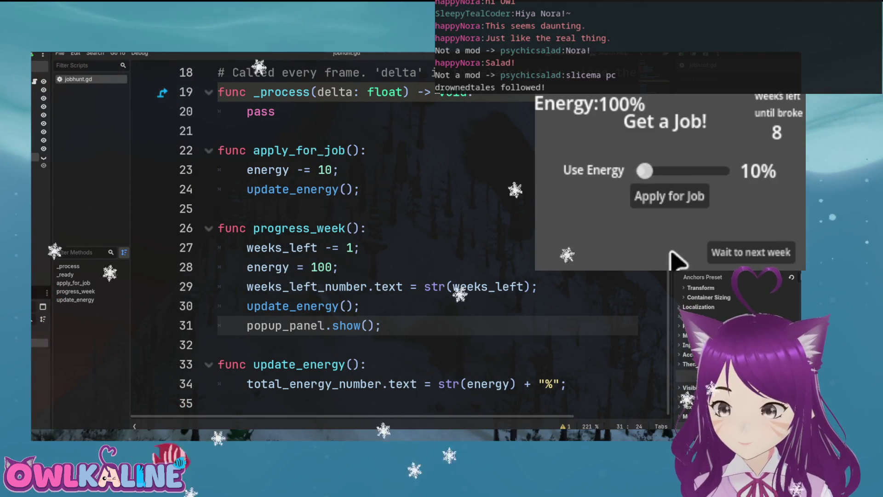
click(750, 255)
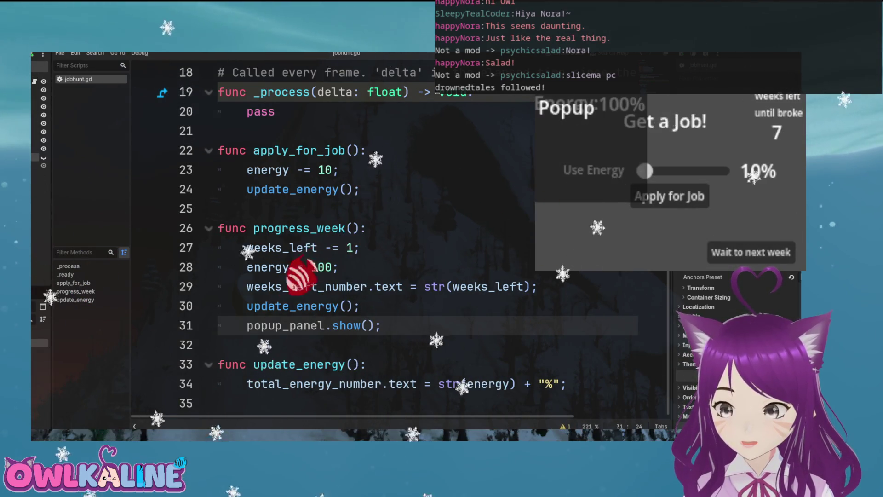
key(F8)
key(ctrl+F1)
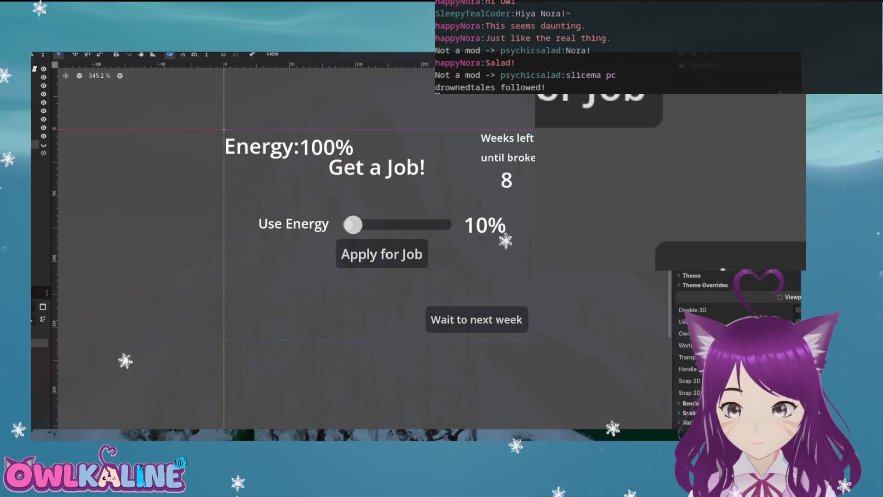
Make the Popup panel visible and test-run the game, advancing a week to trigger it
click(44, 146)
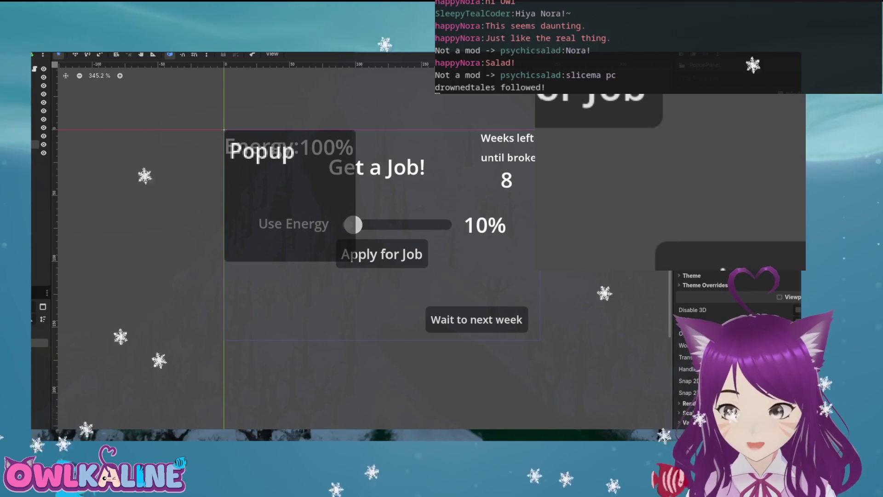
key(F5)
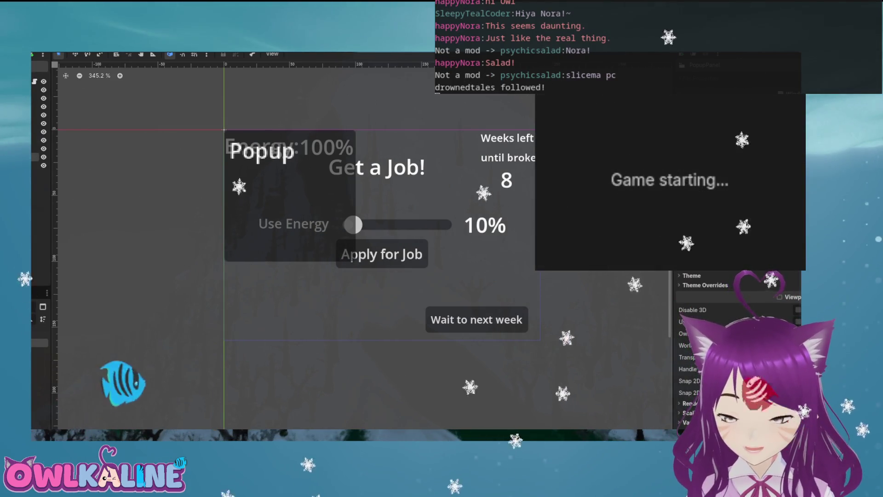
click(750, 252)
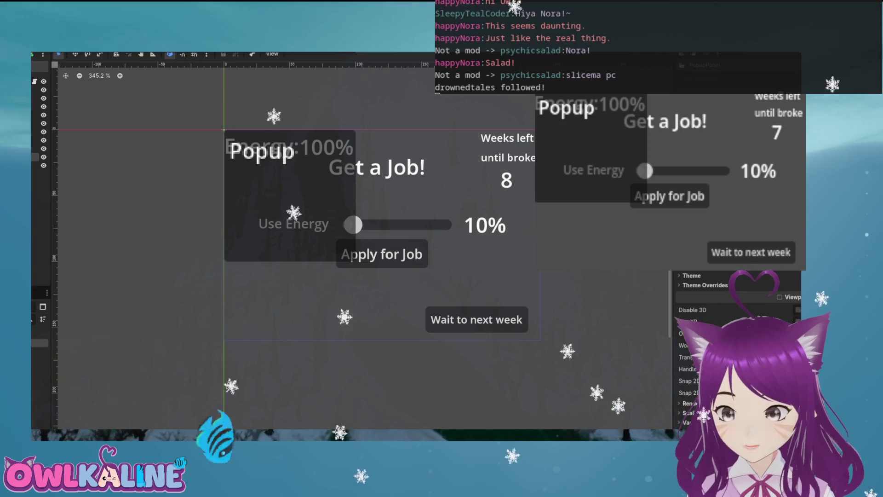
key(F8)
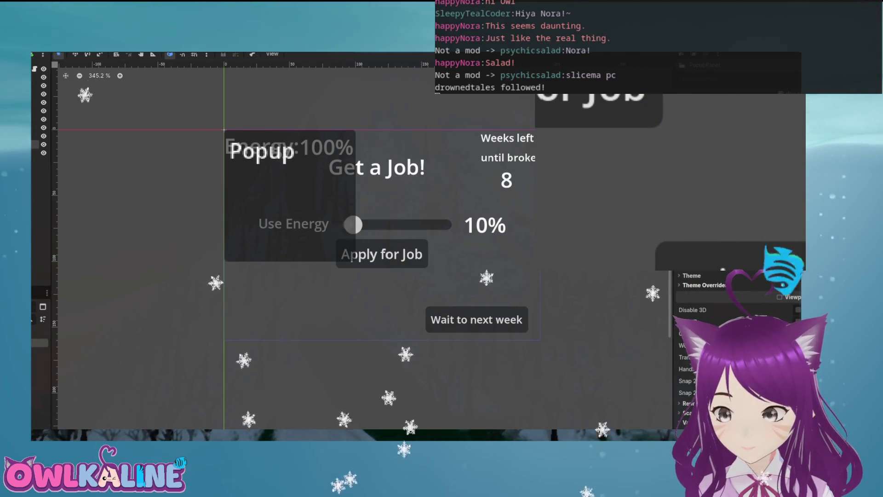
Fold away the theme properties and select the PopupPanel node to view its properties
click(692, 276)
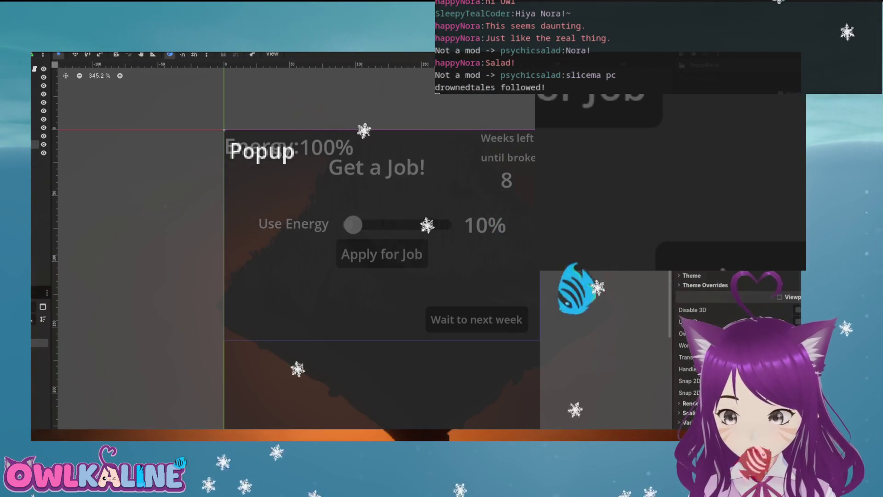
scroll(441, 221, down, 1)
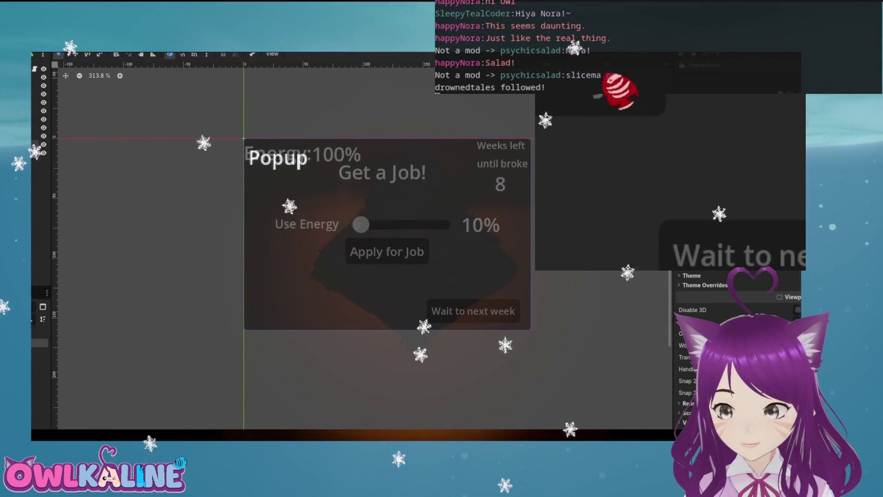
scroll(713, 350, up, 3)
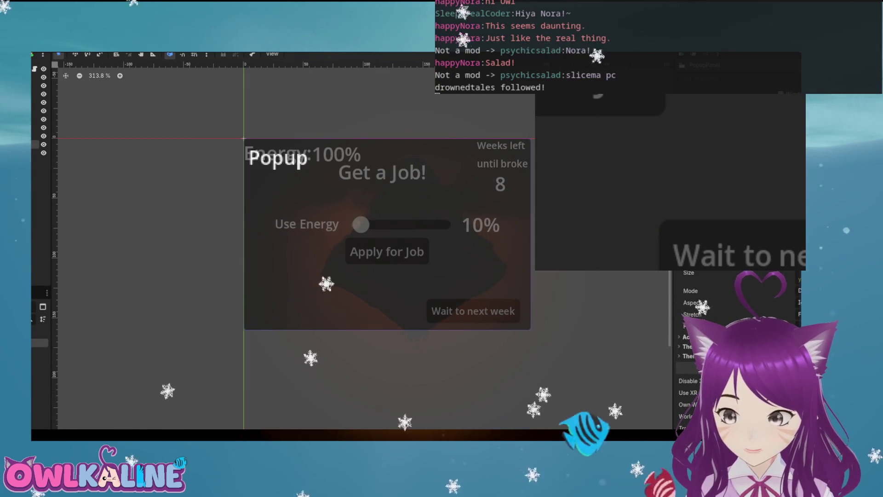
scroll(713, 350, up, 2)
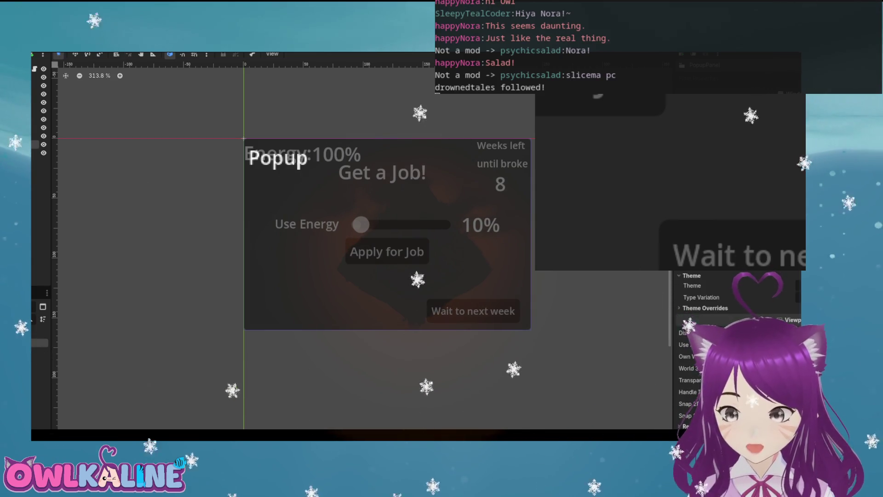
click(276, 158)
click(387, 234)
click(313, 285)
click(37, 144)
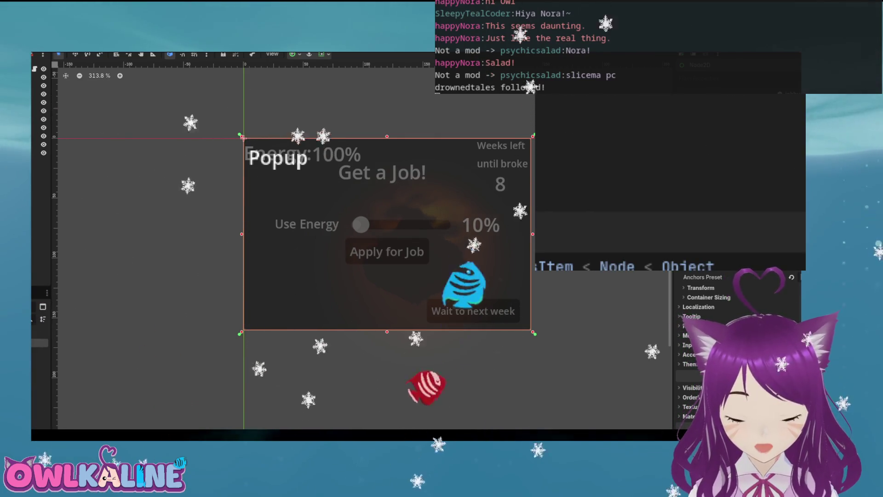
Select the Popup title label and step down through the Get a Job! and 100% energy labels
click(243, 138)
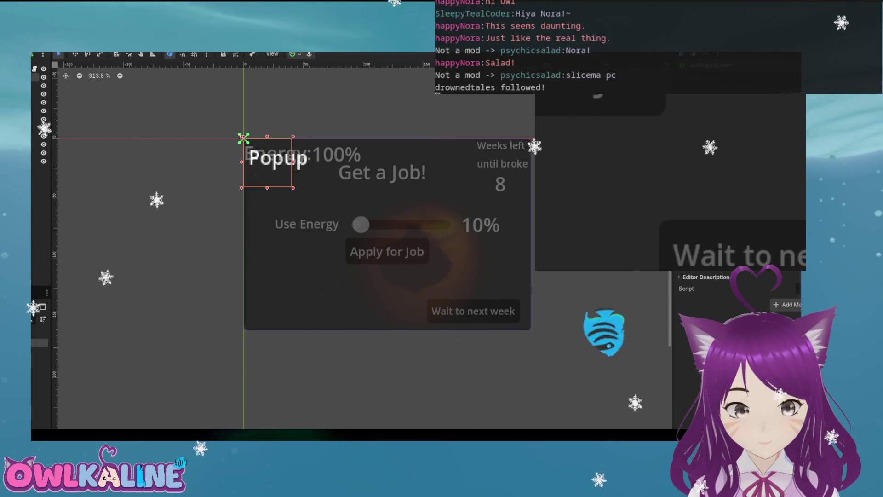
key(Down)
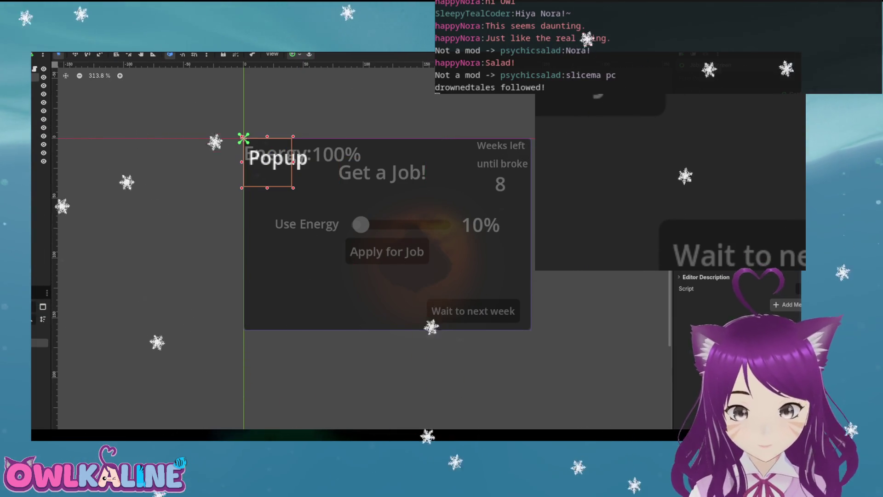
key(Down)
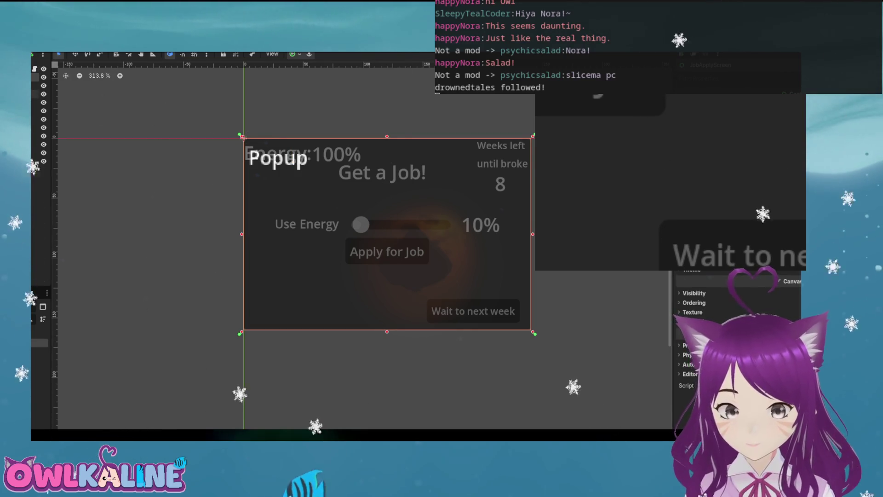
key(Down)
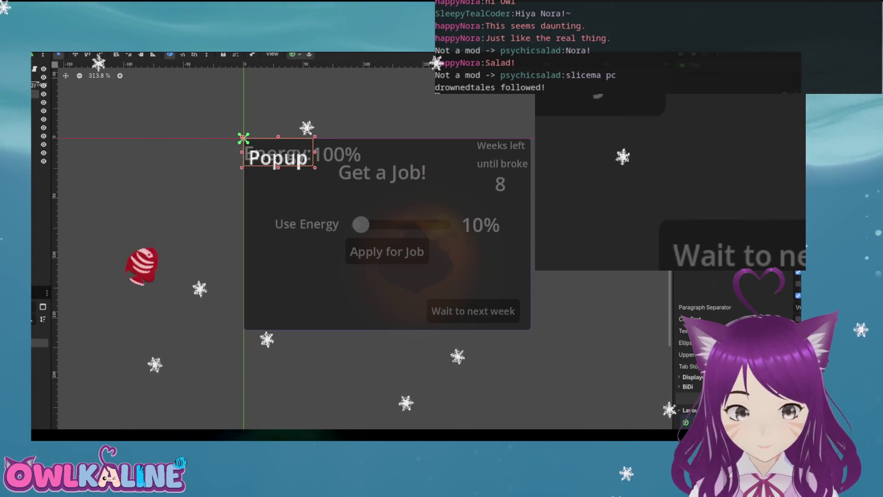
key(Down)
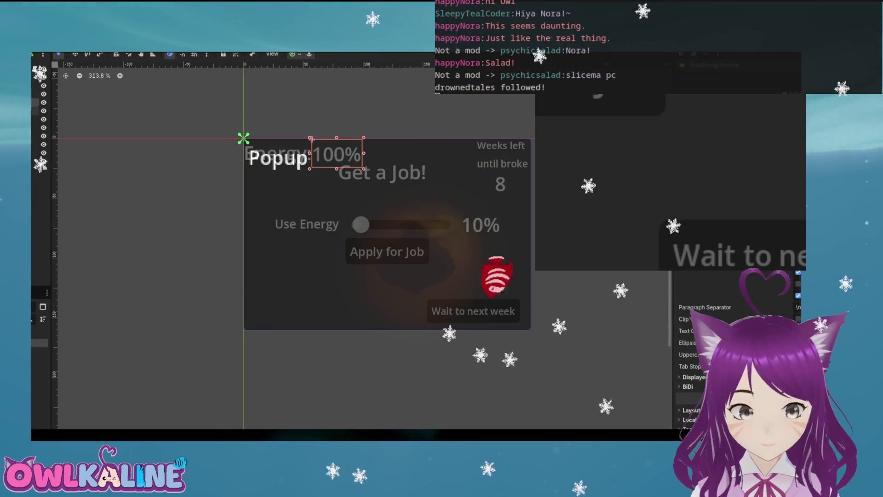
Step past the week button and weeks-left labels to the JobApplyScreen container, then view jobhunt.gd
key(Down)
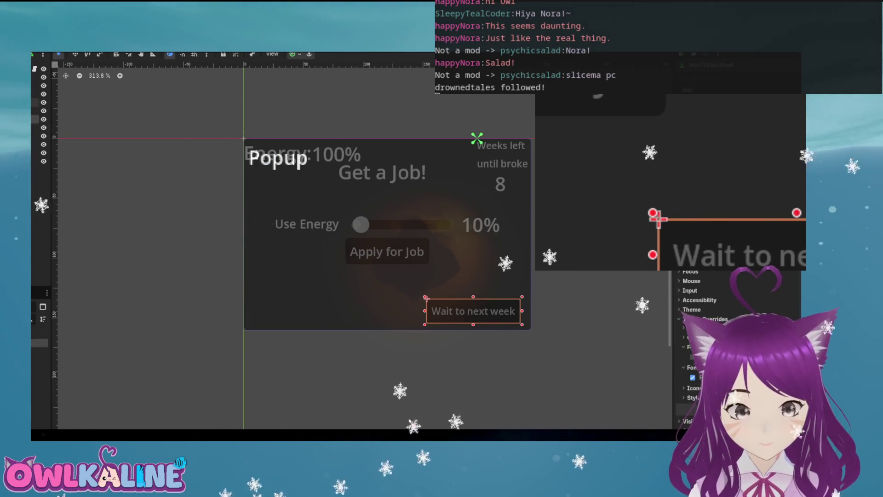
key(Down)
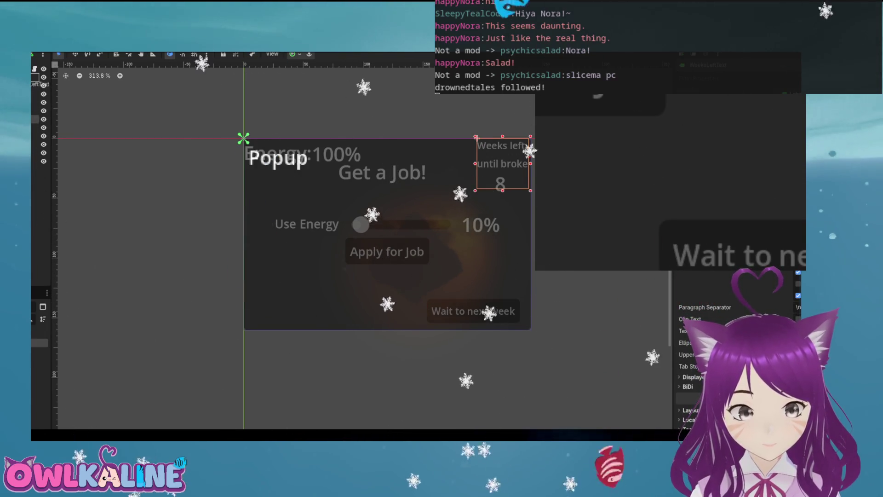
key(Down)
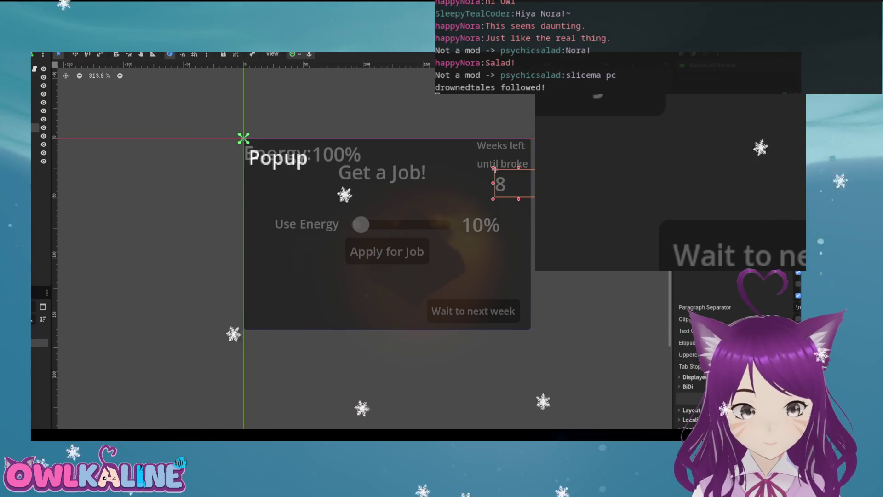
key(Left)
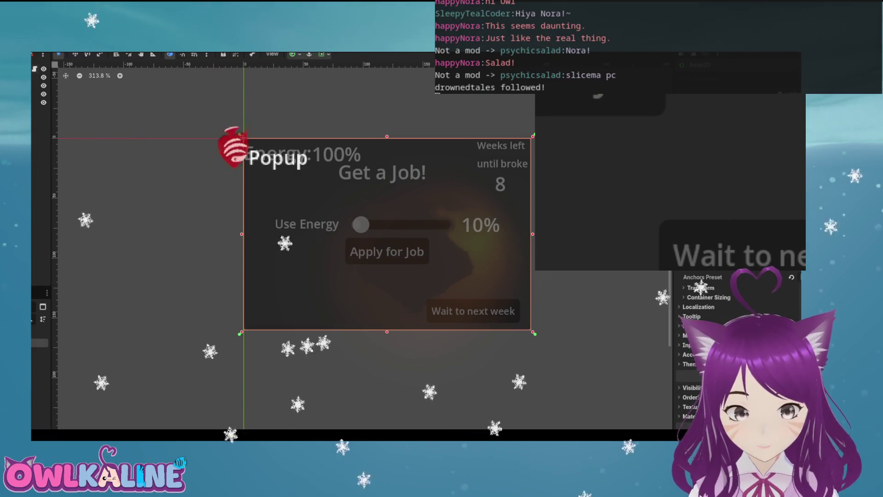
key(ctrl+F3)
scroll(381, 239, up, 6)
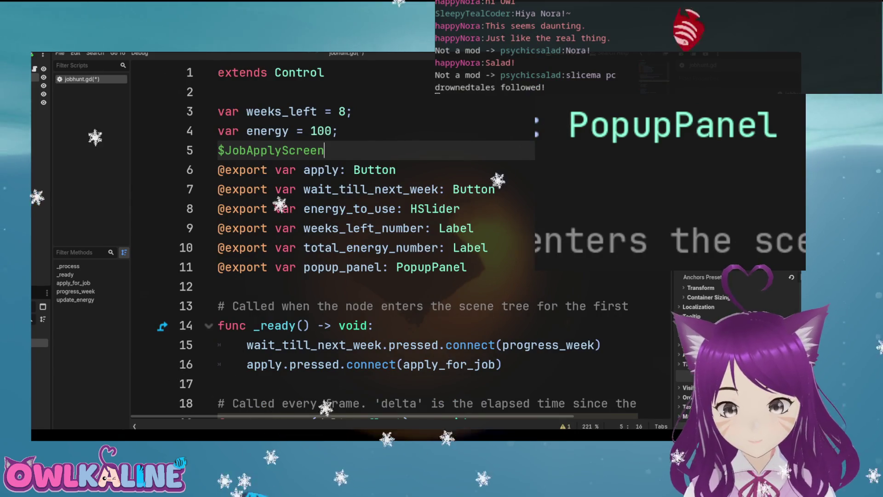
Replace the $JobApplyScreen reference with an exported job_apply_screen: Control variable
key(shift+Home)
key(BackSpace)
key(BackSpace)
key(BackSpace)
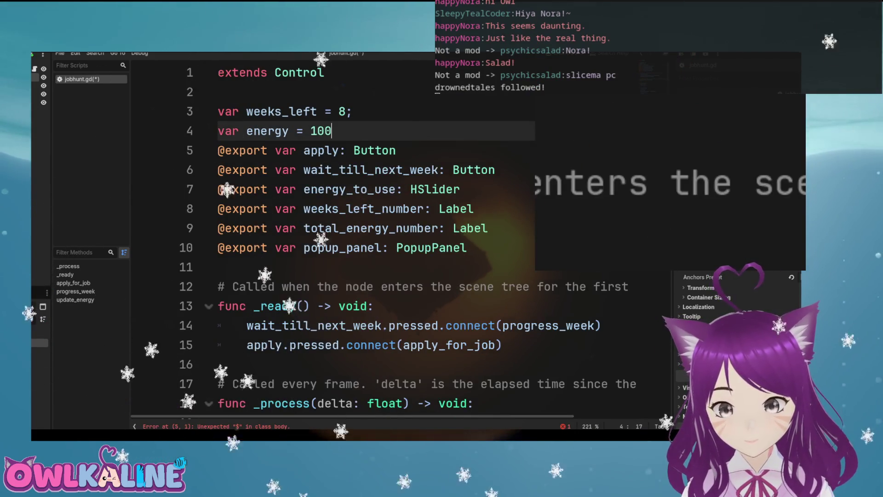
key(Return)
key(Return)
key(Up)
key(Up)
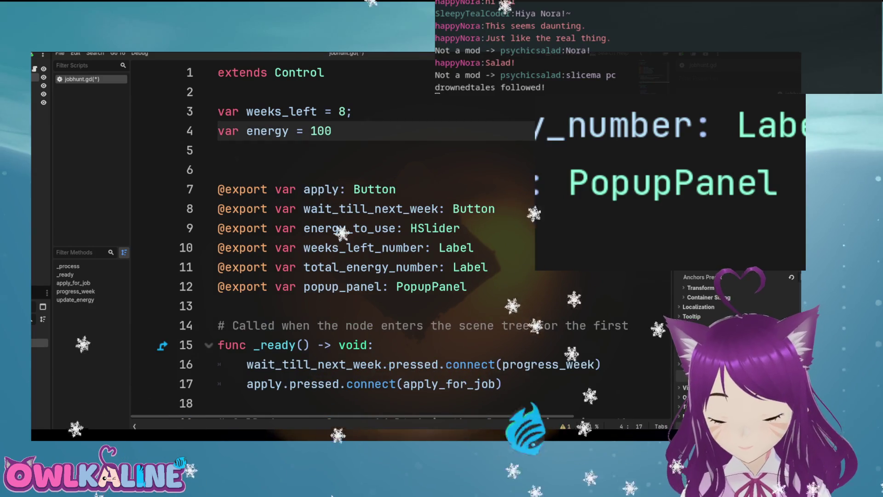
key(Down)
key(Return)
text(\)
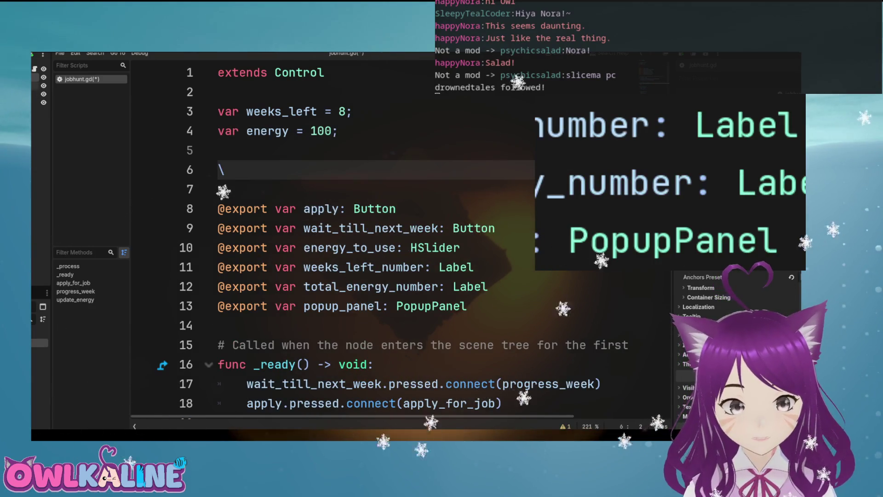
key(BackSpace)
text(@export var job_apply_screen: Control)
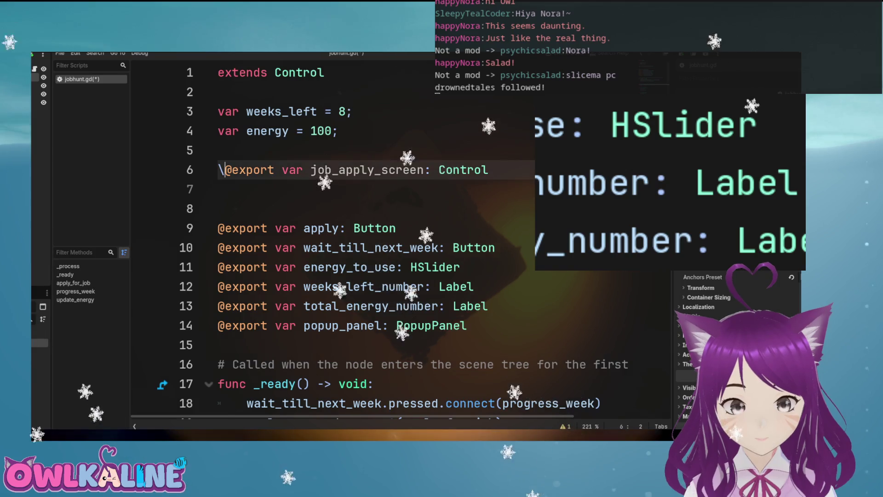
Add job_apply_screen.hide(); before the popup call in progress_week and save the script
scroll(414, 239, down, 6)
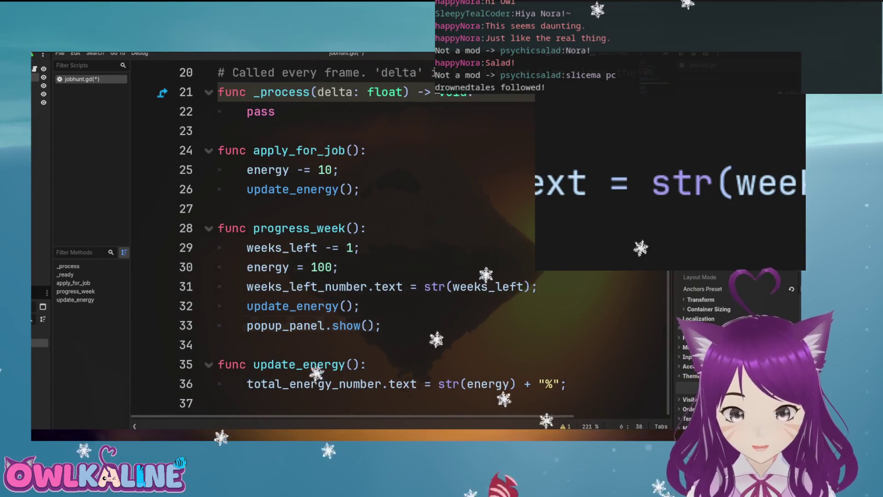
click(382, 325)
key(Up)
key(Return)
text(job)
key(Return)
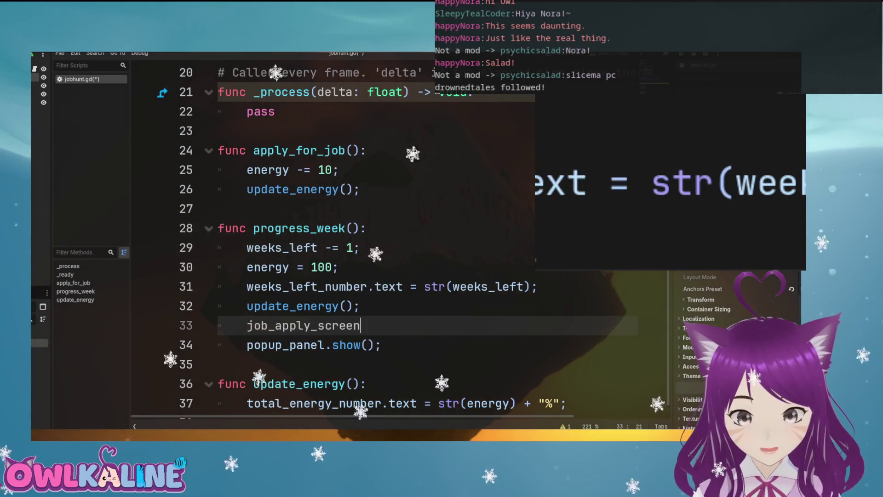
key(BackSpace)
key(BackSpace)
text(hi)
key(Return)
text(;)
key(ctrl+s)
Review the saved jobhunt.gd script and return to the 2D scene editor
scroll(395, 239, up, 5)
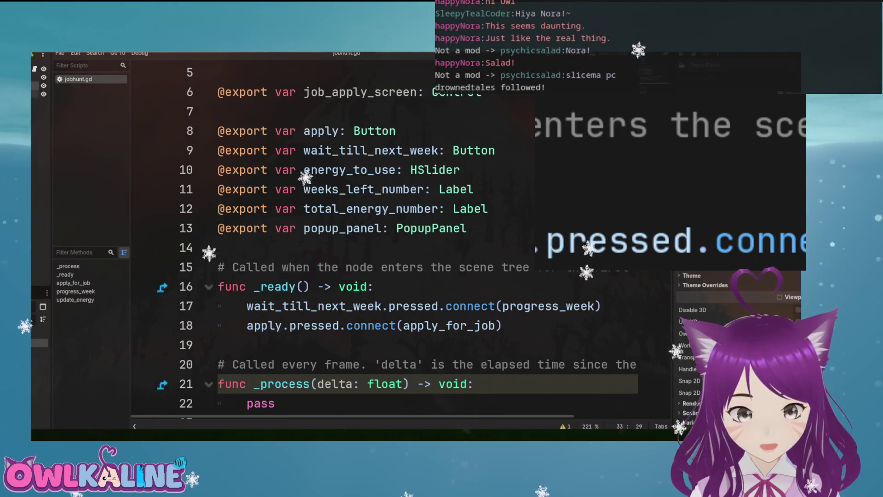
scroll(395, 239, up, 2)
scroll(396, 239, down, 7)
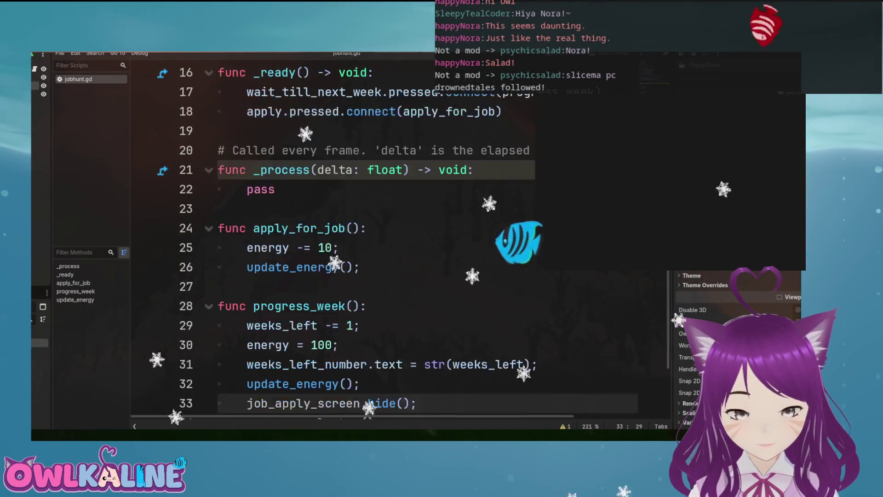
key(ctrl+F1)
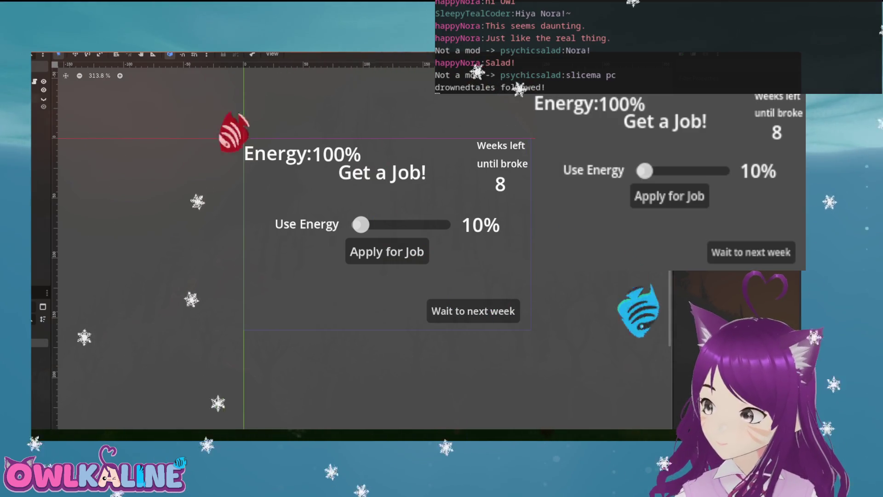
In the test run, advance to the next week to confirm the popup replaces the job screen
click(742, 252)
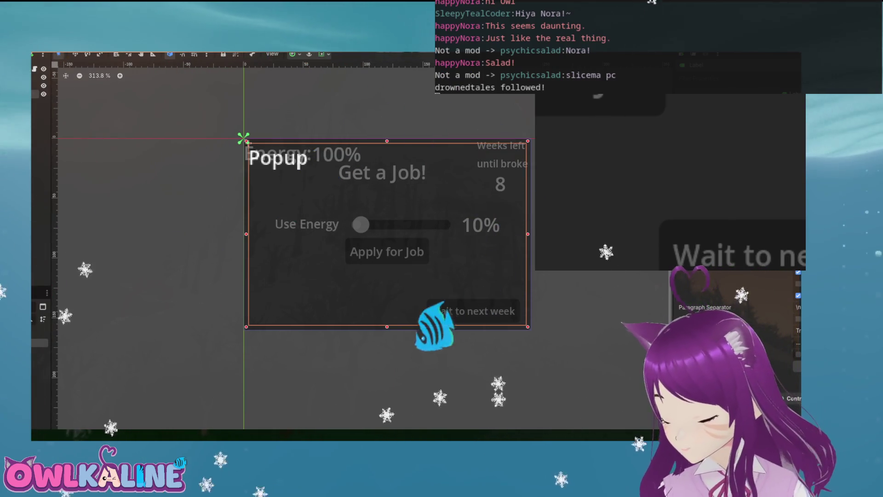
Fill the label text with 'Jobs waiting for resposne: 12', 'Jobs applied for this week: 5', 'Job responses: 2'
text(j)
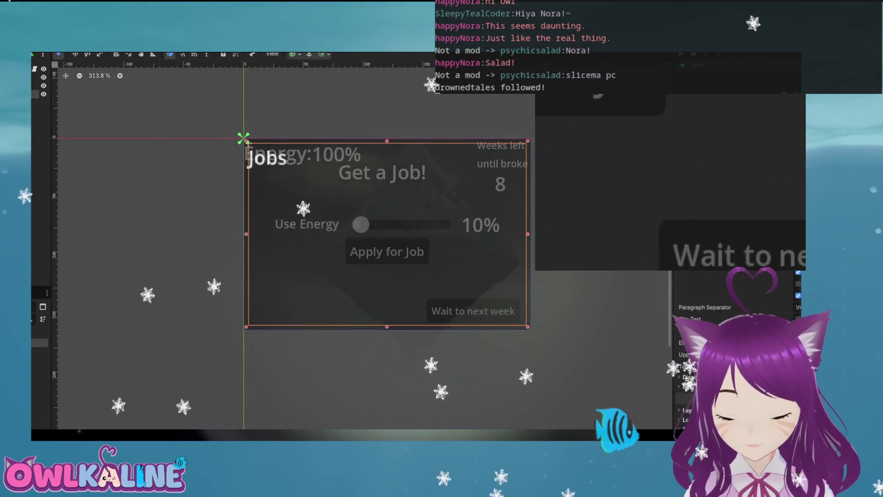
text(WAI)
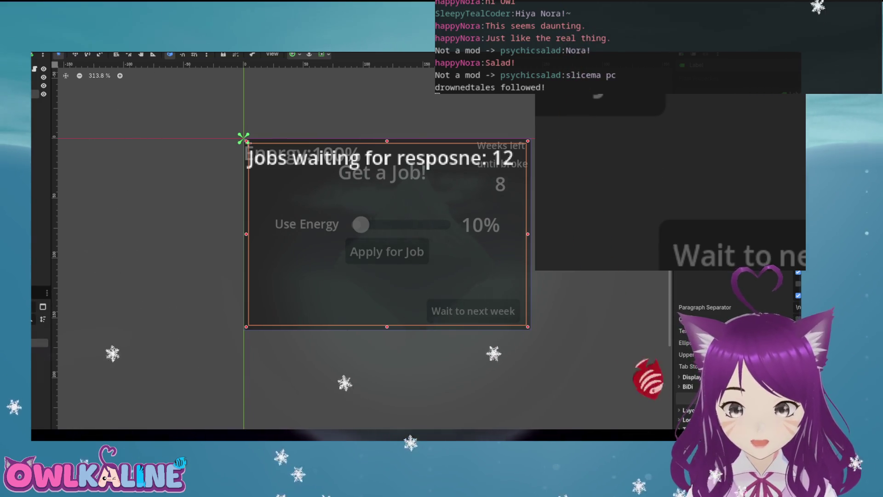
text(Jobs applied for this week: 5)
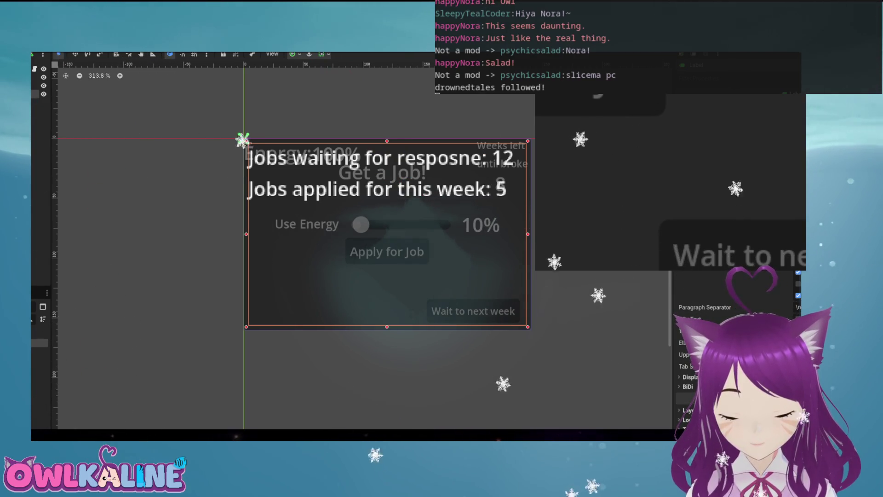
key(Return)
text(Job Res)
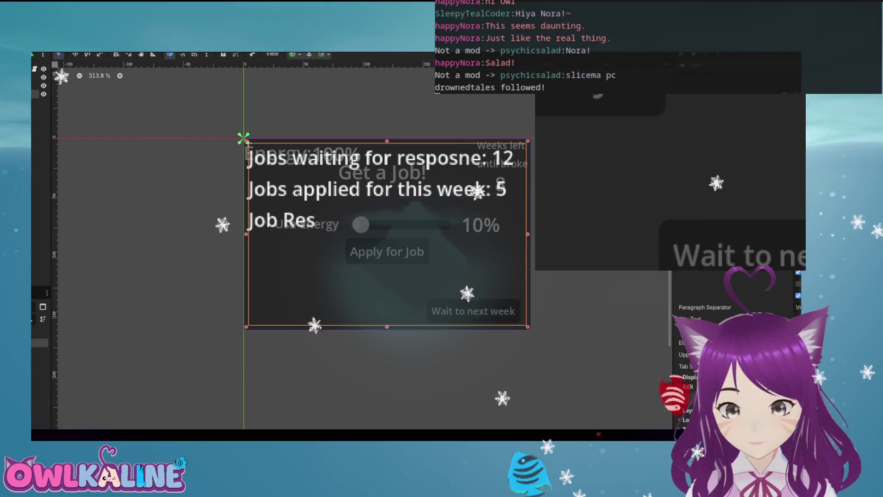
text(: 2)
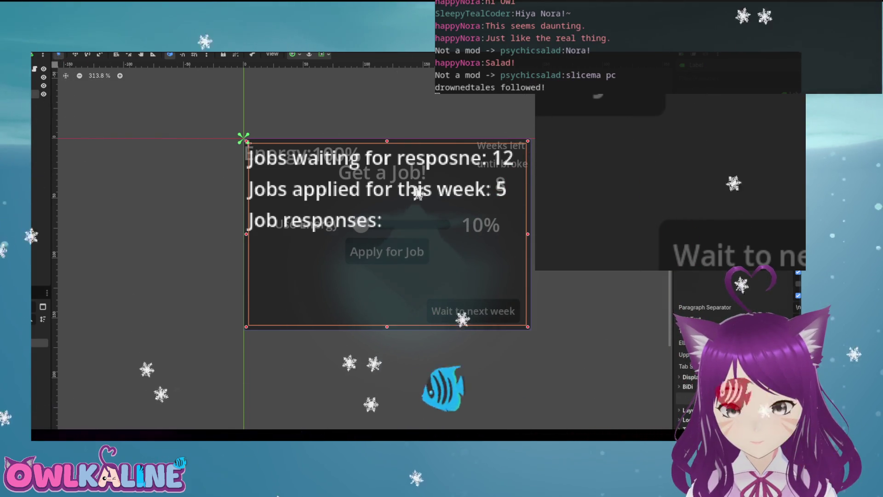
key(Return)
text(\)
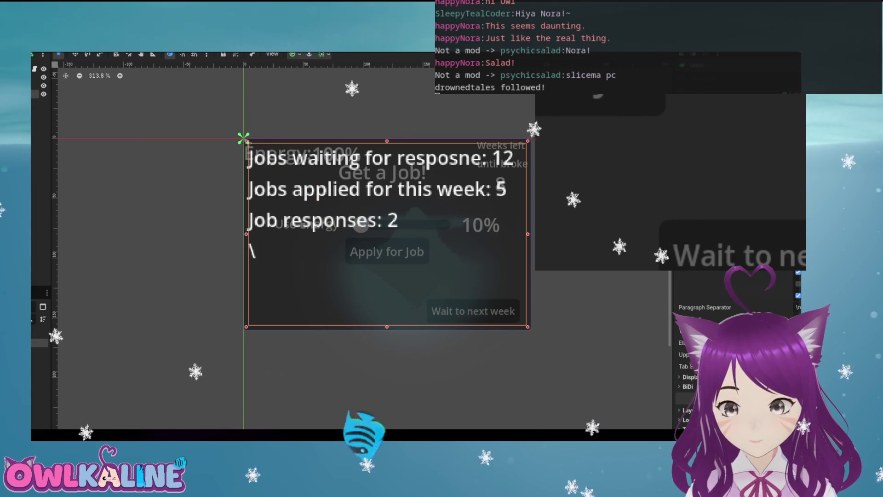
key(BackSpace)
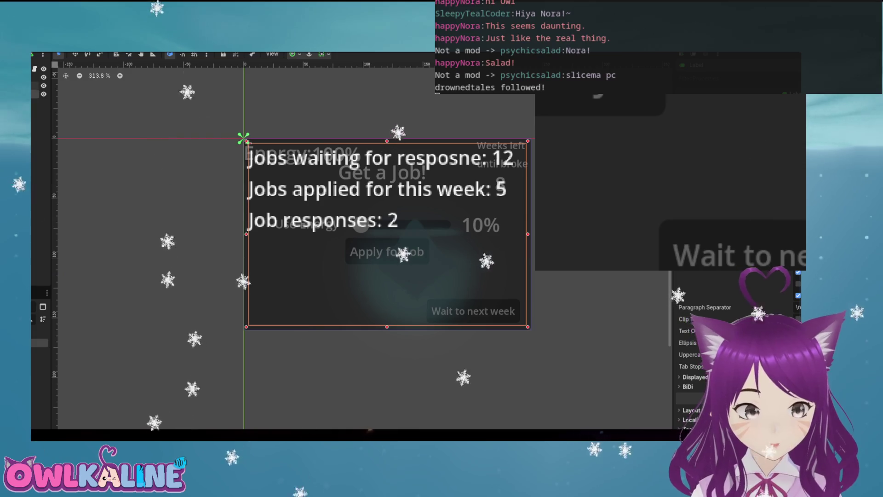
Add a Title label reading Week Stats to the popup panel, plus a VBoxContainer for stacking
key(Up)
scroll(667, 152, down, 8)
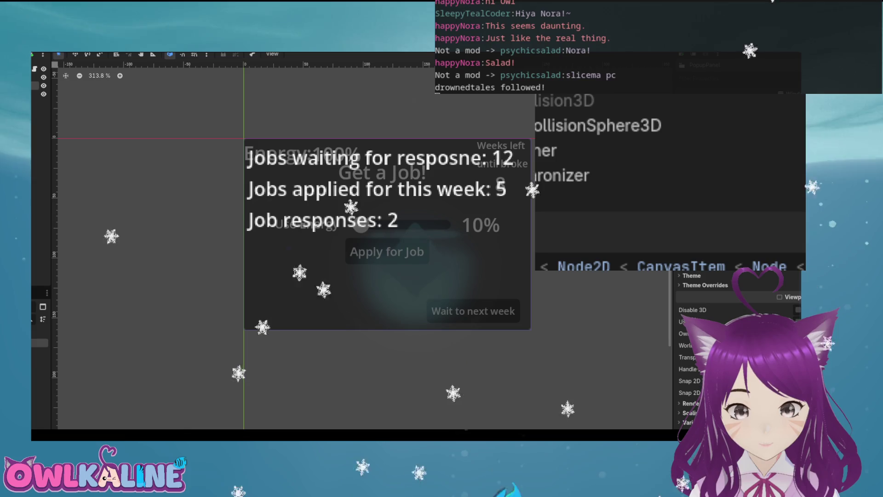
key(Down)
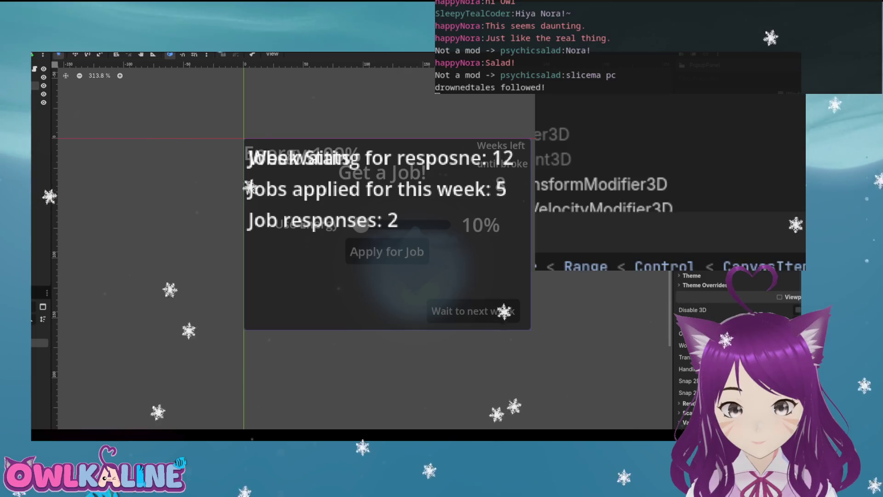
key(Return)
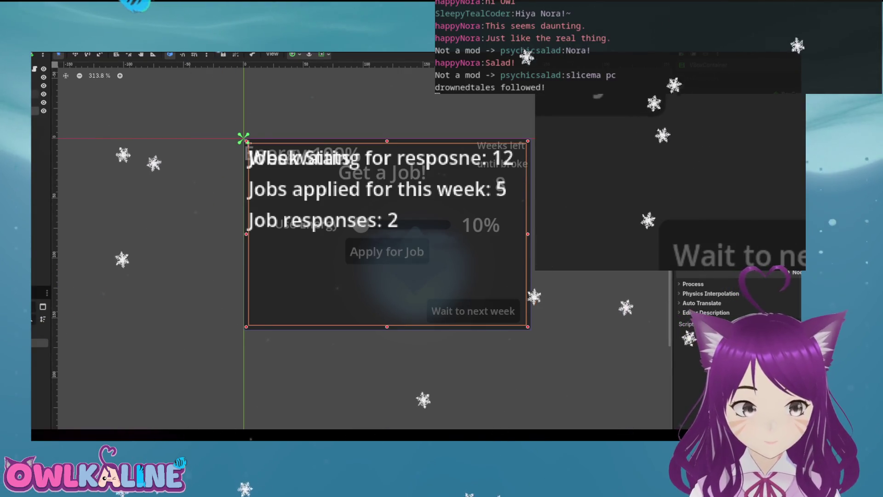
key(Up)
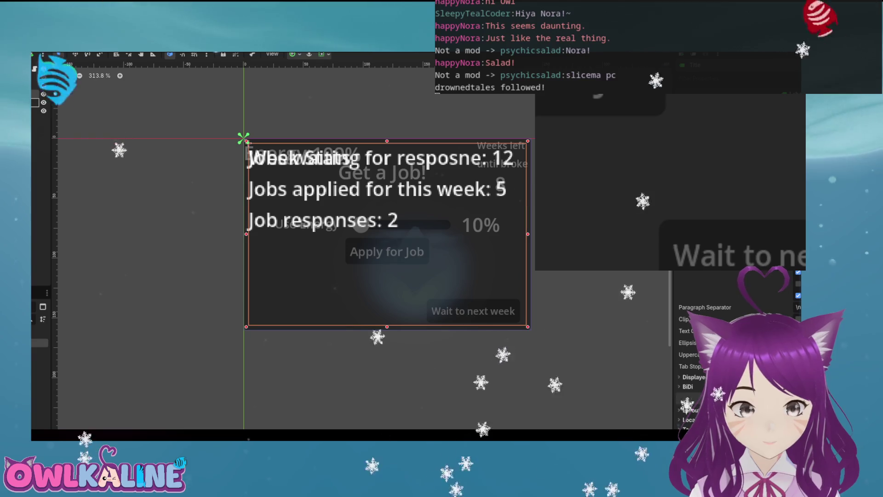
key(ctrl+z)
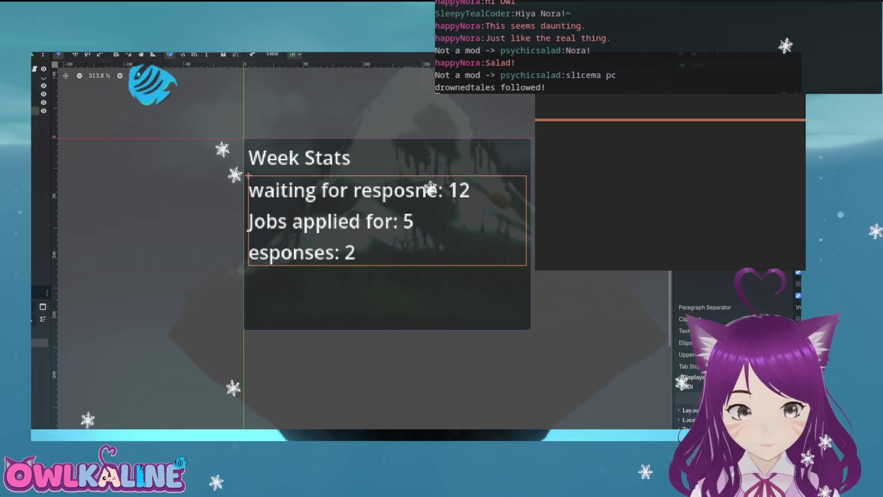
Center the Week Stats title, correct 'resposne' to 'response', and add an HBoxContainer
click(299, 157)
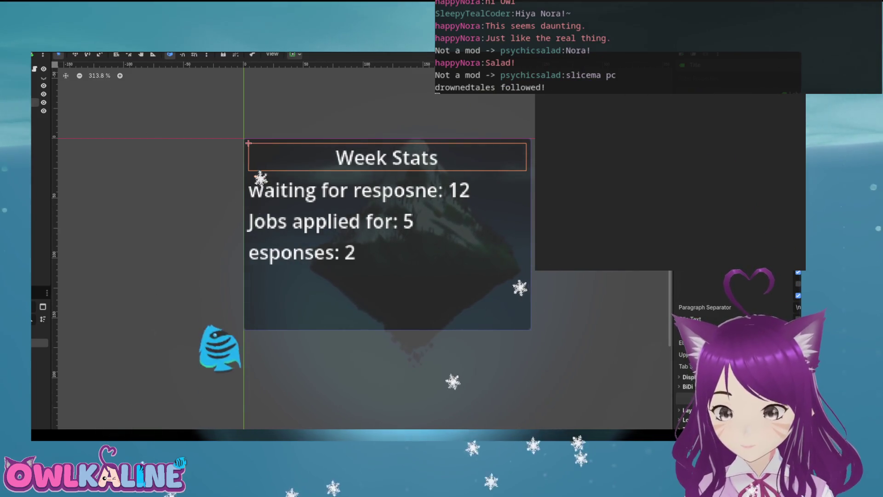
click(332, 221)
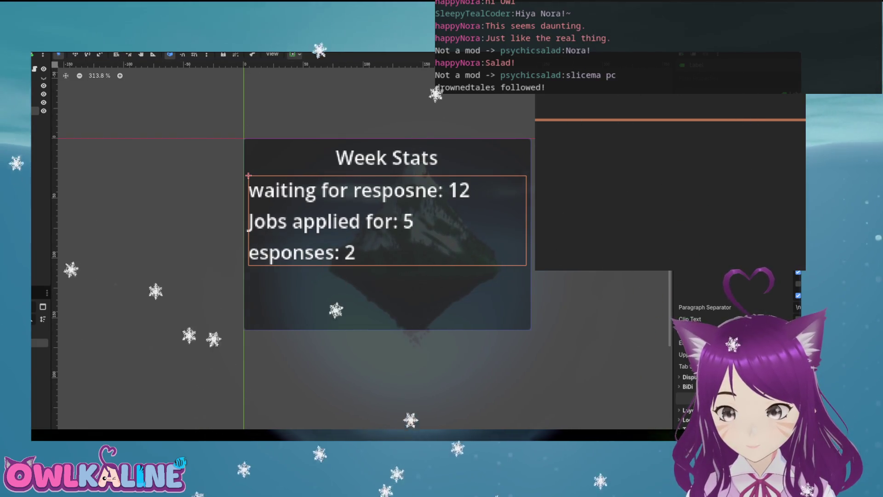
key(BackSpace)
key(BackSpace)
key(BackSpace)
text(ponse)
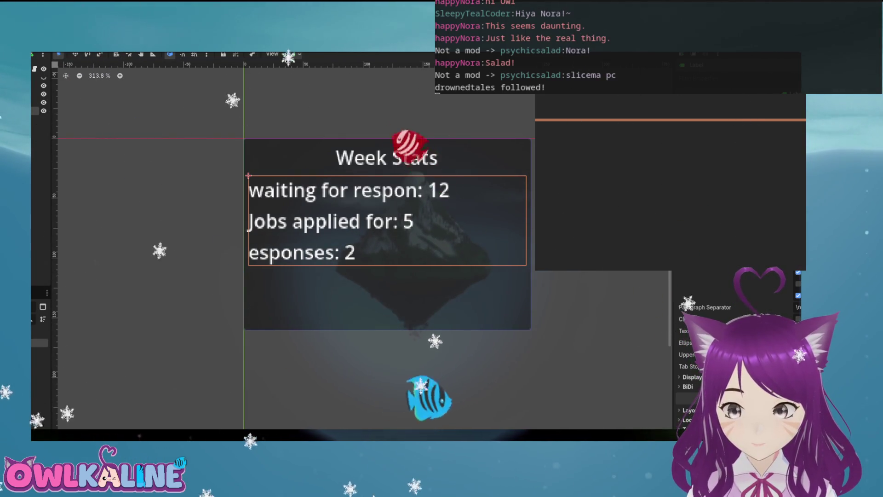
text(r)
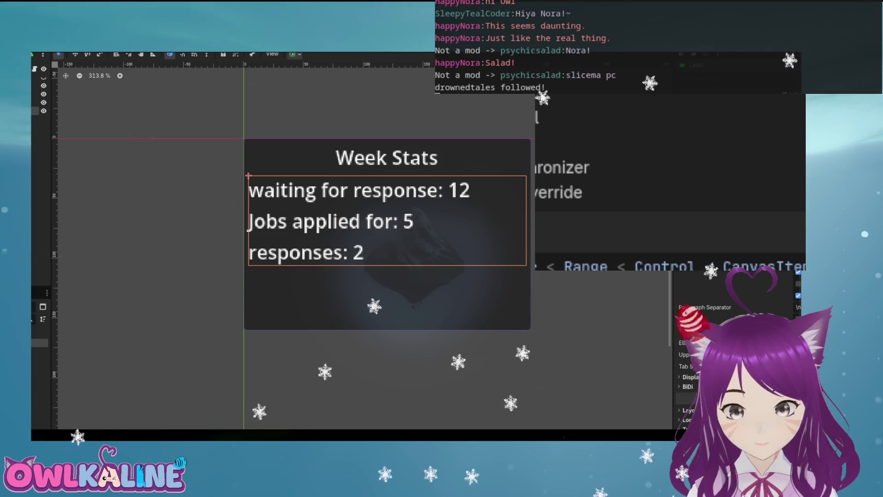
key(Return)
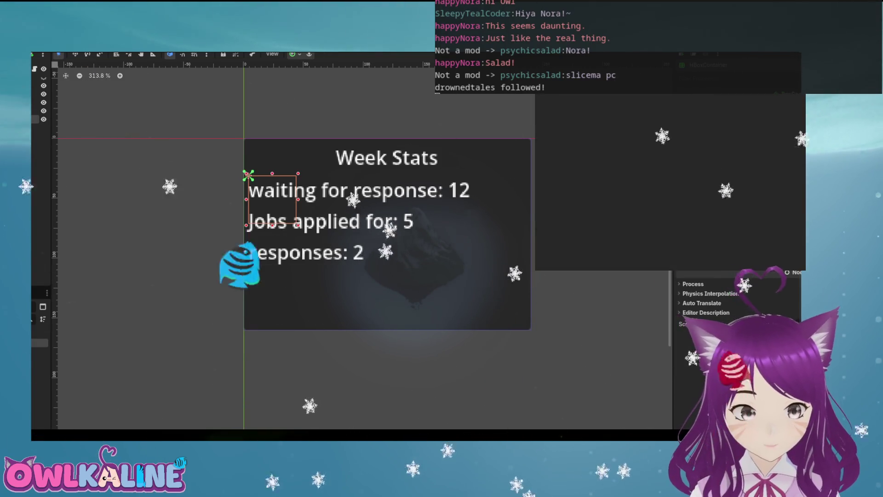
Move the stats label into the HBoxContainer and add a second label listing 12, 5 and 4
mouse_move(644, 151)
mouse_down()
mouse_move(644, 108)
mouse_move(644, 119)
mouse_up()
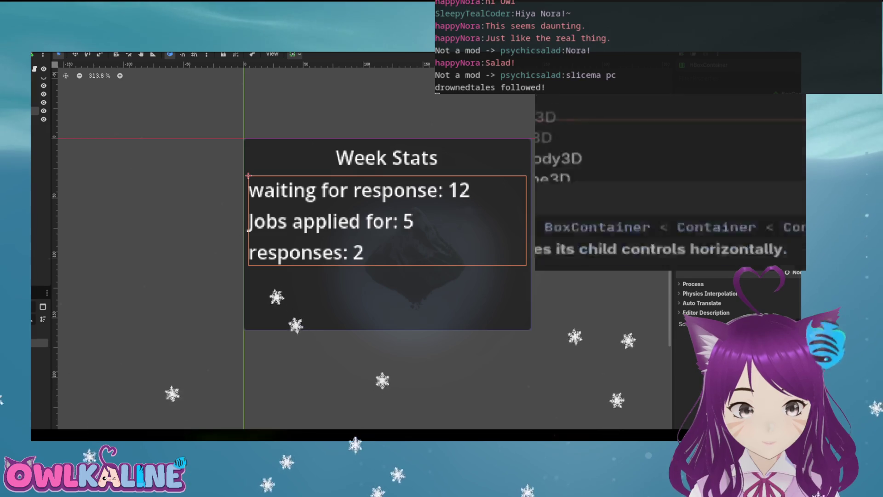
scroll(671, 184, down, 10)
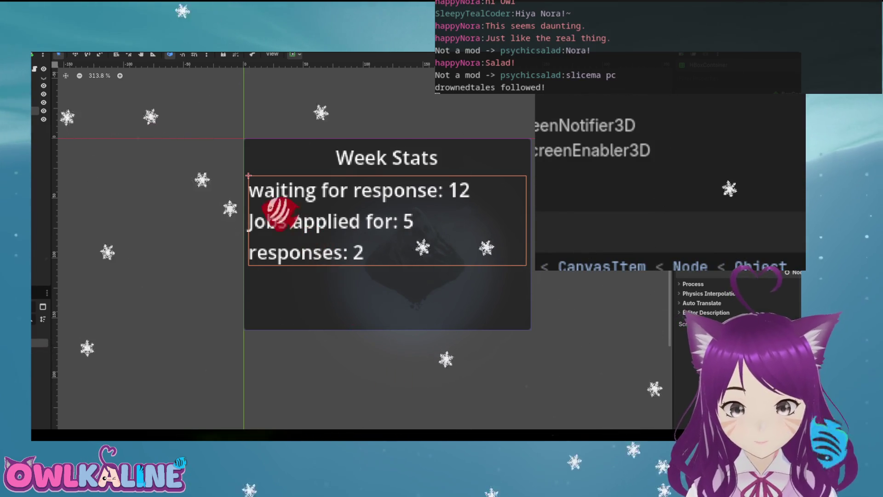
key(Return)
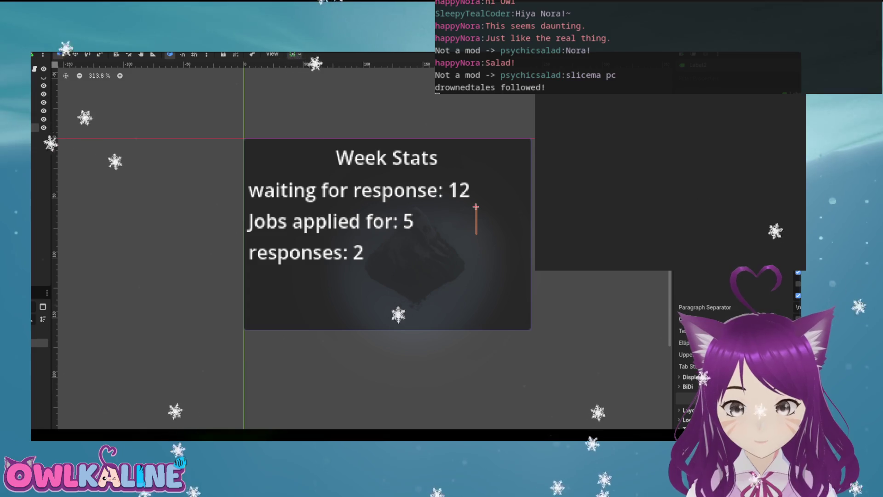
key(Return)
text(\)
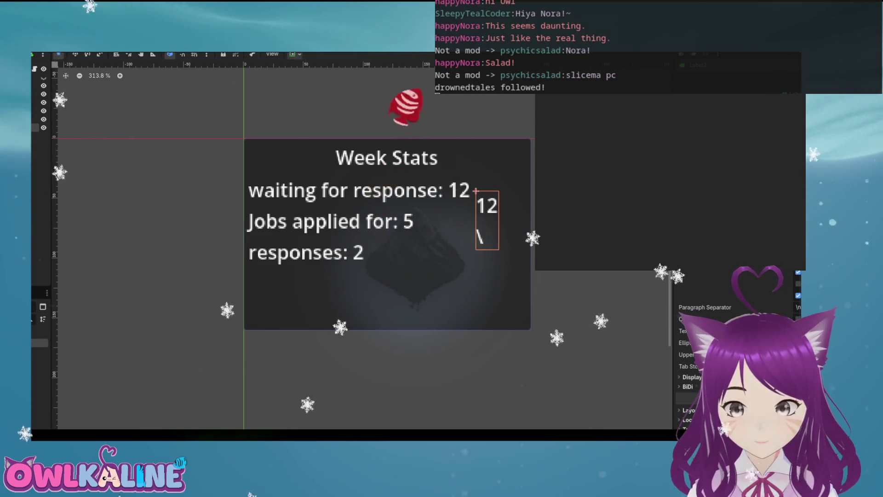
text(5)
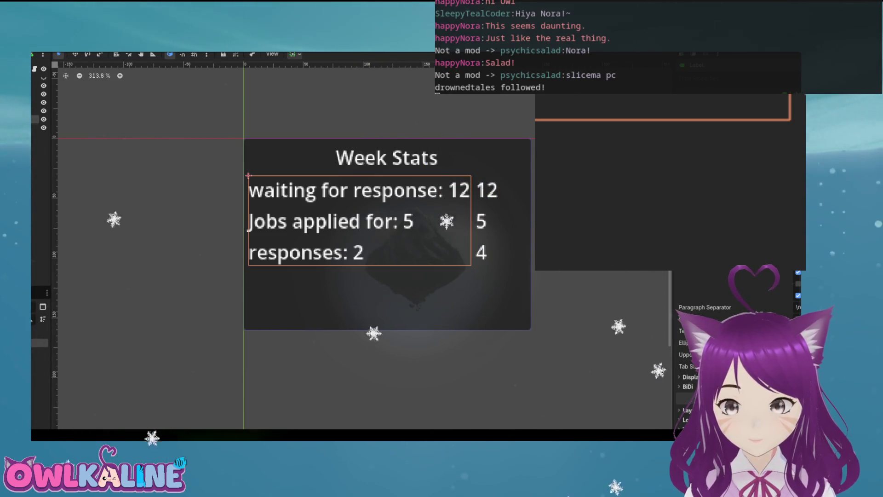
Strip the numbers from the stat names and prefix the values with colons
key(BackSpace)
key(BackSpace)
key(BackSpace)
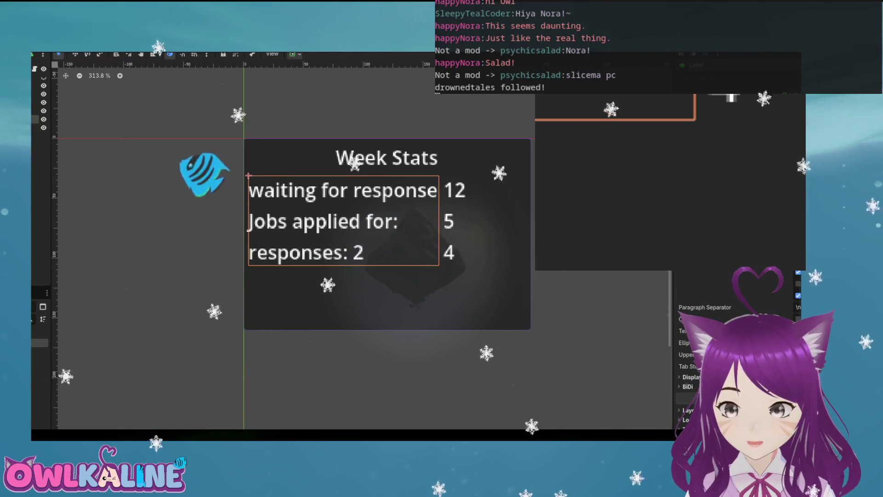
key(Down)
key(BackSpace)
key(BackSpace)
key(BackSpace)
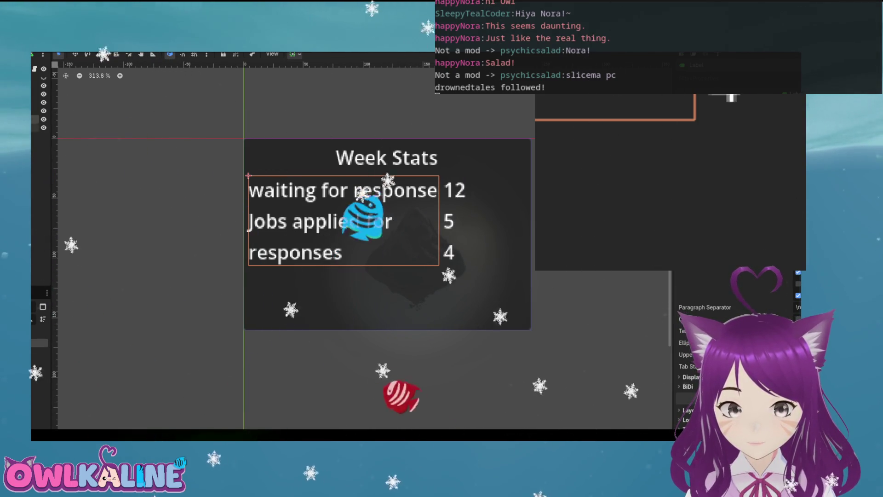
click(454, 221)
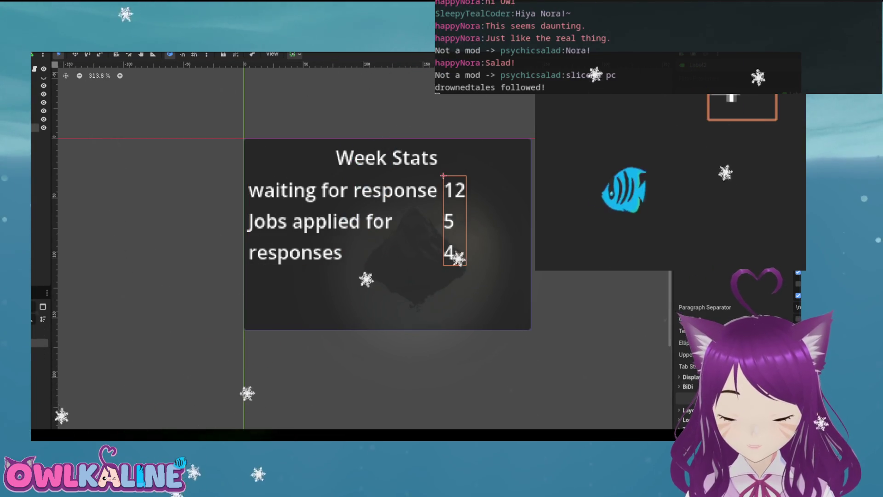
text(:)
key(Down)
text(:)
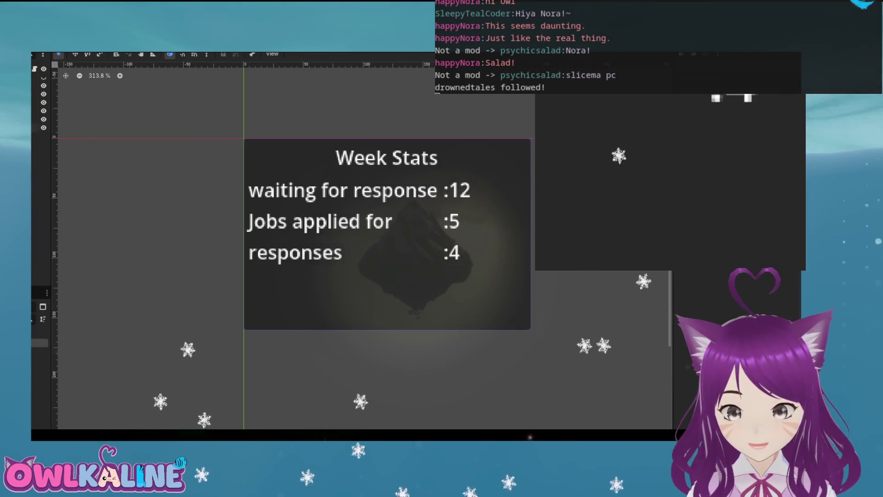
click(322, 221)
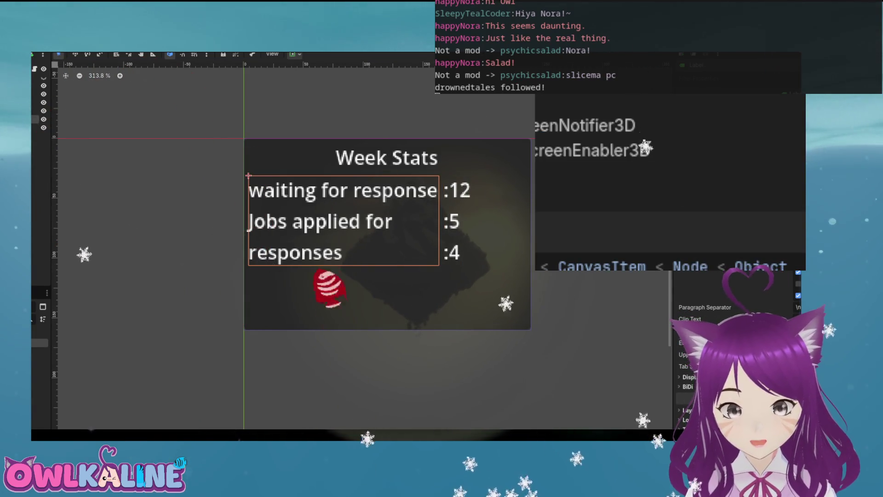
Add a separate label of full-size colons aligned with each stats row
key(Return)
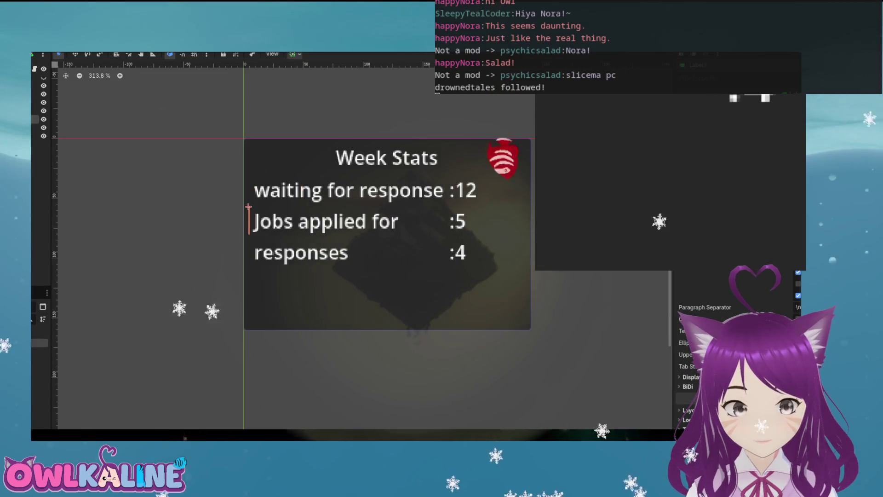
key(ctrl+z)
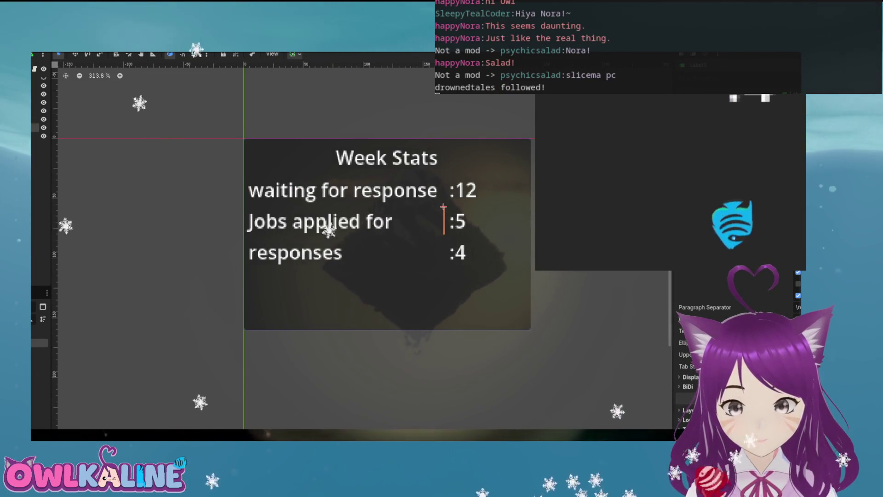
text(:)
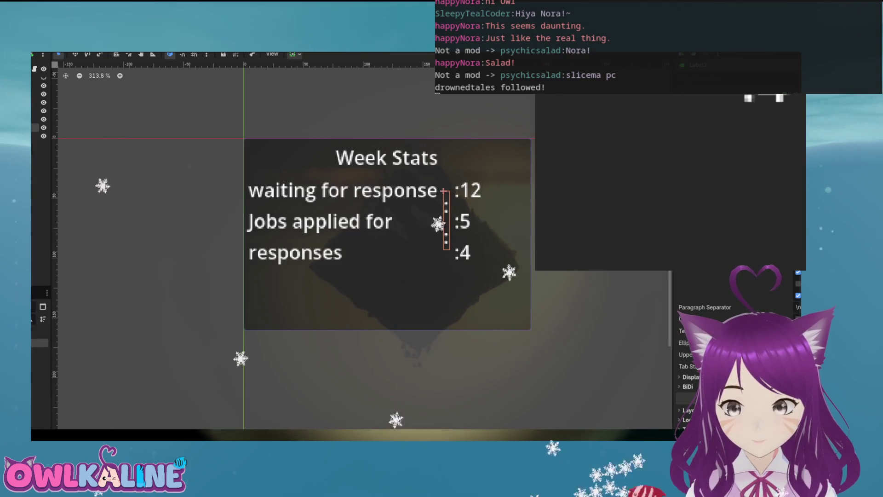
key(Return)
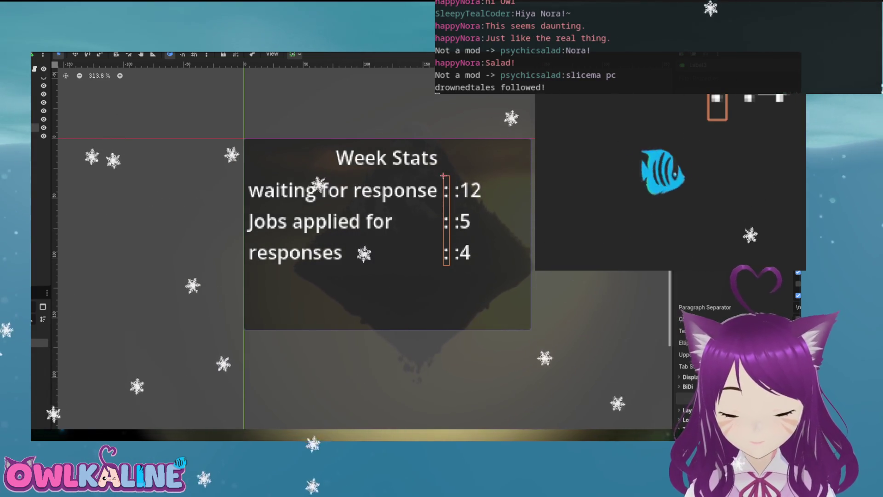
Delete the leading colons from the values label so it reads plain 12, 5 and 4
click(468, 220)
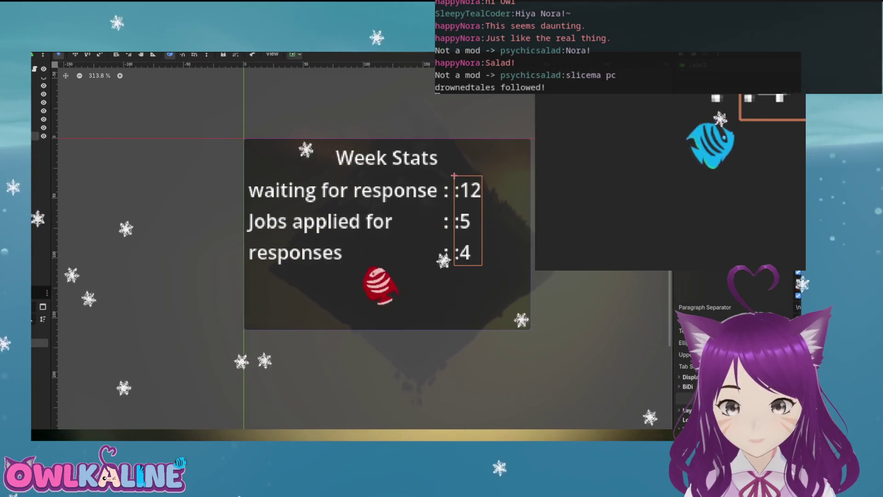
key(Delete)
key(Down)
key(Delete)
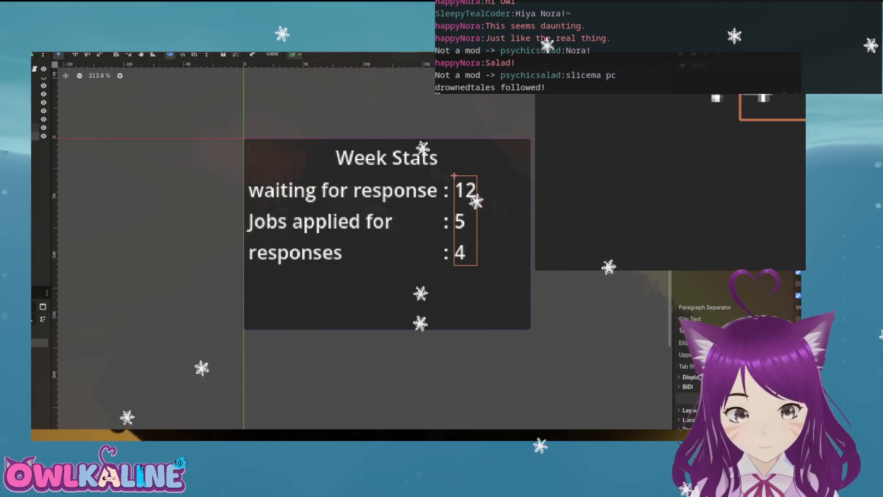
click(446, 221)
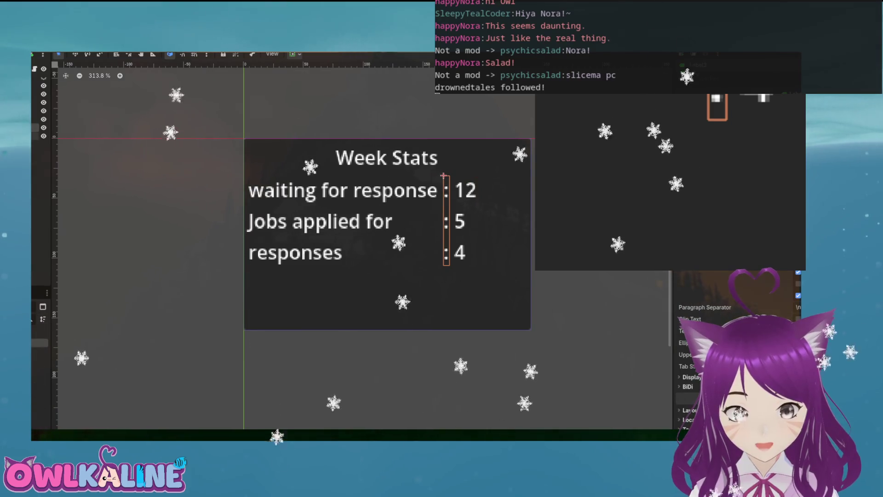
click(700, 65)
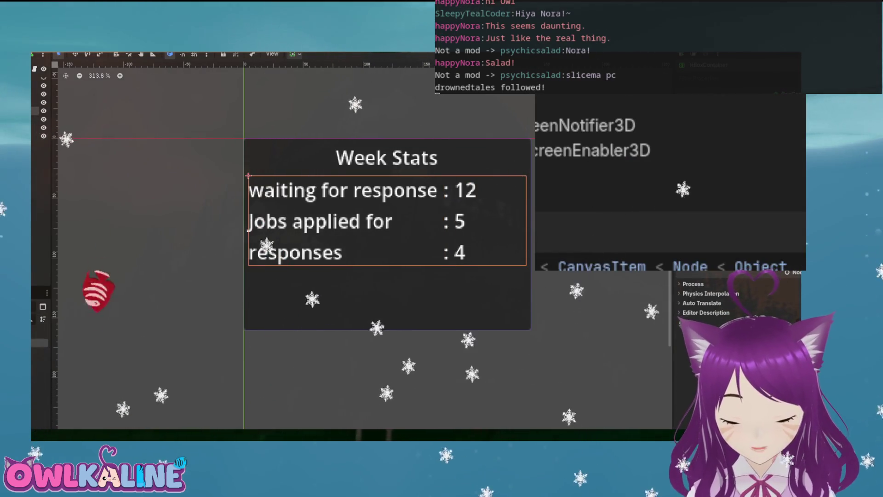
Add a new Label to the row and move the 4 value into it
key(Return)
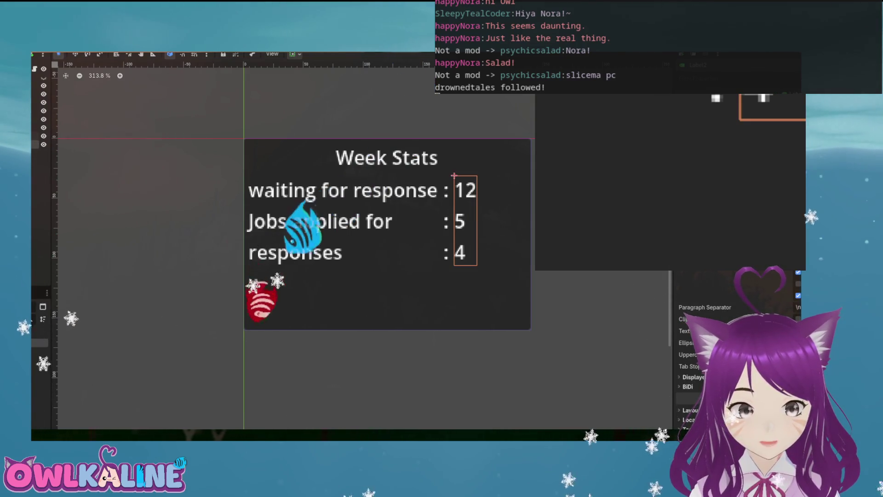
key(ctrl+a)
text(label)
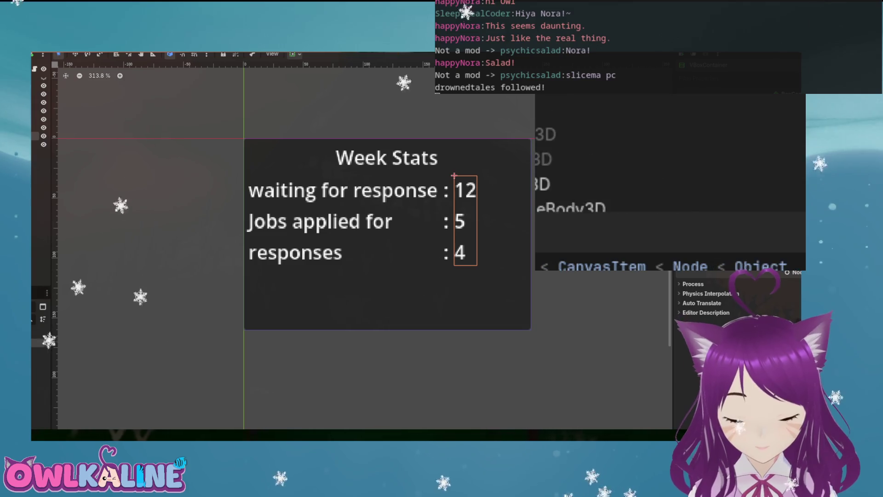
key(Return)
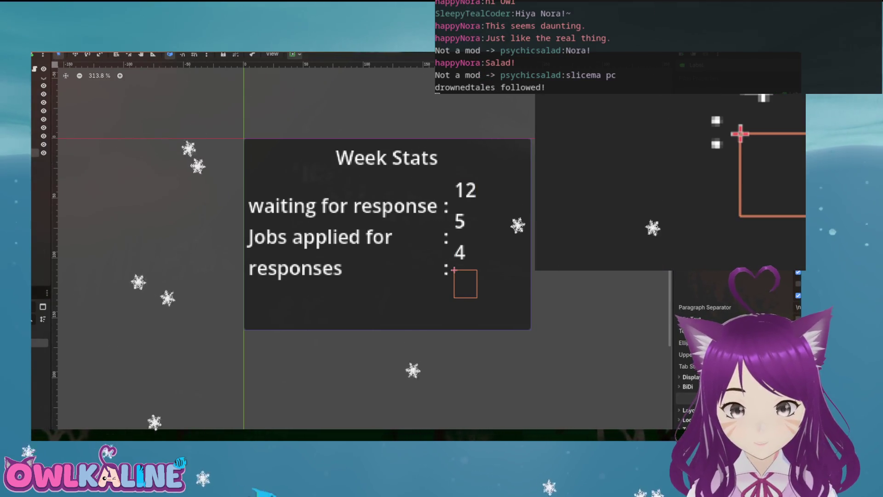
click(466, 221)
key(BackSpace)
key(BackSpace)
key(BackSpace)
click(466, 253)
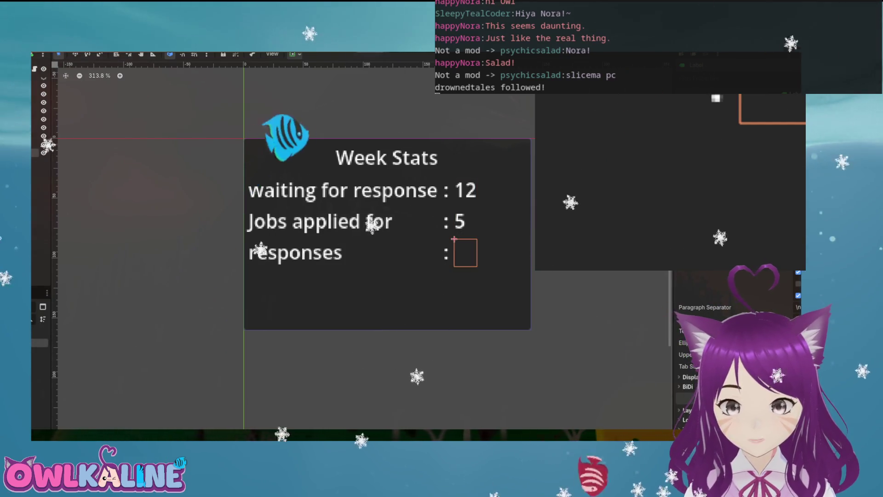
text(4)
Move the 5 value into its own label, then paste a new button under the stats container
click(466, 205)
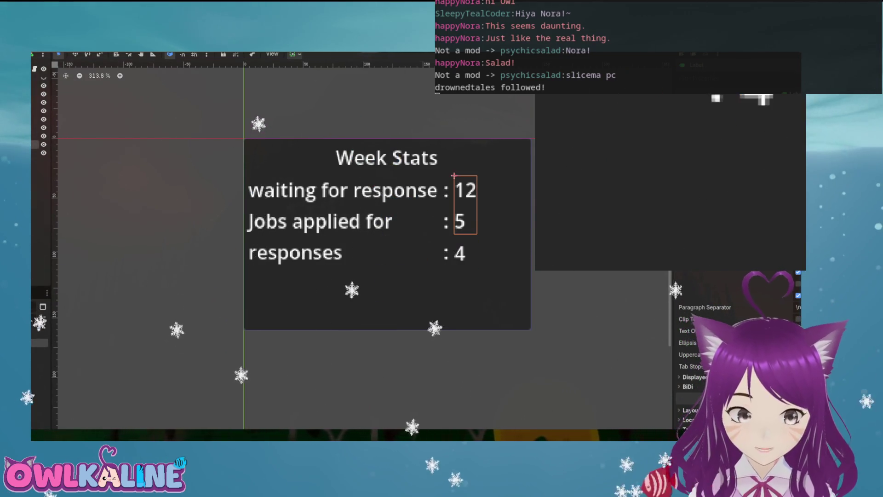
key(BackSpace)
key(BackSpace)
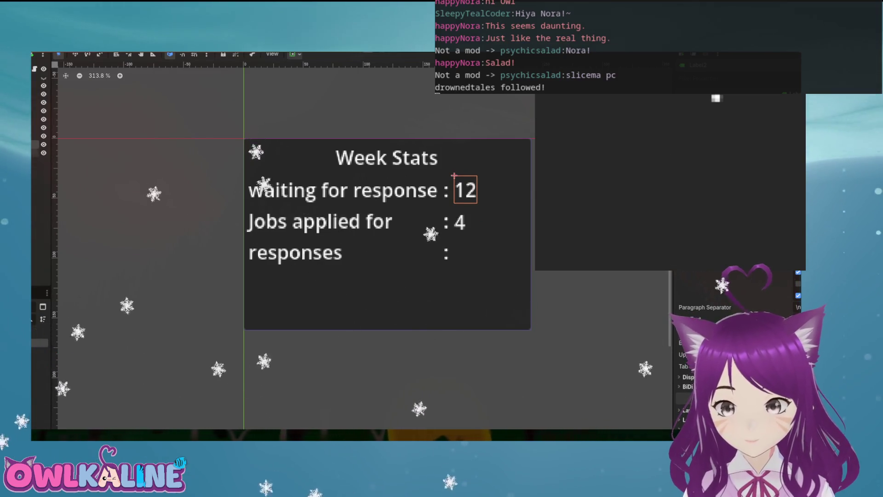
click(465, 221)
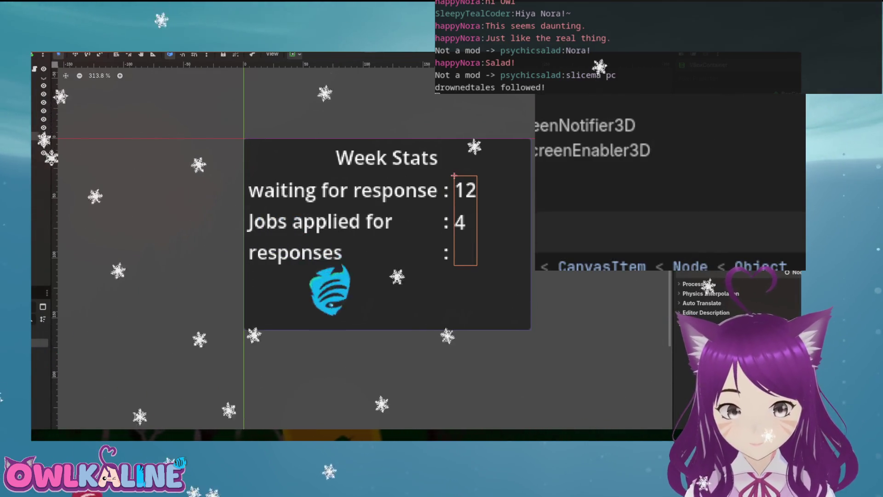
click(466, 254)
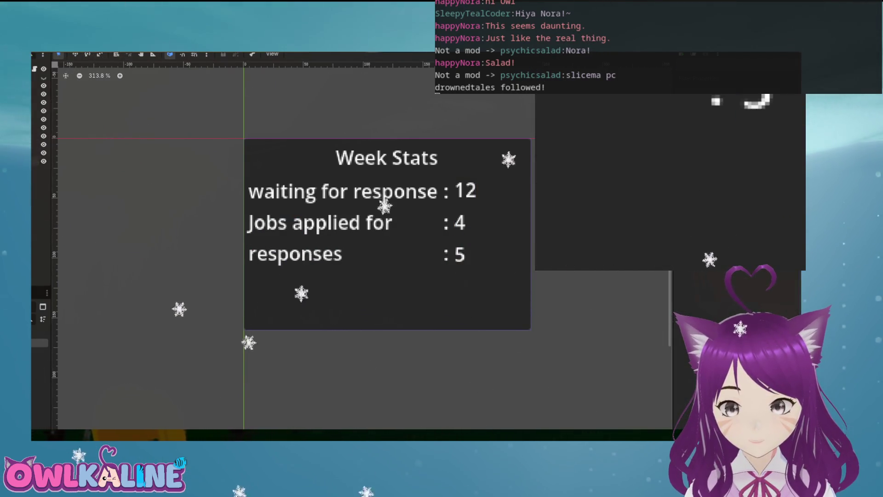
scroll(369, 231, down, 2)
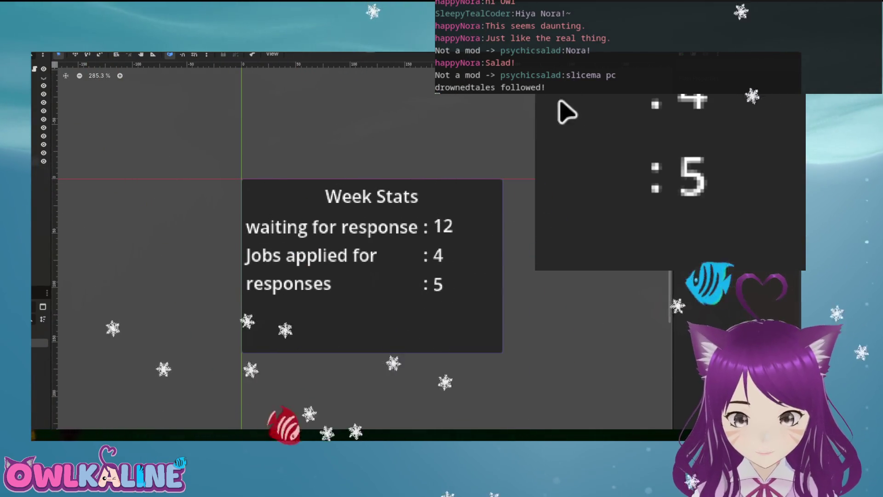
scroll(368, 248, down, 1)
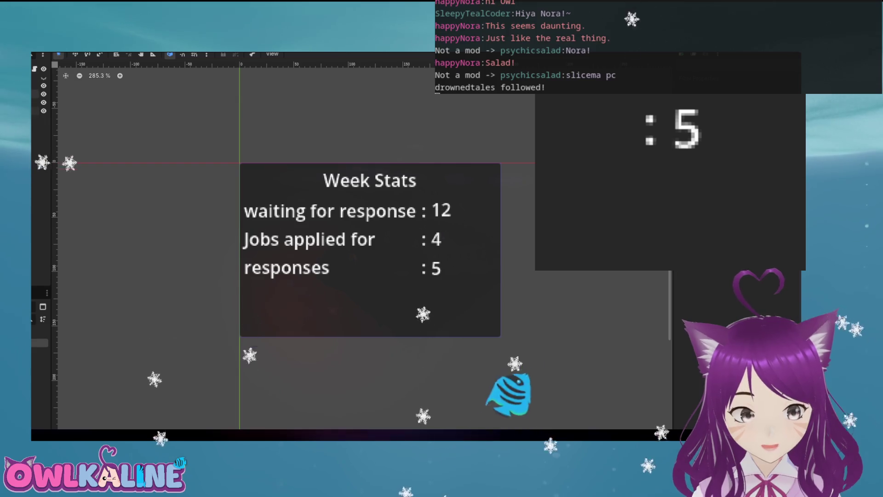
click(371, 179)
click(370, 221)
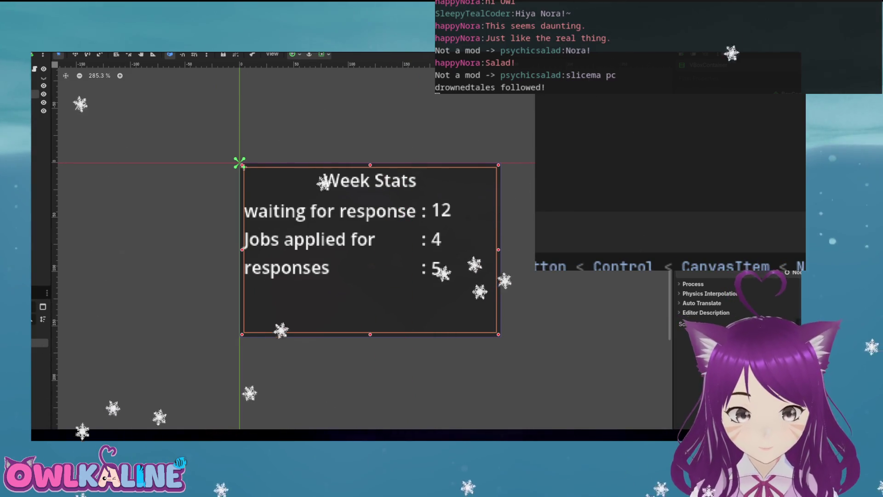
key(ctrl+v)
Set the new button's text to See Responses and run the project with F5
text(See Responses)
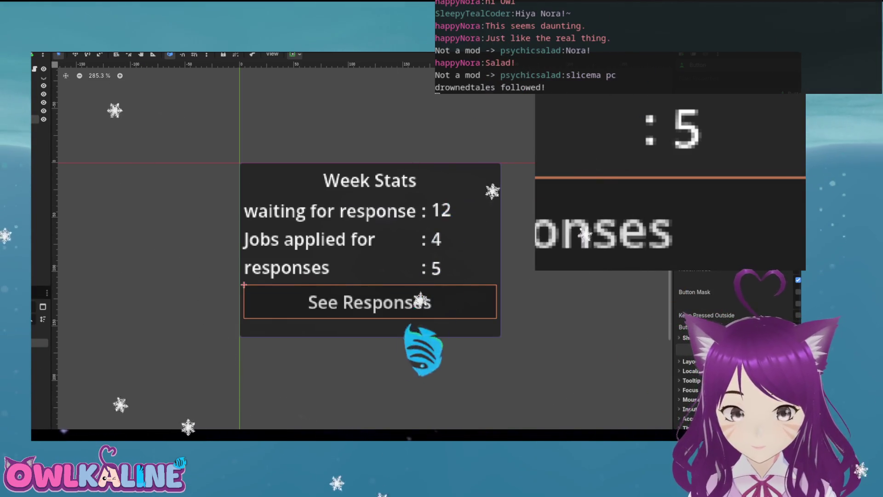
click(391, 428)
click(331, 240)
click(370, 302)
click(391, 387)
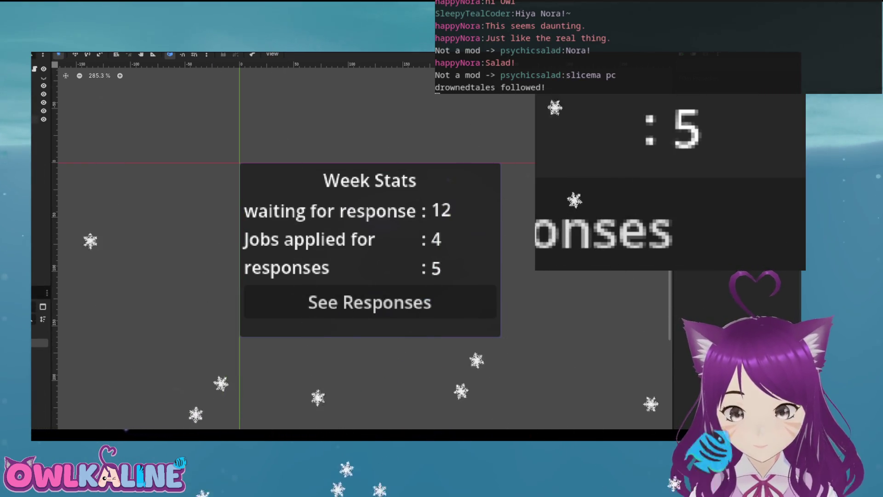
click(370, 301)
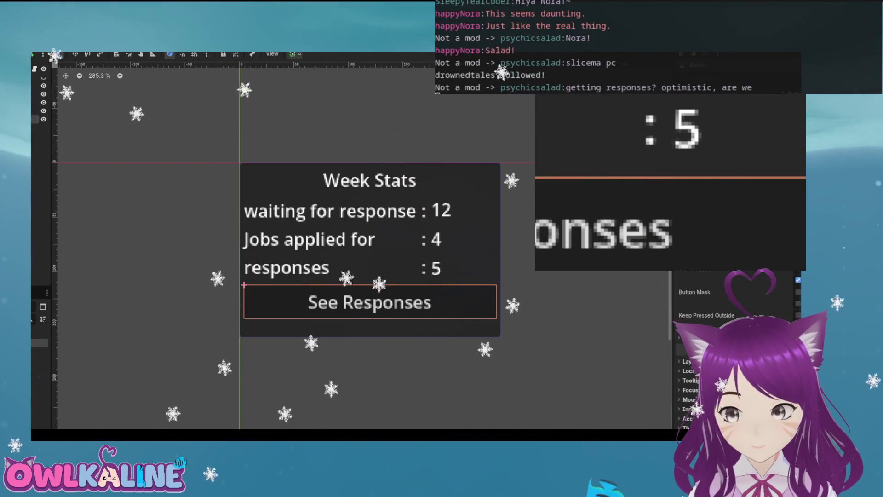
key(F5)
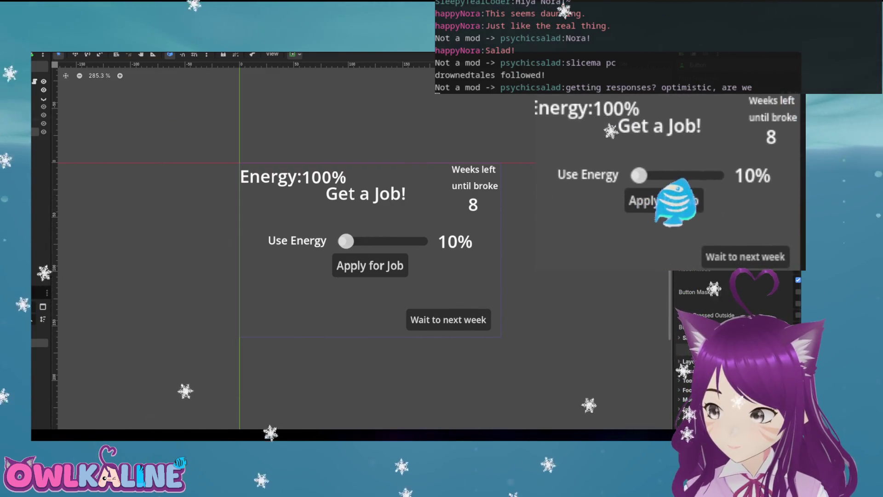
In the test run, apply for two jobs, advance to next week, and open See Responses
click(690, 202)
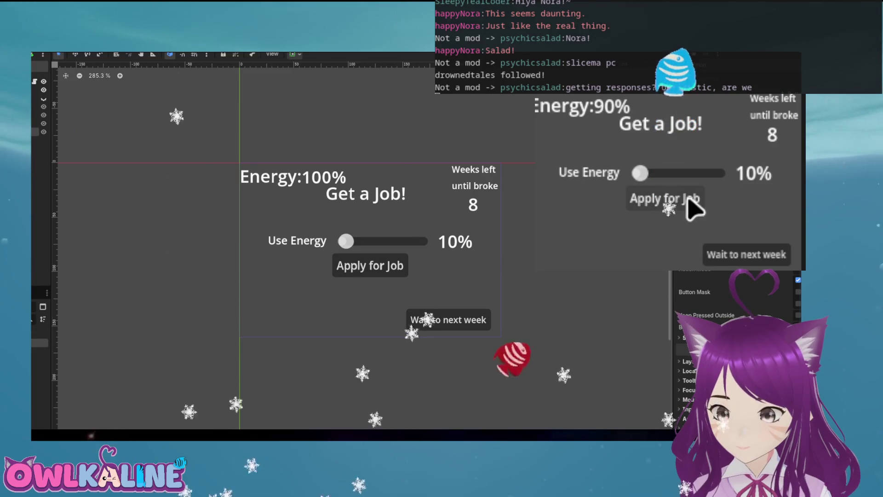
click(690, 202)
click(741, 256)
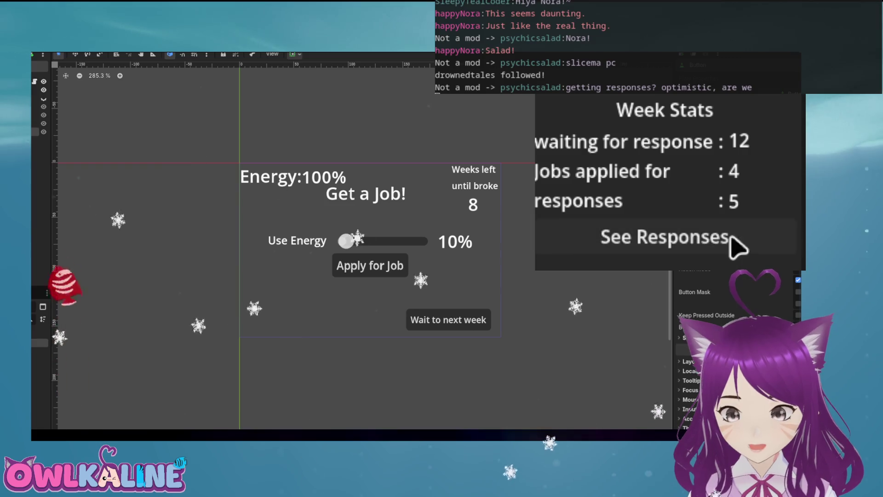
click(665, 237)
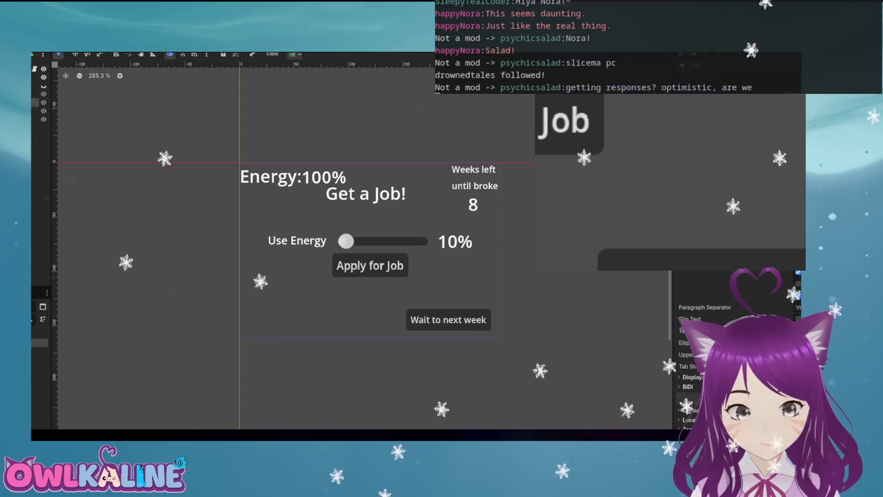
Glance at the jobhunt.gd script and return to the 2D scene editor
key(ctrl+F2)
key(ctrl+F3)
key(ctrl+F1)
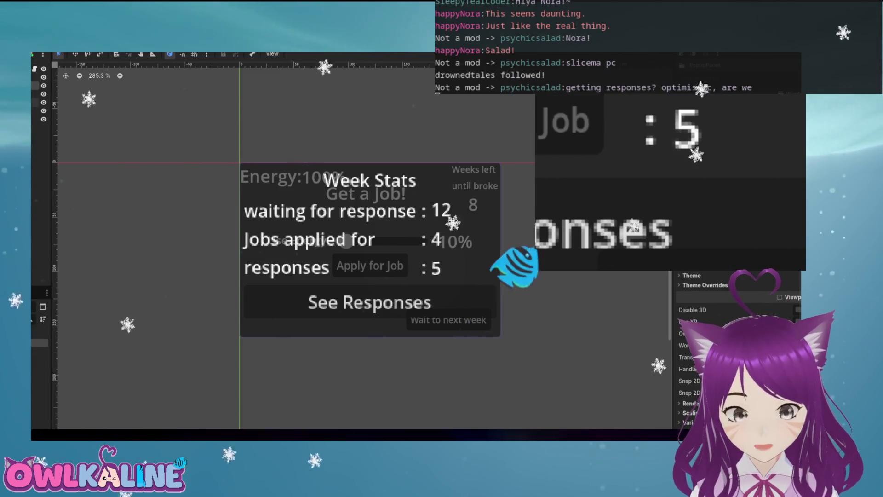
Turn off the See Responses button's horizontal Fill flag so it shrinks to its text width
click(371, 239)
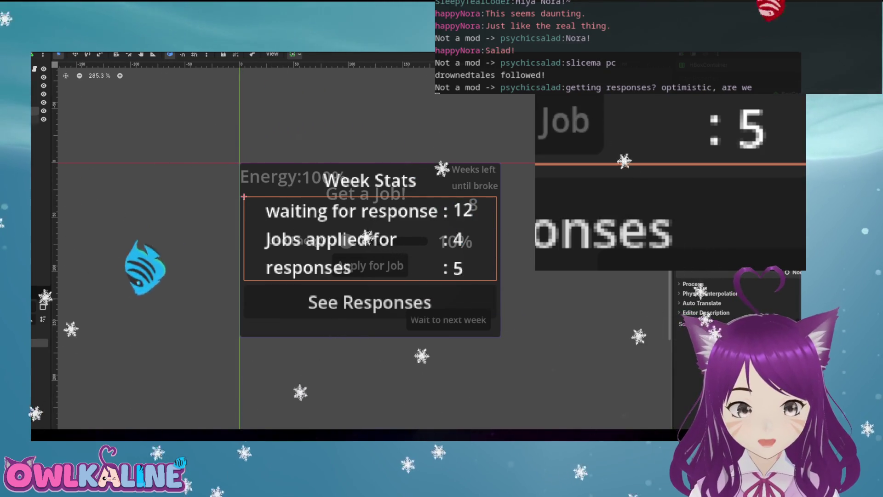
click(371, 301)
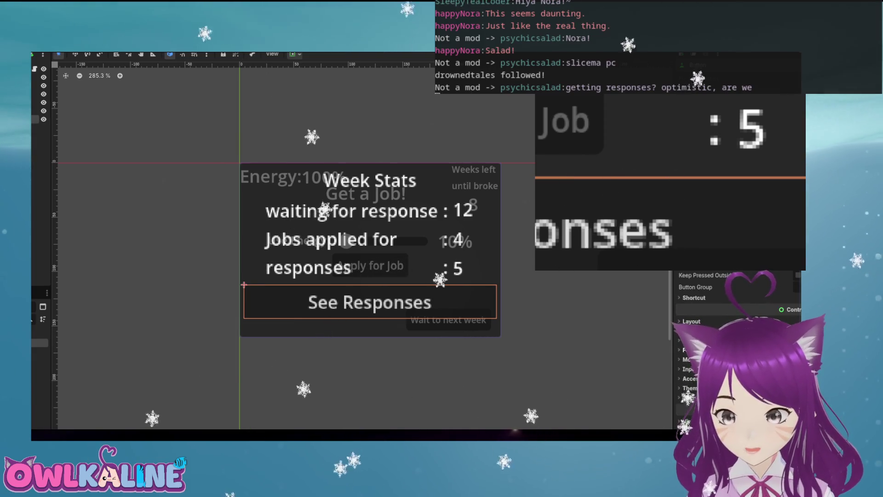
scroll(737, 350, down, 3)
click(686, 341)
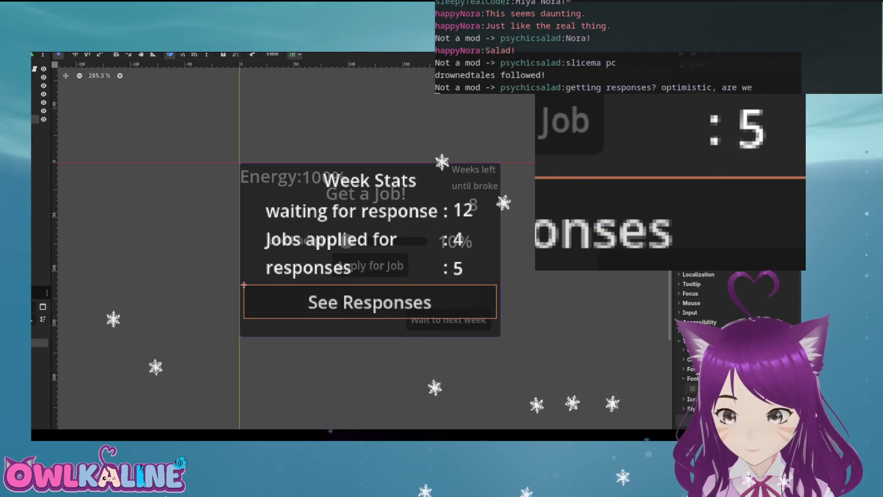
key(Return)
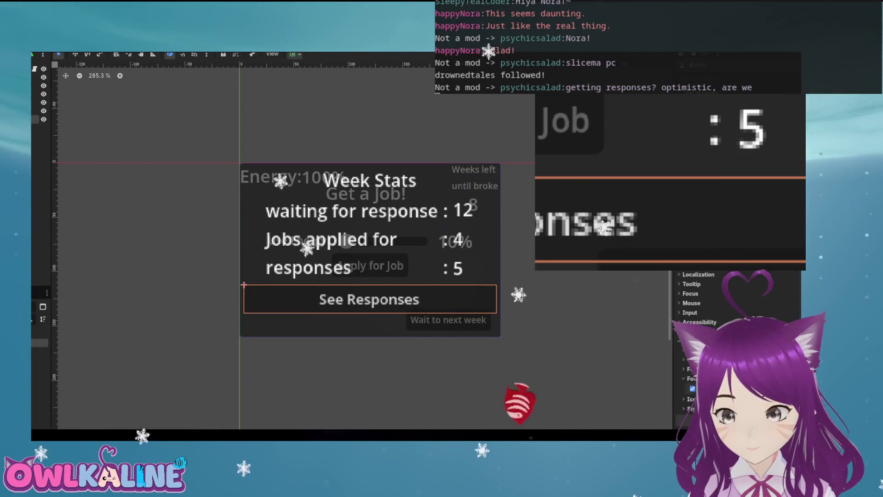
key(Return)
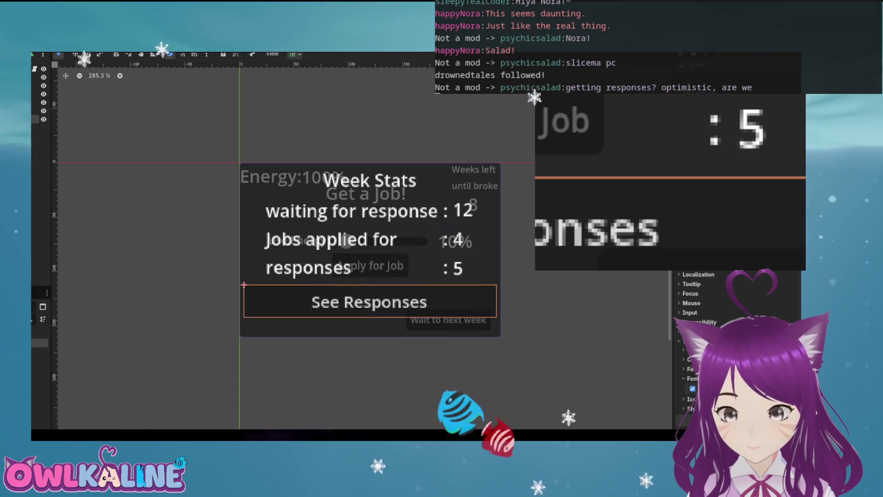
scroll(736, 322, up, 3)
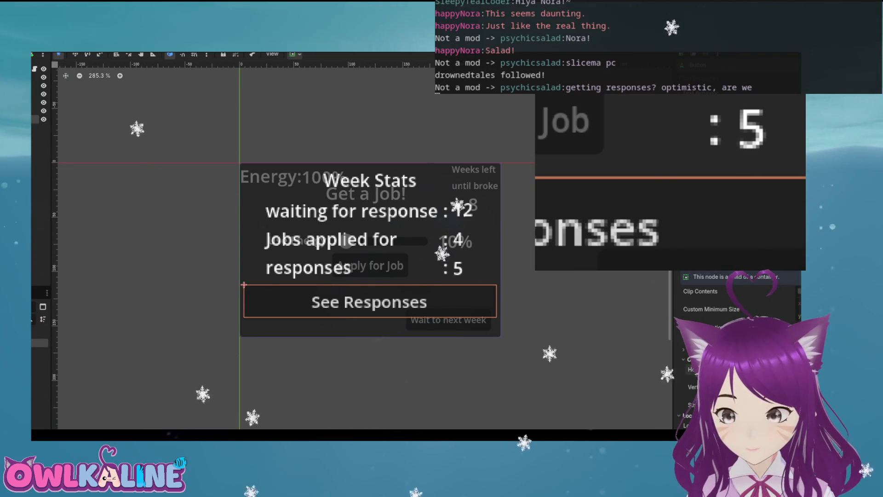
key(Return)
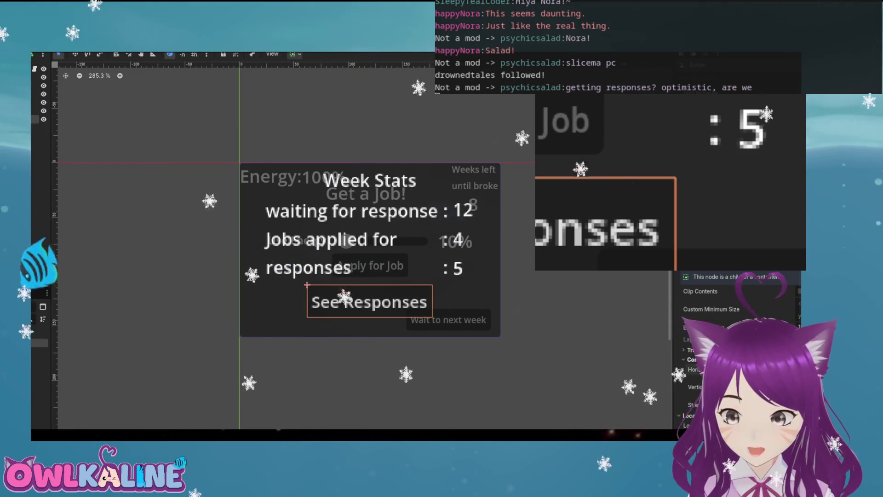
scroll(736, 322, down, 3)
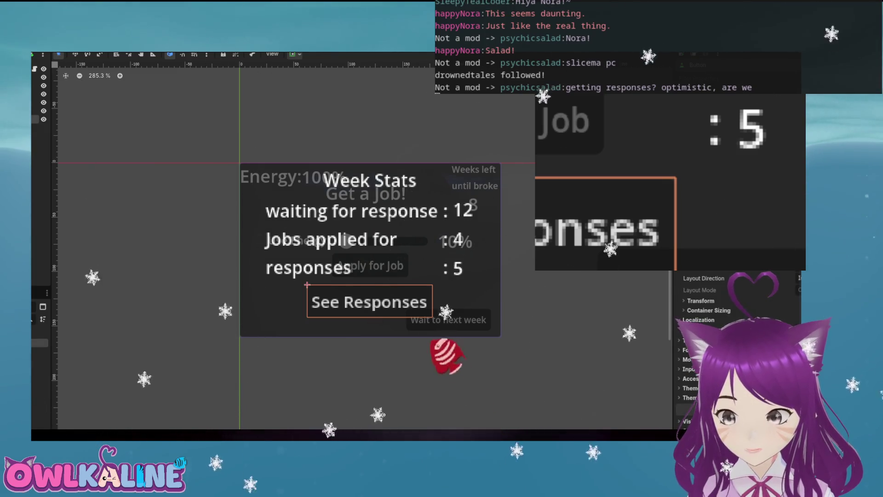
scroll(307, 281, down, 3)
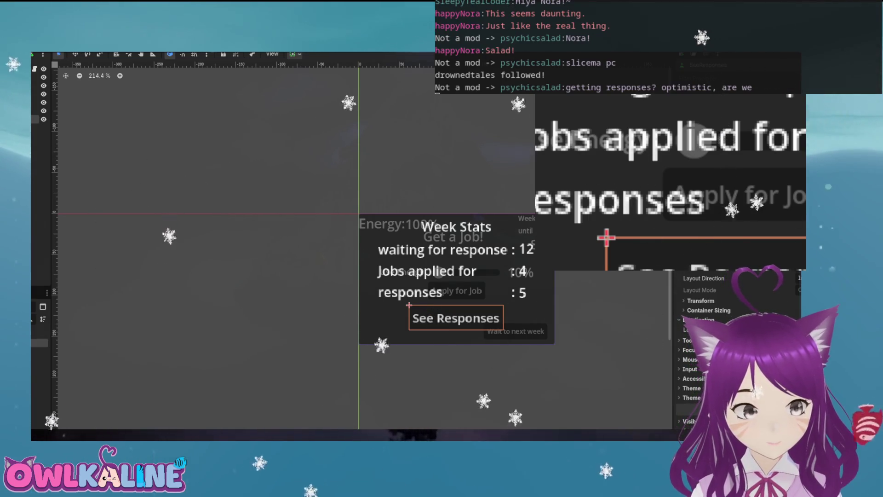
key(ctrl+F3)
scroll(368, 230, up, 6)
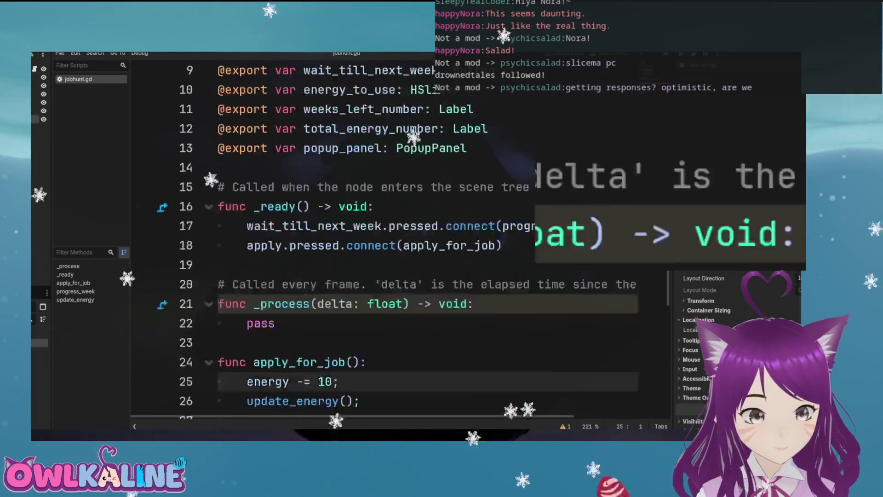
scroll(318, 208, down, 1)
click(317, 208)
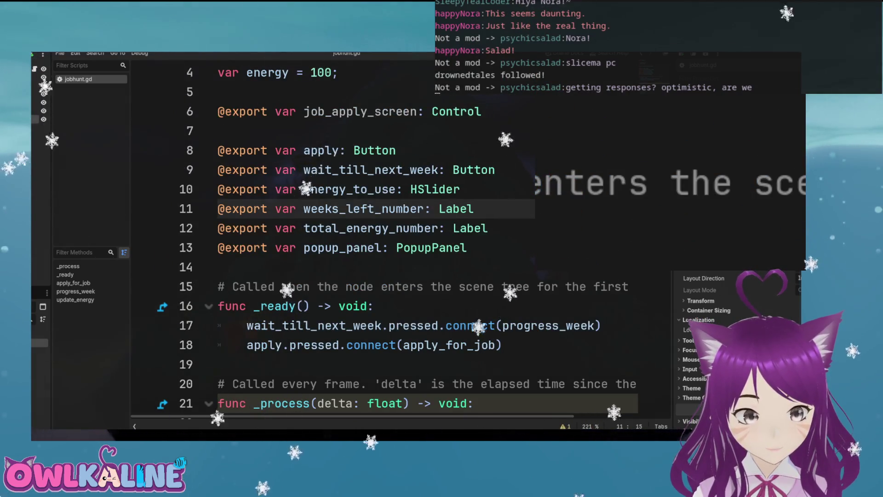
click(221, 266)
text(@export var see_responses: Button)
key(Return)
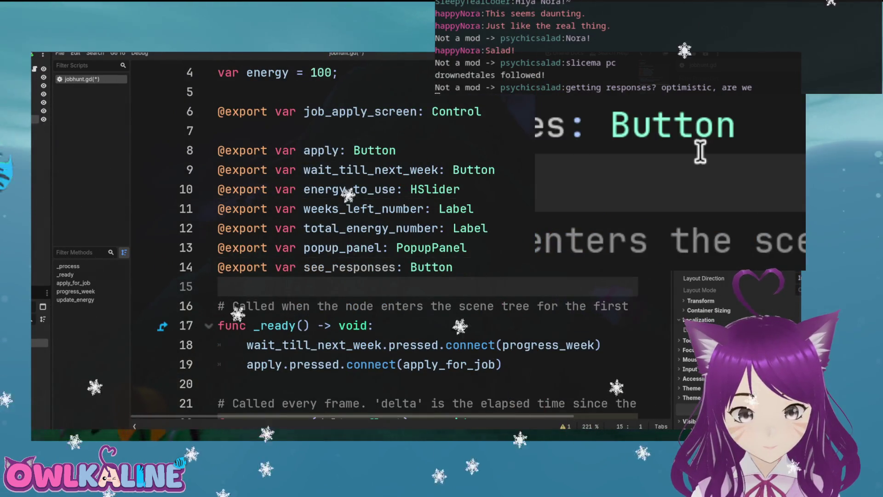
In _ready, connect see_responses.pressed to see_response
scroll(676, 154, down, 5)
scroll(676, 154, up, 2)
click(504, 189)
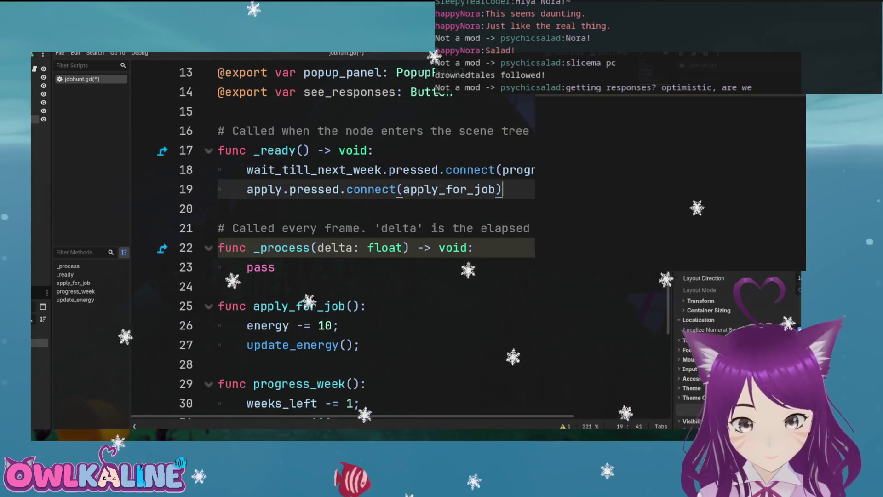
key(Return)
text(\)
text(see)
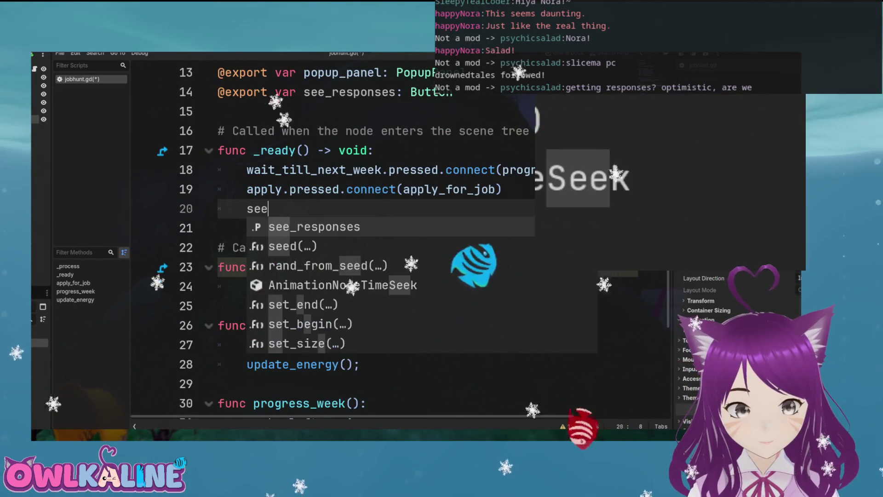
key(Return)
text(\)
text(pre)
key(Return)
text(\.connect)
key(Return)
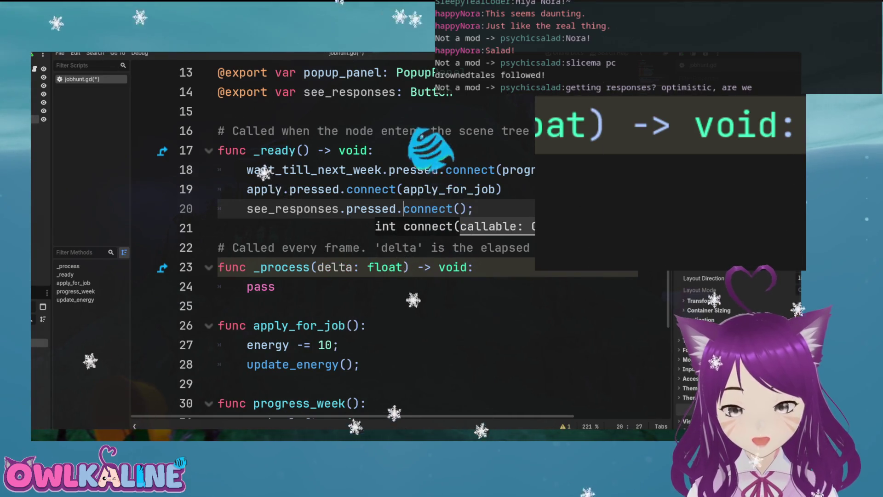
text(se)
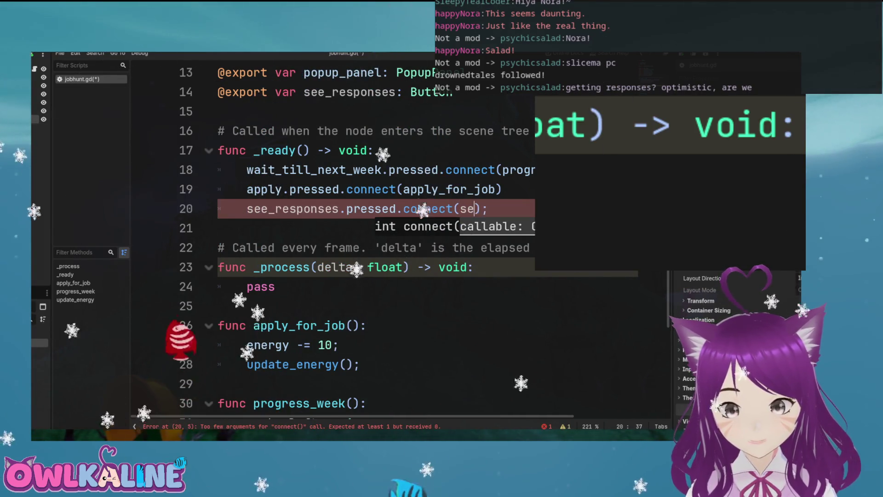
text(e_response)
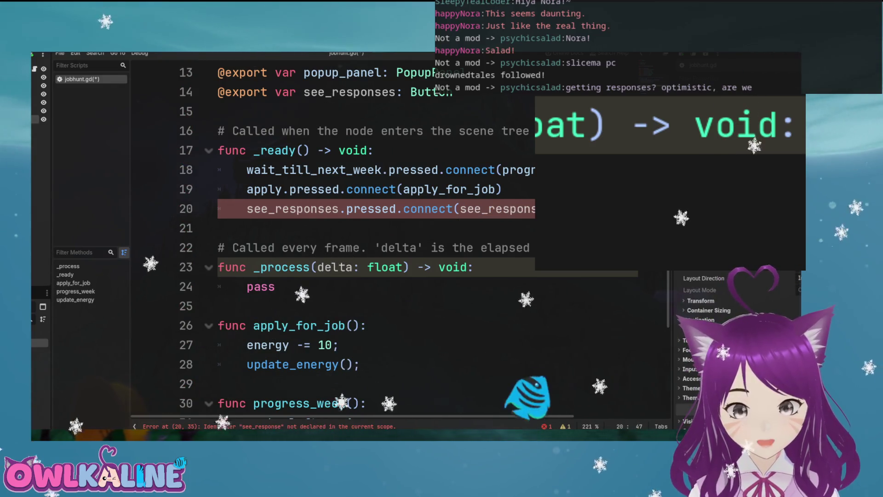
Add a see_response() function at the script's end that calls job_apply_screen.show()
scroll(382, 240, down, 4)
click(221, 403)
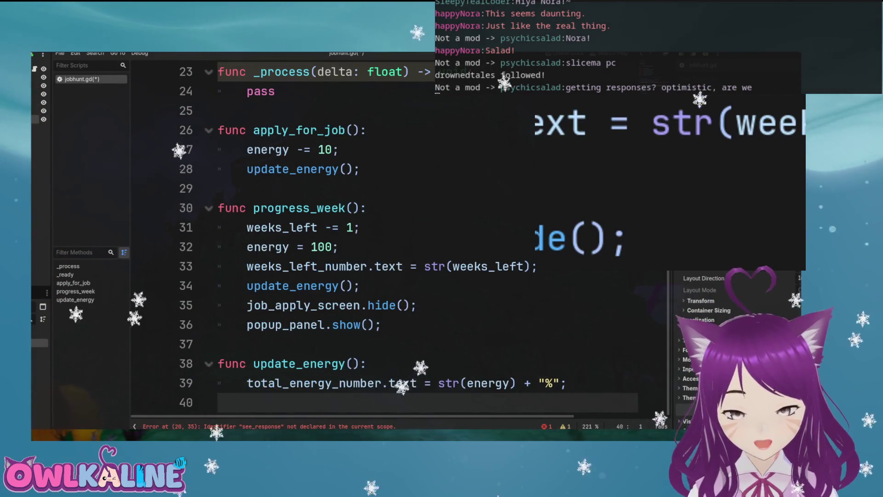
key(Return)
text(see_r)
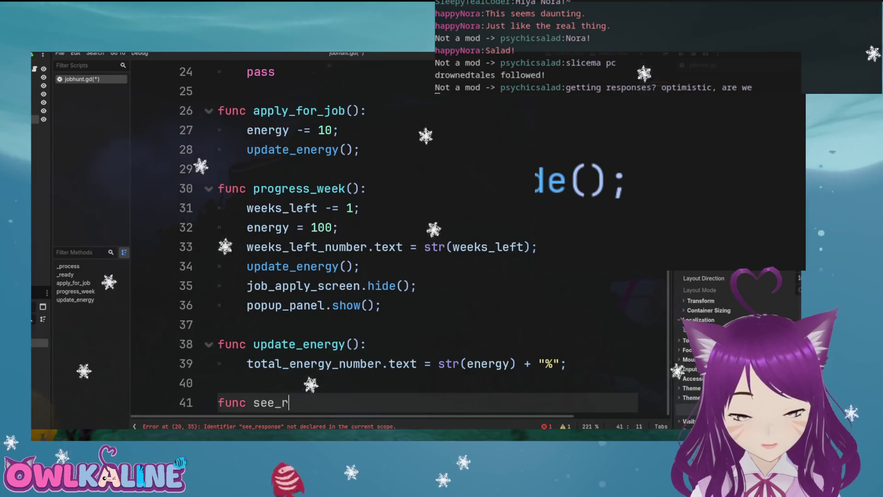
text(esponse():)
key(Return)
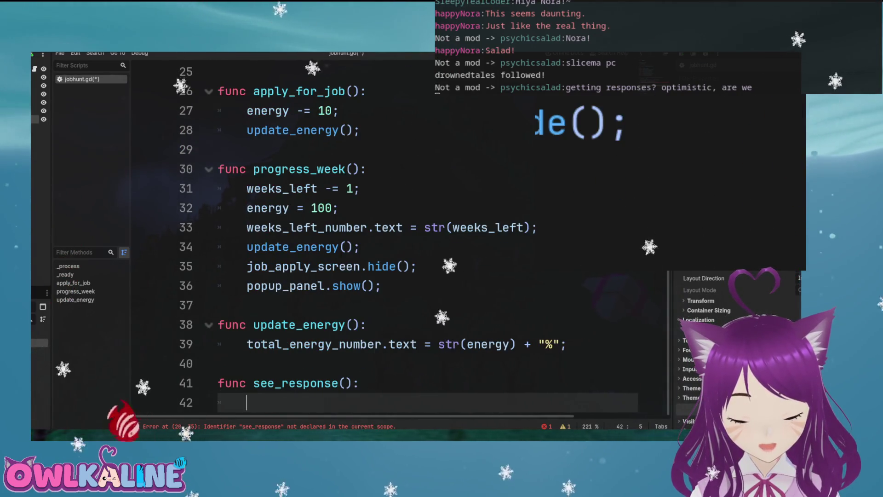
text(a)
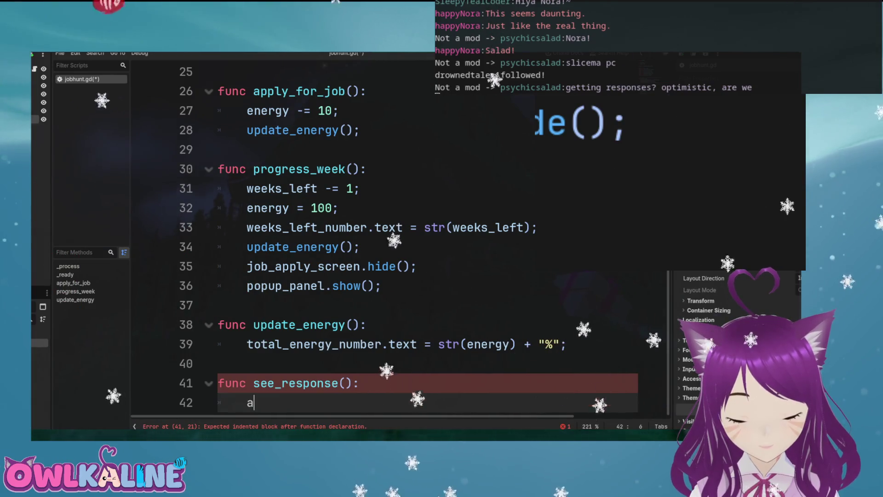
key(BackSpace)
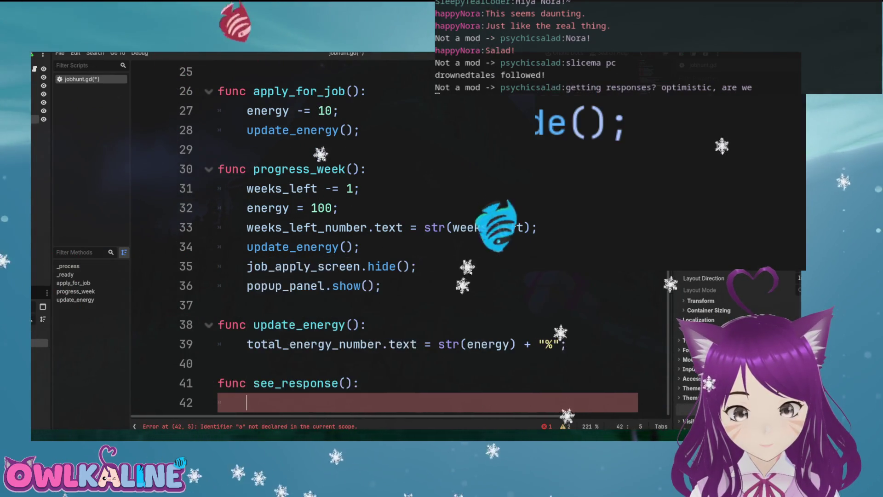
text(job_)
key(Return)
text(o)
key(Return)
text(;)
key(Return)
Make see_response also call popup_panel.hide(), then run the game with F5
text(po)
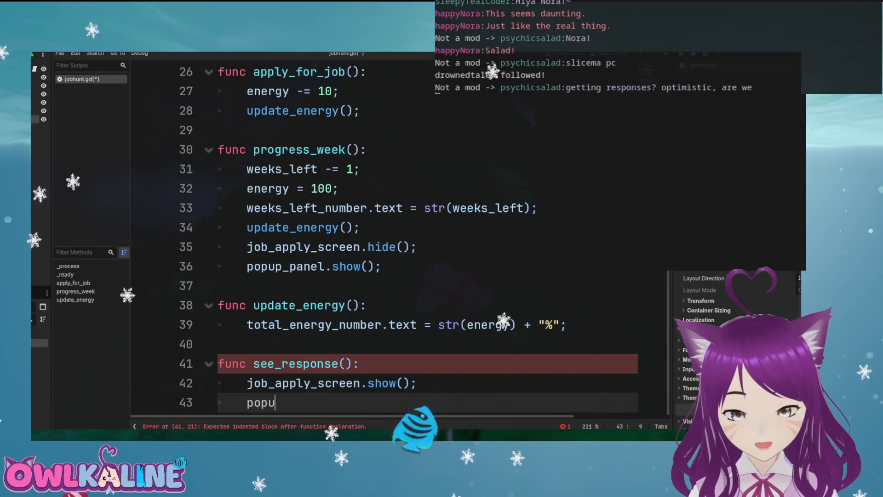
text(p)
key(Return)
text(\)
text(hid)
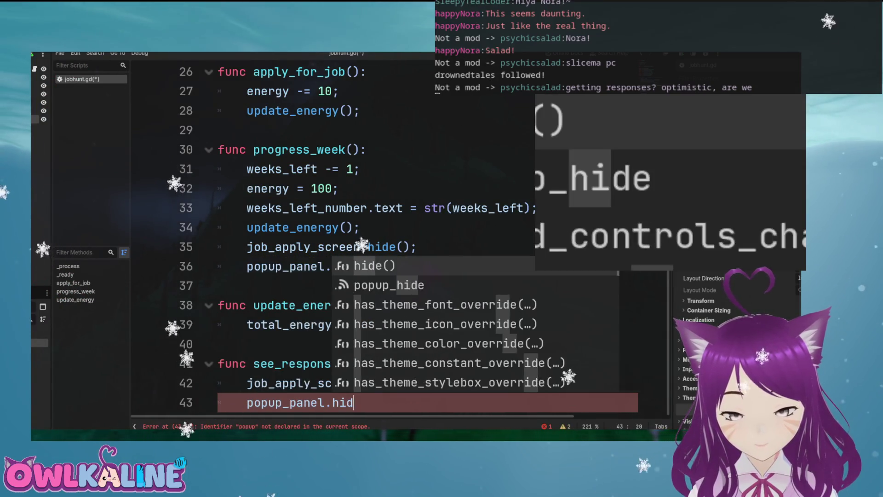
key(Return)
key(F5)
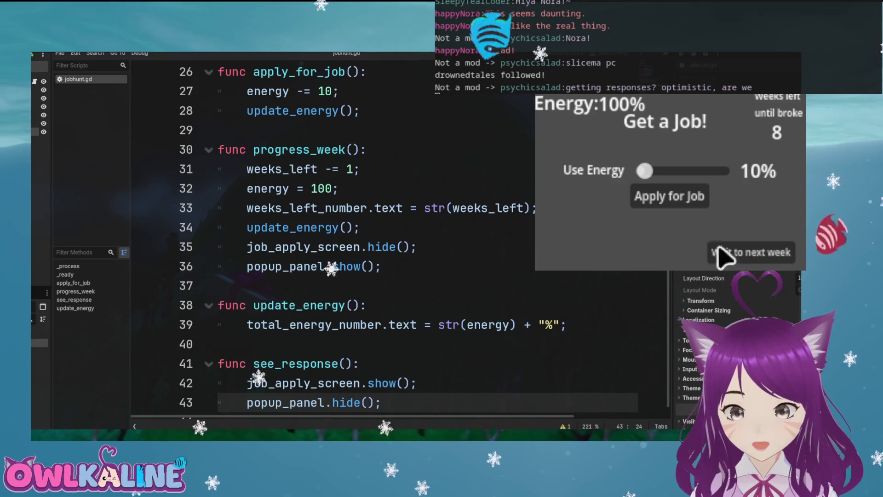
Play-test applying for jobs, waiting to next week, and returning via See Responses
click(649, 205)
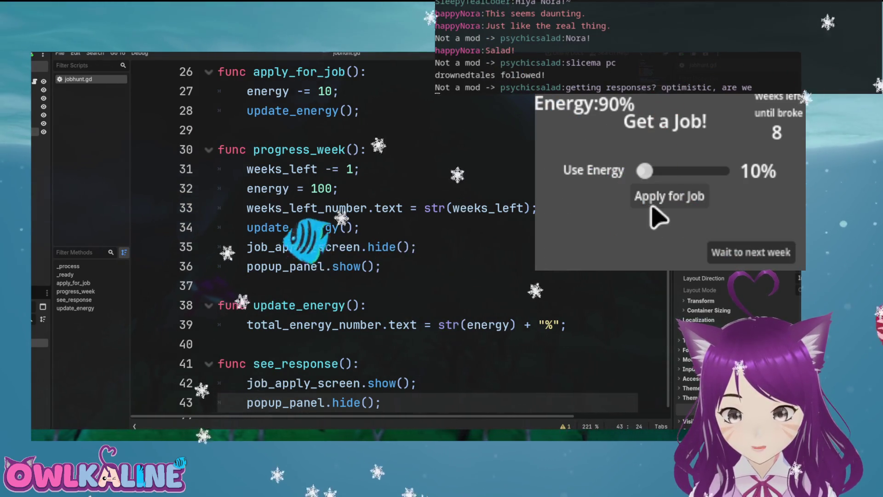
click(765, 258)
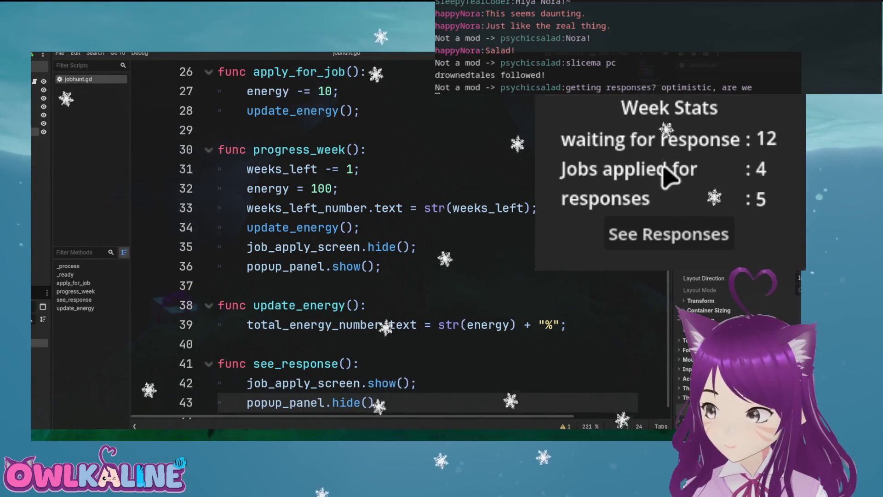
click(665, 237)
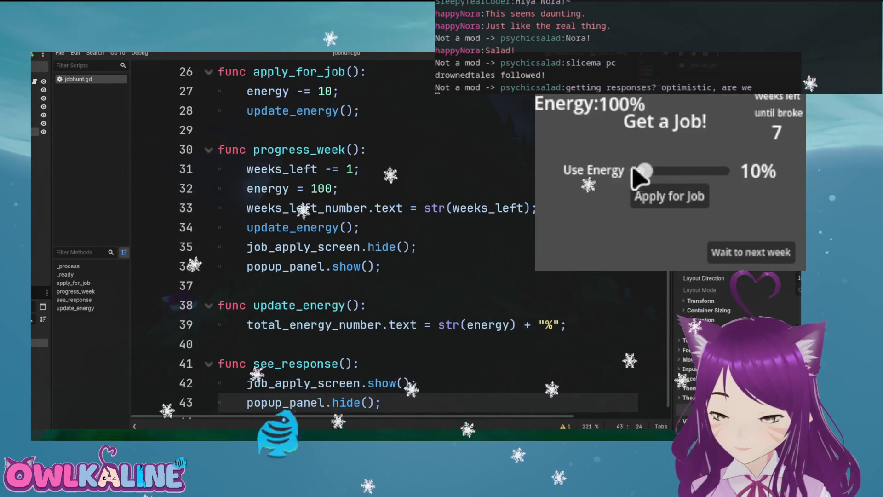
click(680, 204)
click(680, 205)
click(680, 206)
click(752, 252)
click(668, 234)
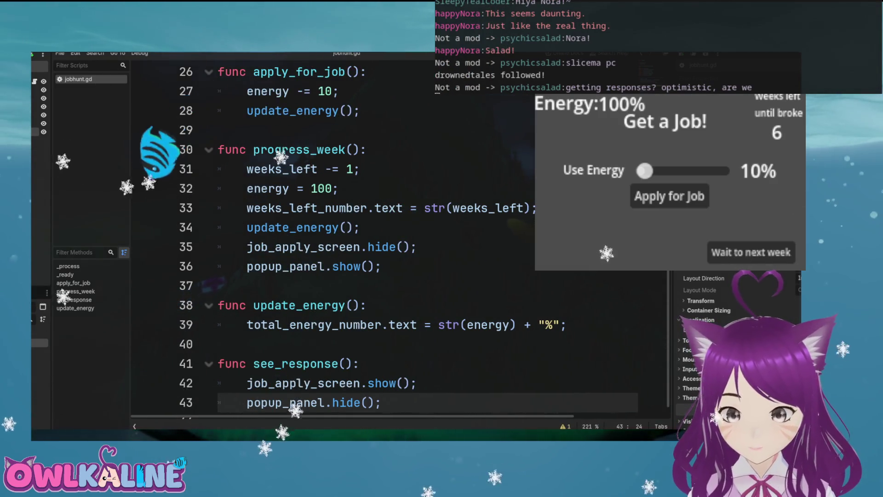
Stop the running game with F8 and return to the 2D workspace
key(F8)
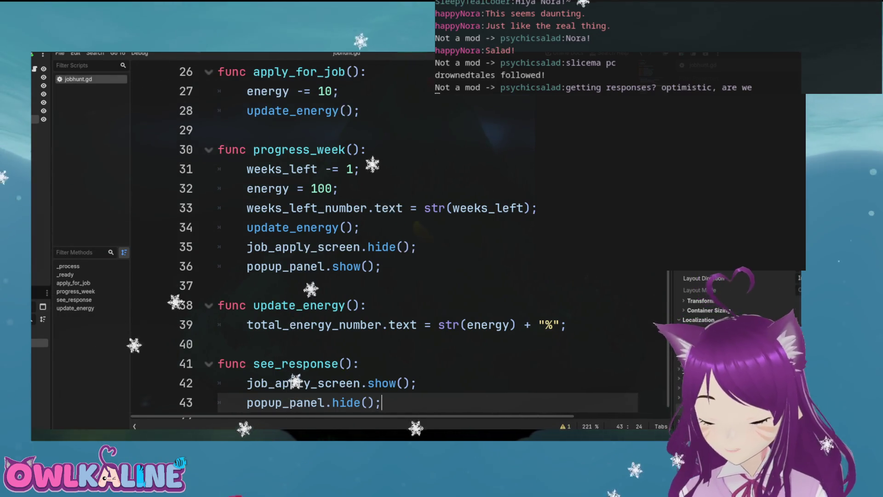
scroll(382, 240, up, 8)
scroll(382, 239, down, 2)
scroll(382, 239, up, 1)
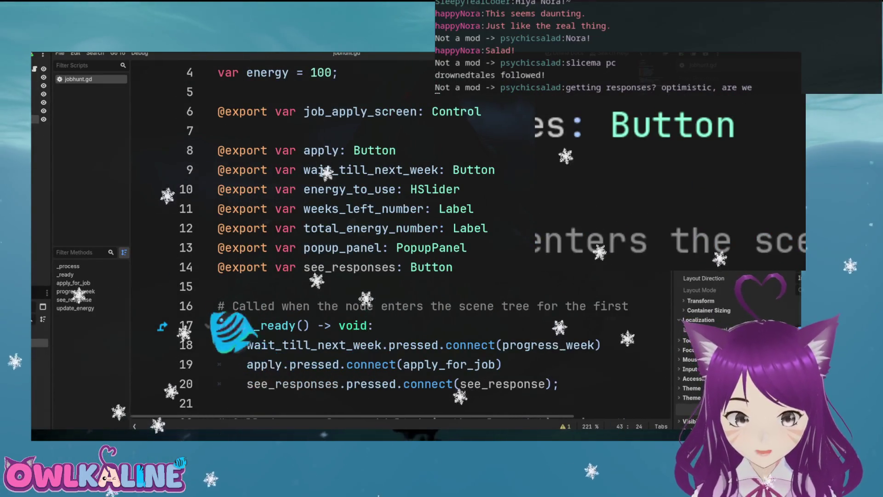
key(ctrl+F1)
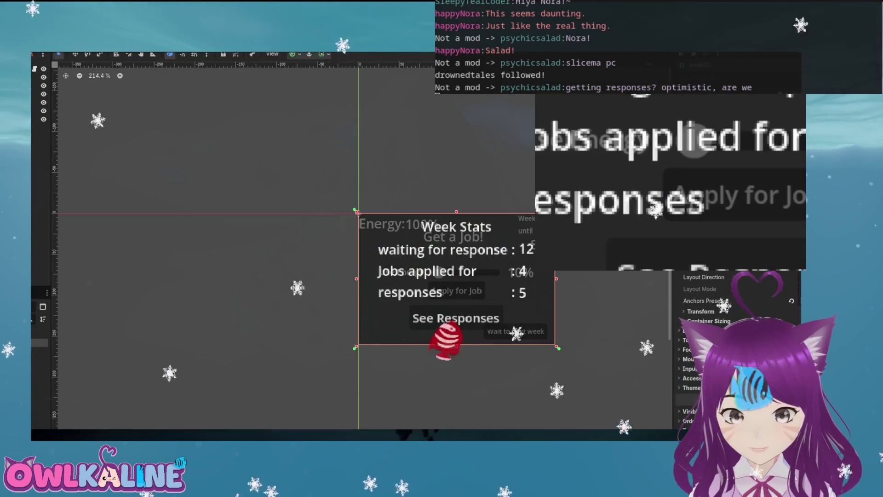
Hide the Week Stats panel and attach energy_slider.gd to the Use Energy/Apply for Job container
click(44, 85)
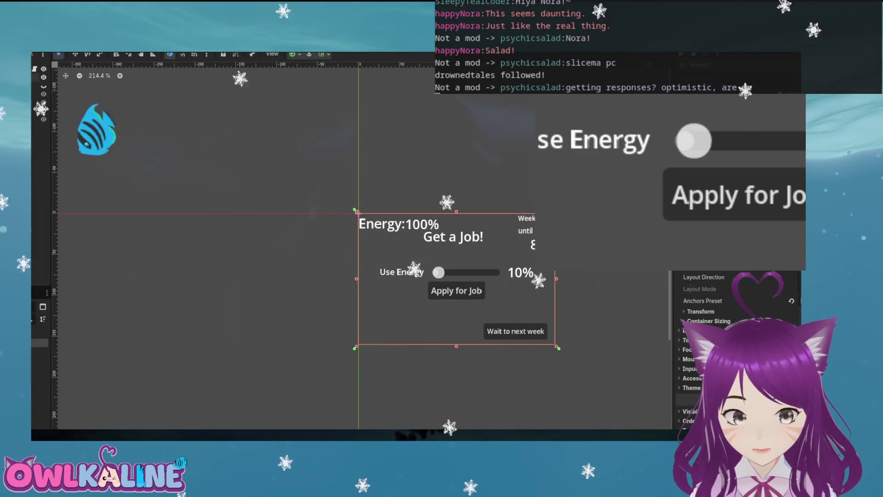
scroll(736, 331, down, 5)
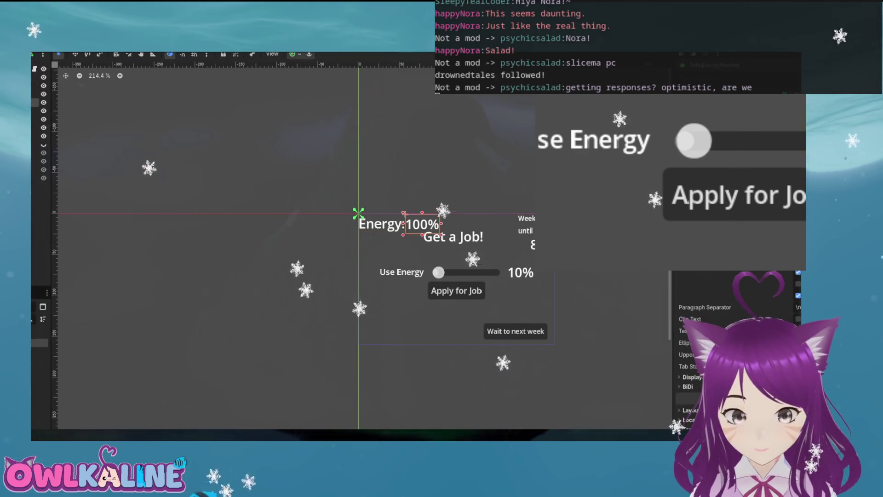
click(515, 332)
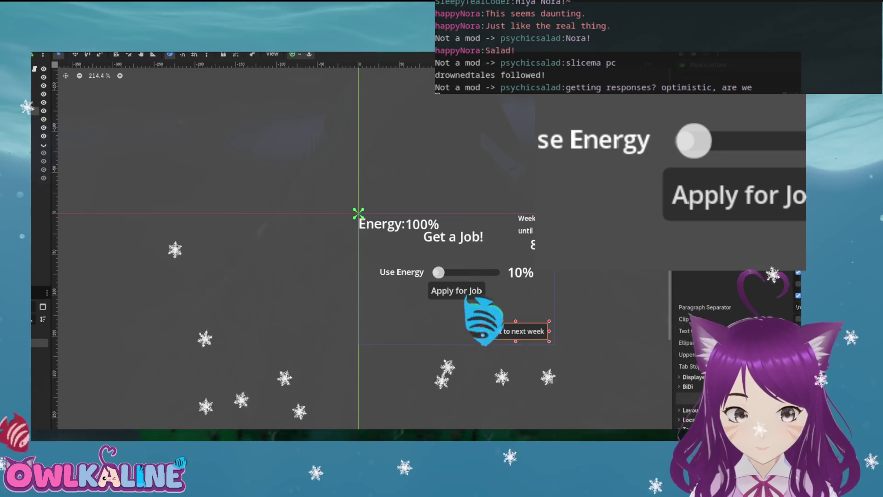
click(531, 243)
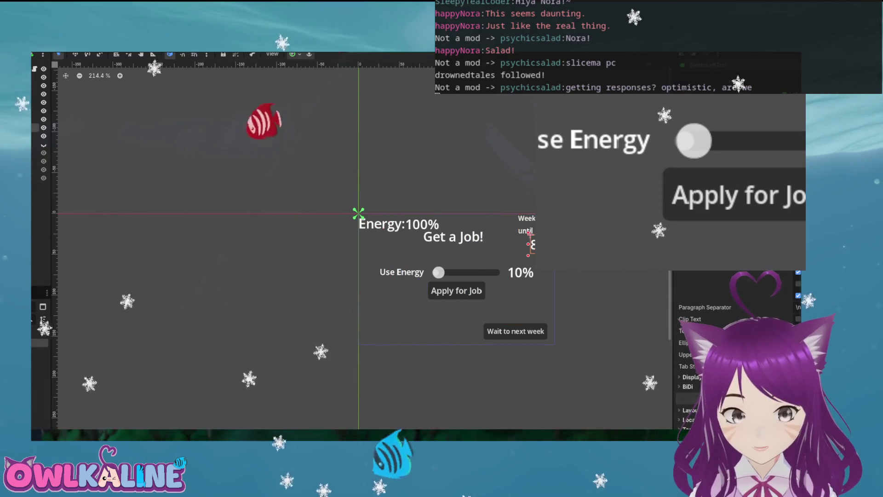
click(378, 261)
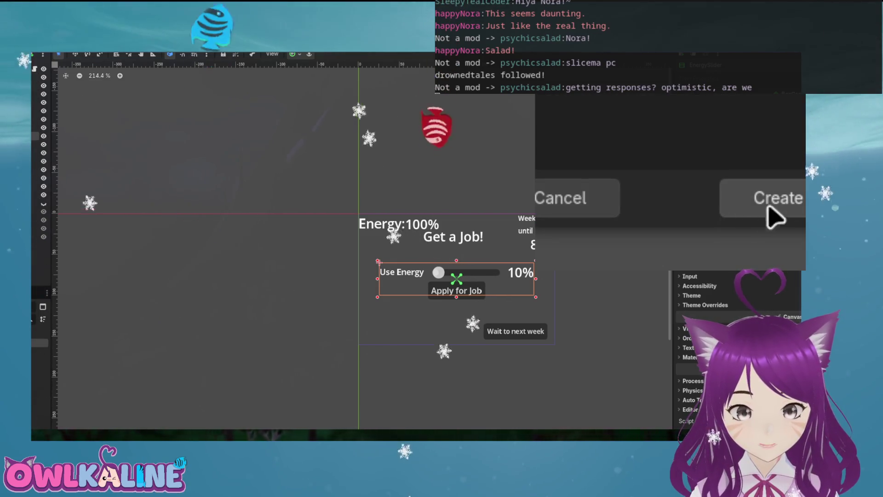
click(775, 204)
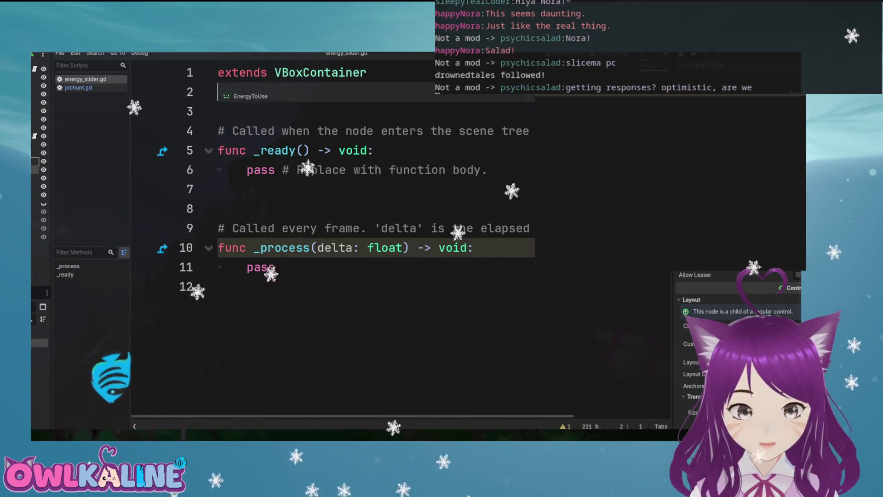
Export an energy_to_use HSlider and connect its changed signal to update_percentage in _ready
text(@export var energy_to_use: HSlider)
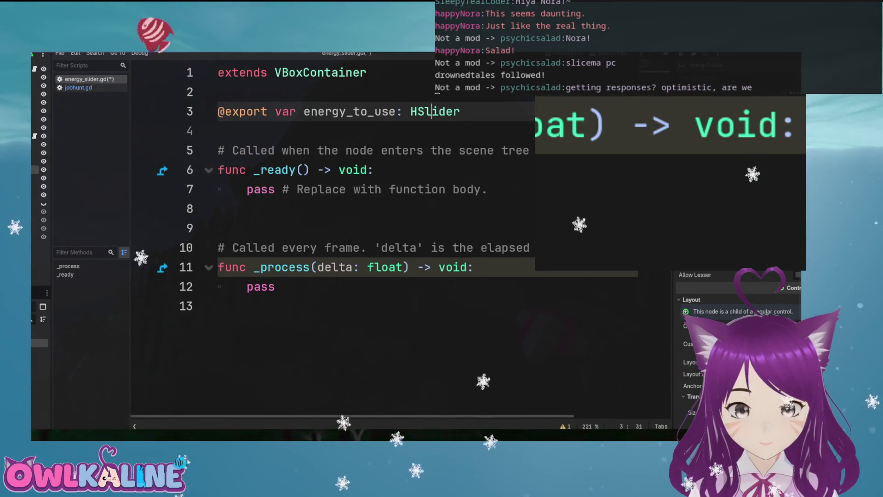
drag(247, 189, 487, 189)
text(energy)
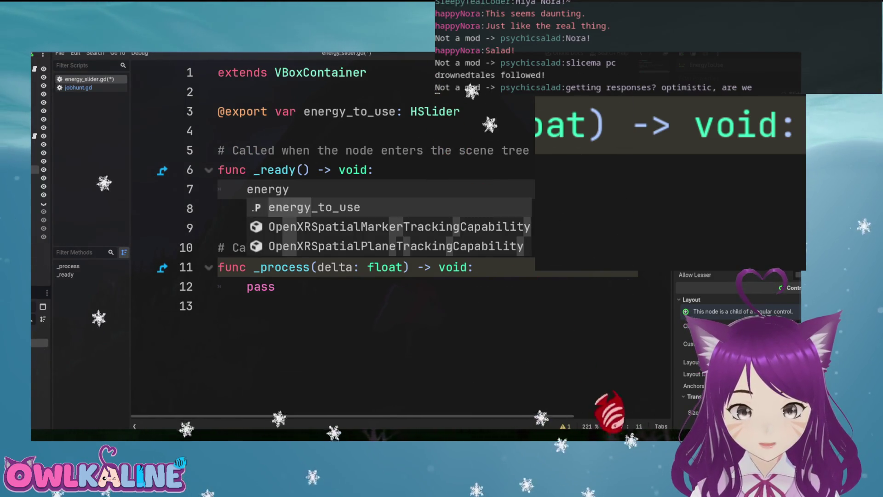
key(Return)
text(.)
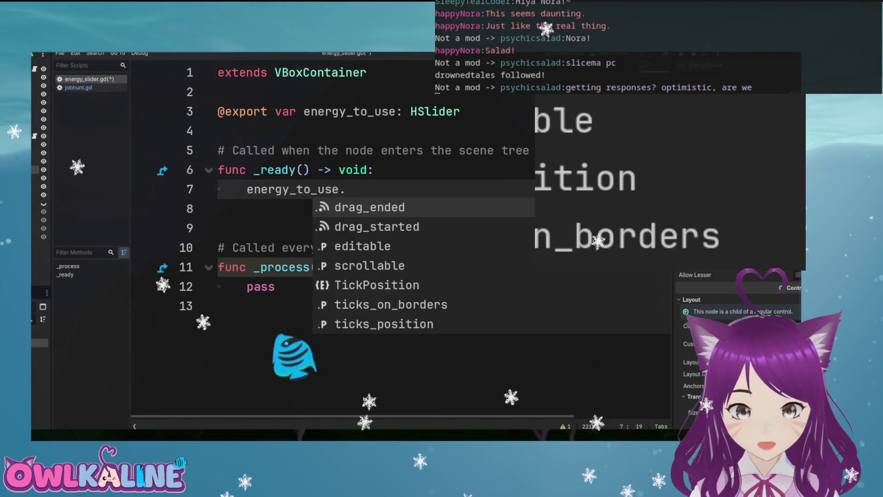
key(Down)
key(Down)
key(Down)
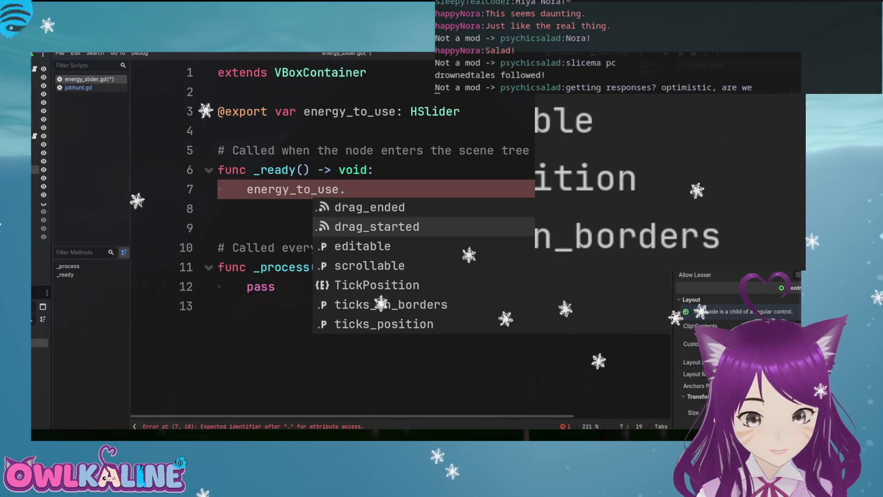
key(Down)
key(Down)
key(Down)
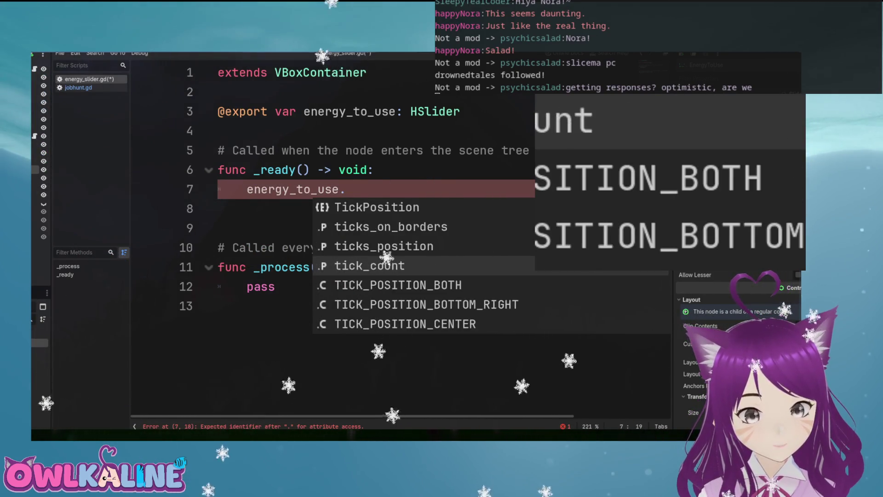
key(Down)
key(Down)
key(Down)
key(Return)
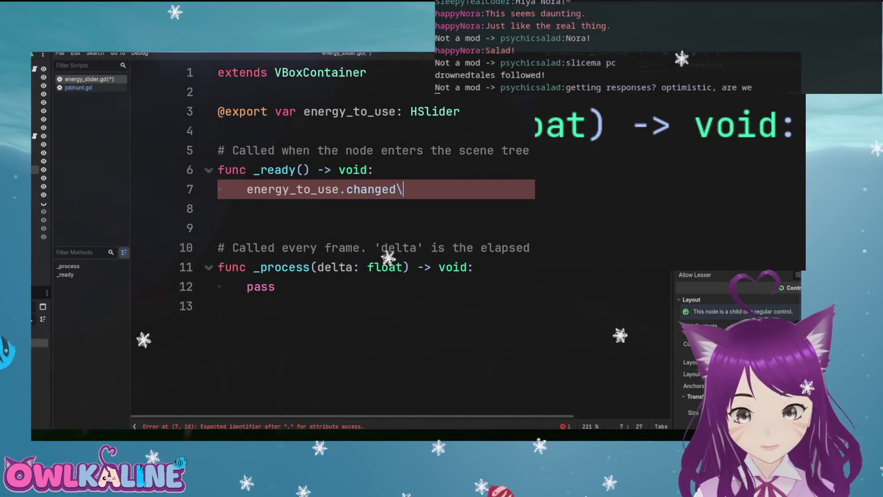
text(.conn)
key(Return)
text(\)
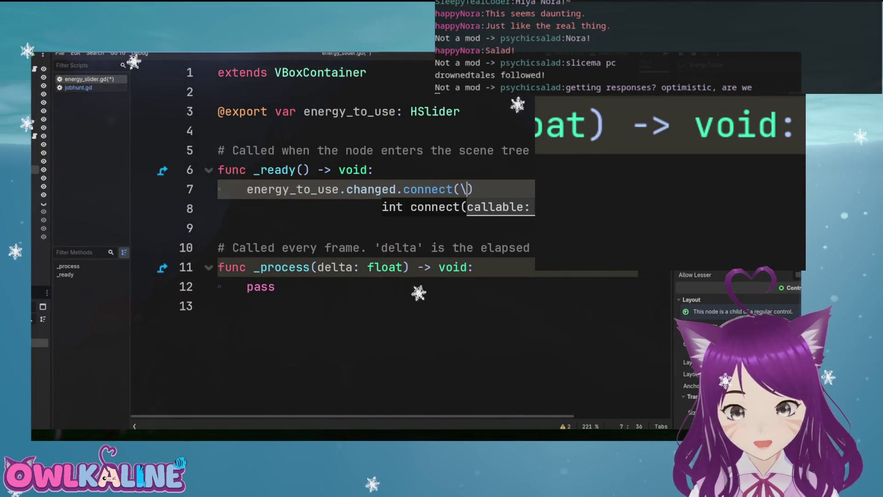
text(pdate_perc)
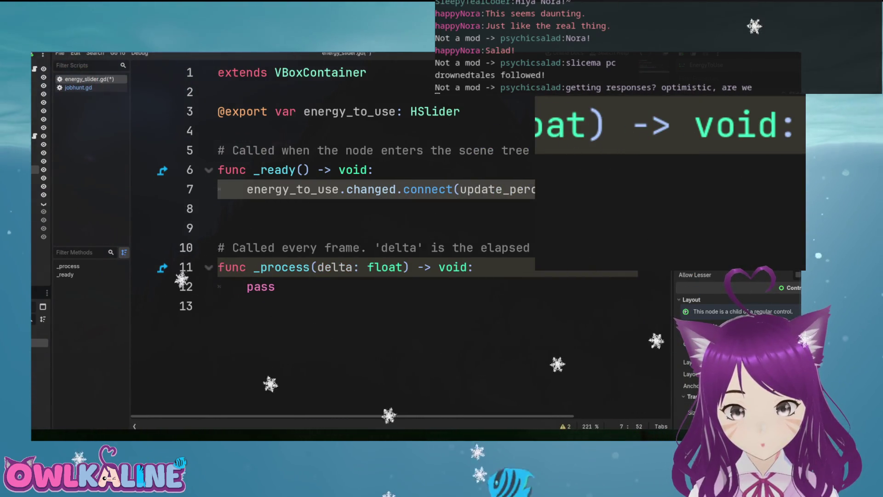
Define an empty update_percentage() function with 'pass' and save the script
key(Down)
key(Return)
text(func update_percentage():)
key(Return)
text(pass)
key(ctrl+s)
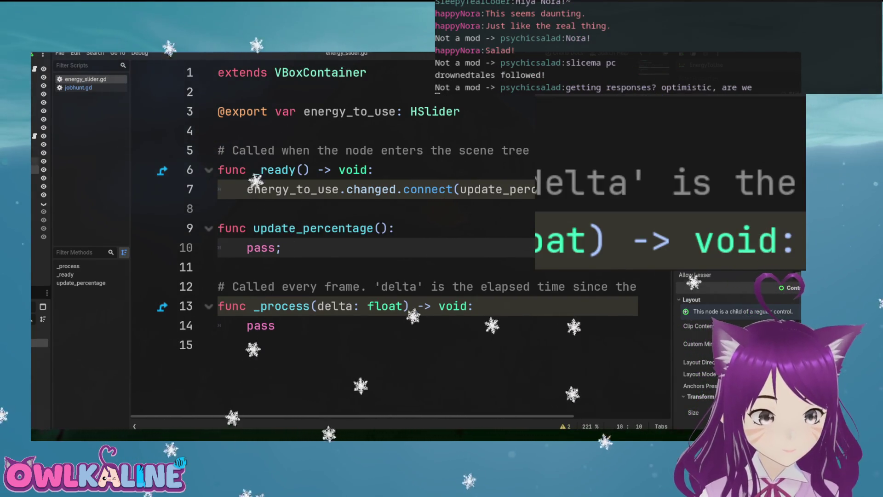
key(ctrl+F1)
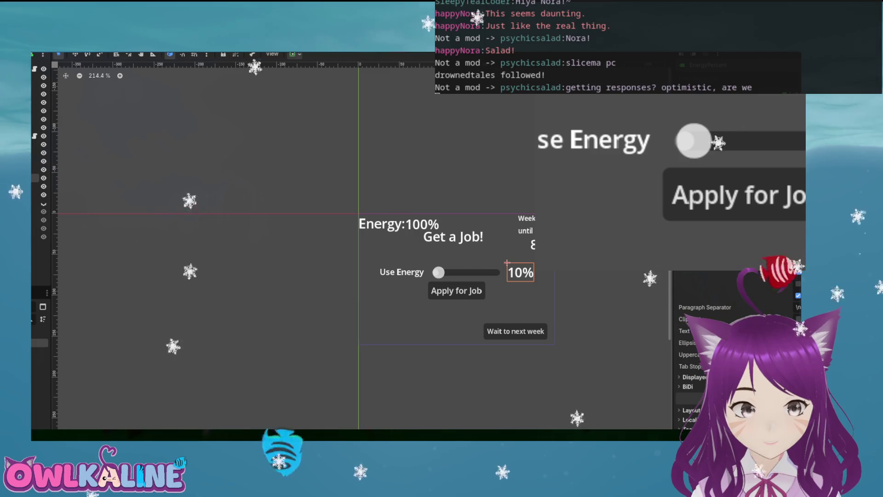
Export the EnergyPercent node as an energy_percent Label and set energy_percent.text = str() in update_percentage
click(34, 136)
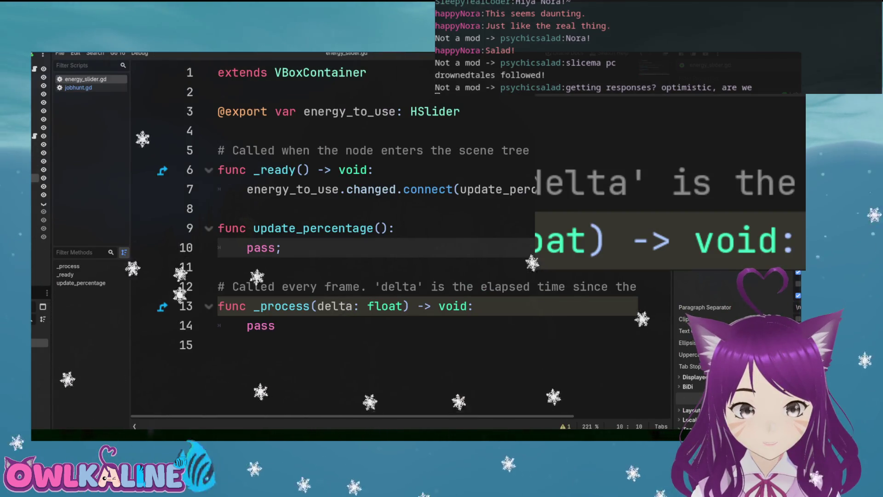
drag(37, 178, 218, 133)
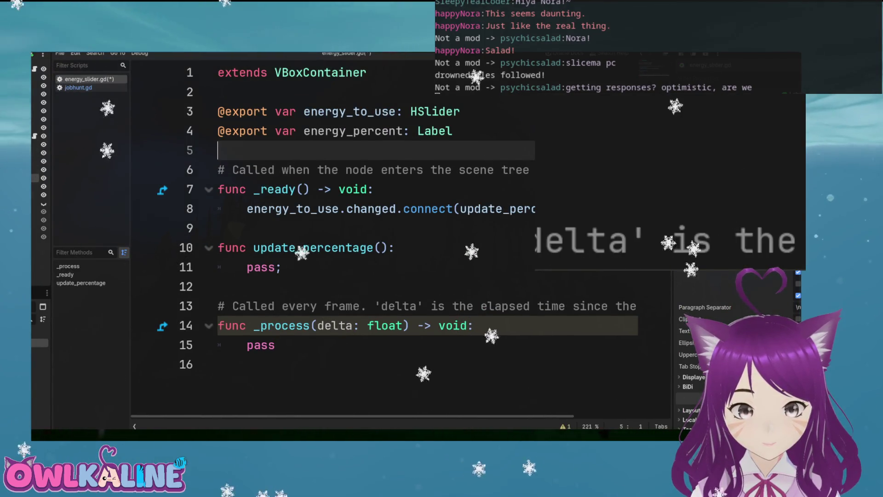
drag(247, 268, 281, 268)
text(ener)
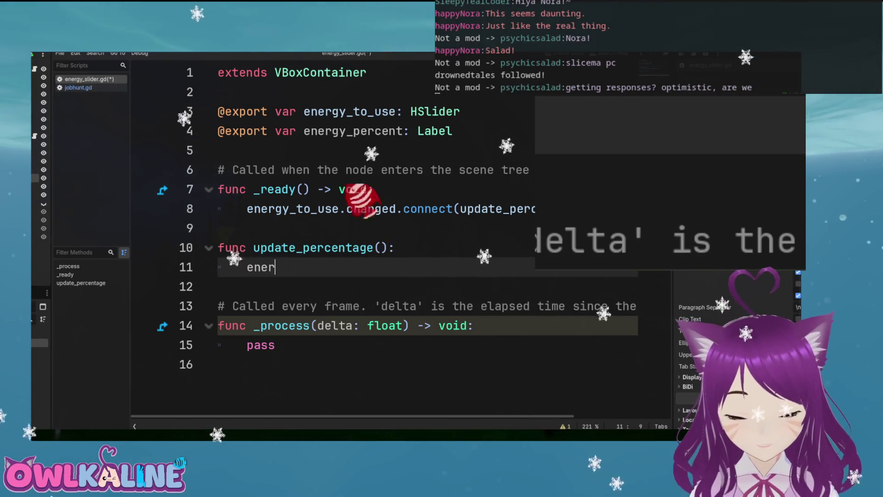
text(y_percent\xt = str()
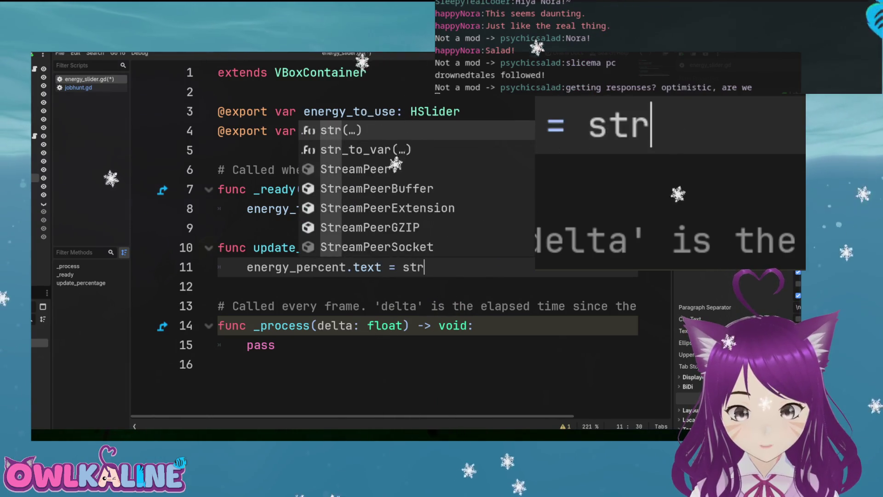
click(396, 248)
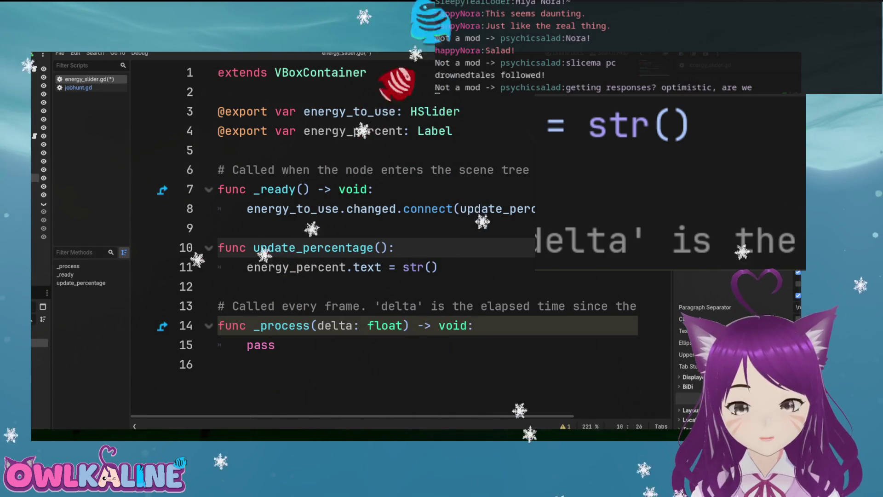
Replace 'changed' with a signal lookup in line 8's energy_to_use connect call
double_click(367, 209)
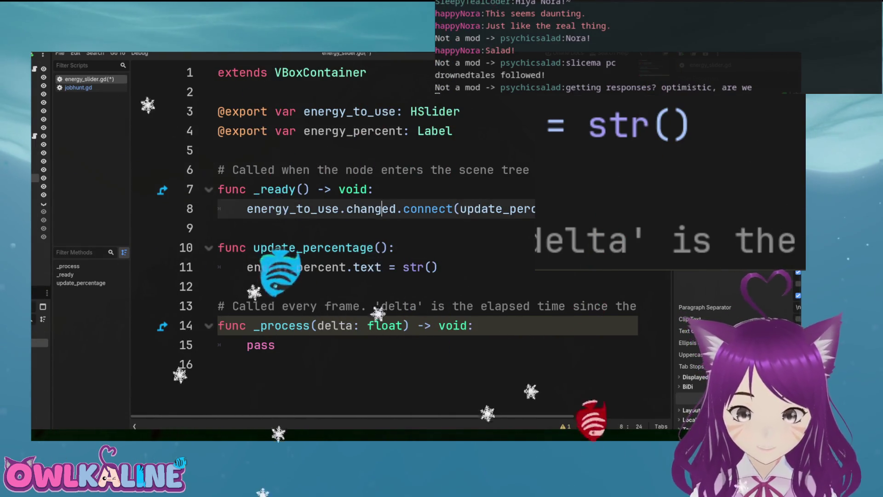
key(BackSpace)
key(ctrl+space)
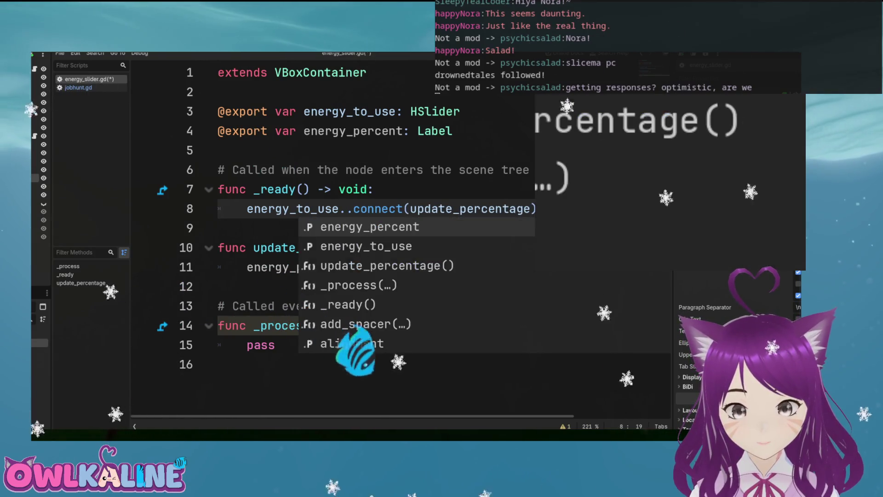
key(Down)
key(Down)
key(Down)
key(Down)
key(Down)
key(Down)
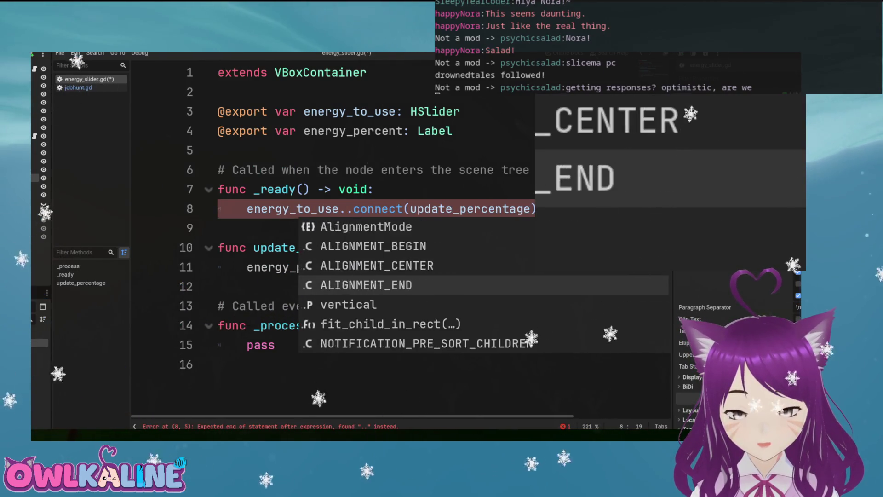
key(Down)
key(Down)
key(Down)
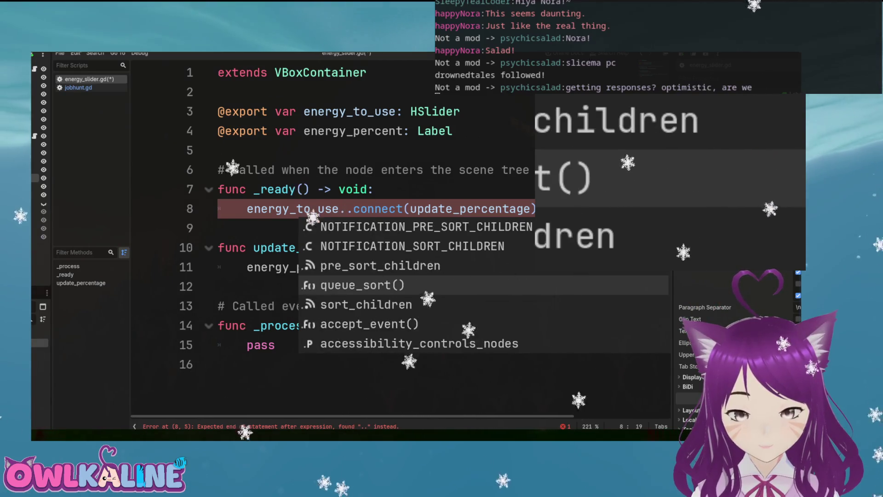
key(Down)
key(Down)
key(Down)
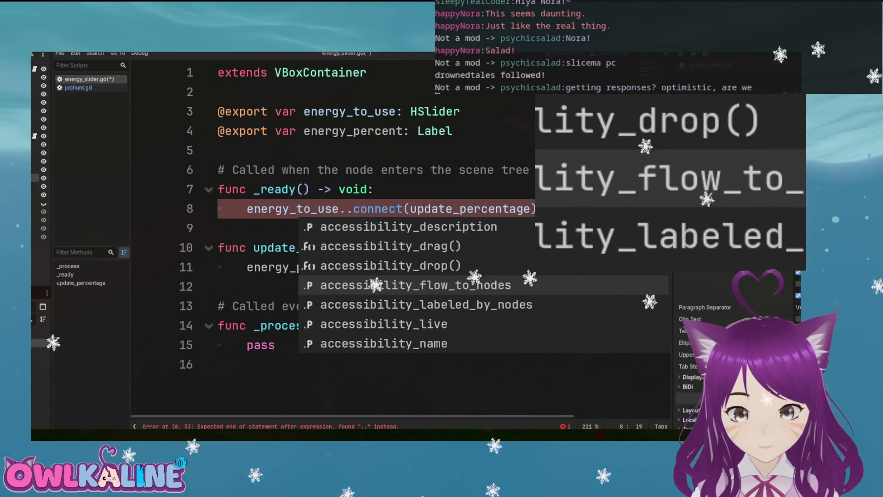
text(signal)
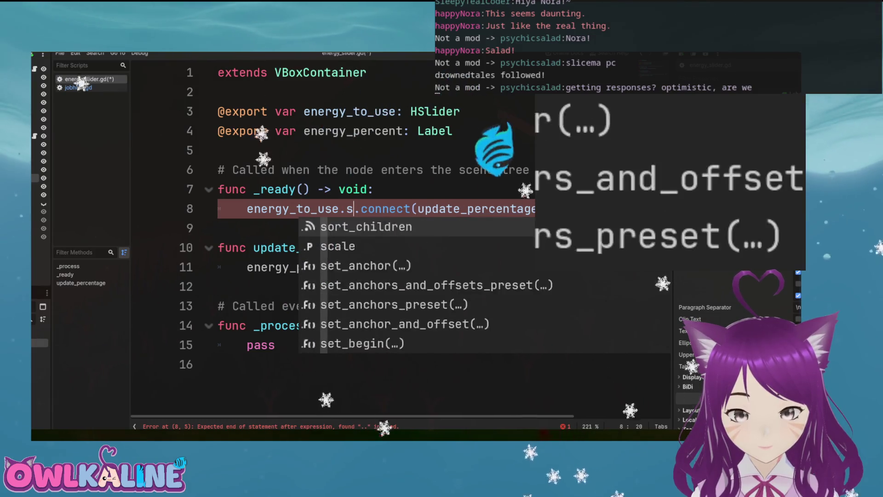
key(Down)
key(Down)
key(Down)
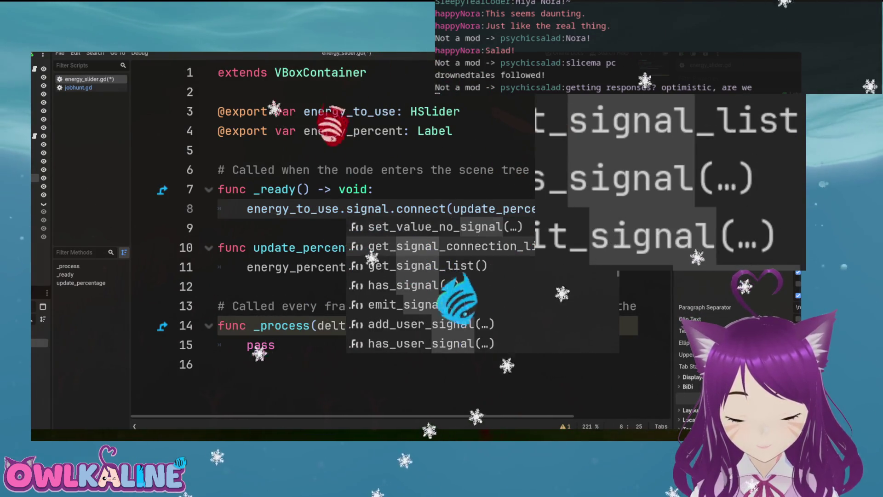
key(Down)
key(Down)
key(Down)
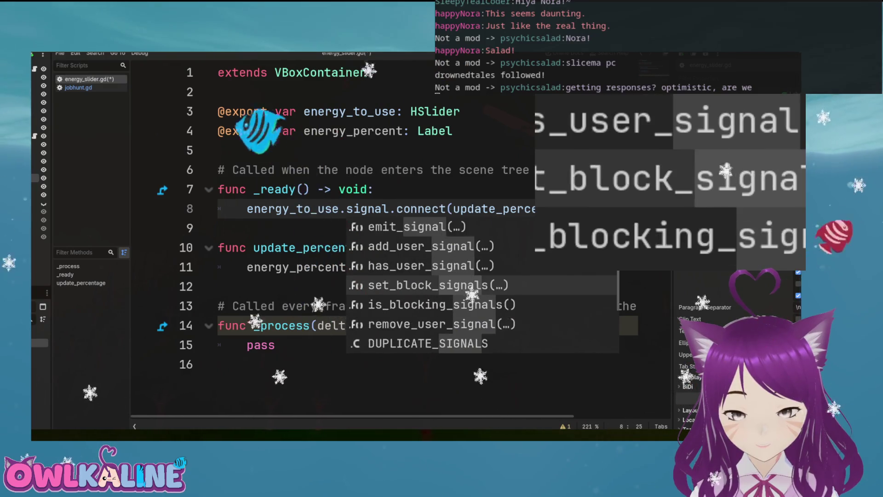
key(Down)
key(Down)
key(Down)
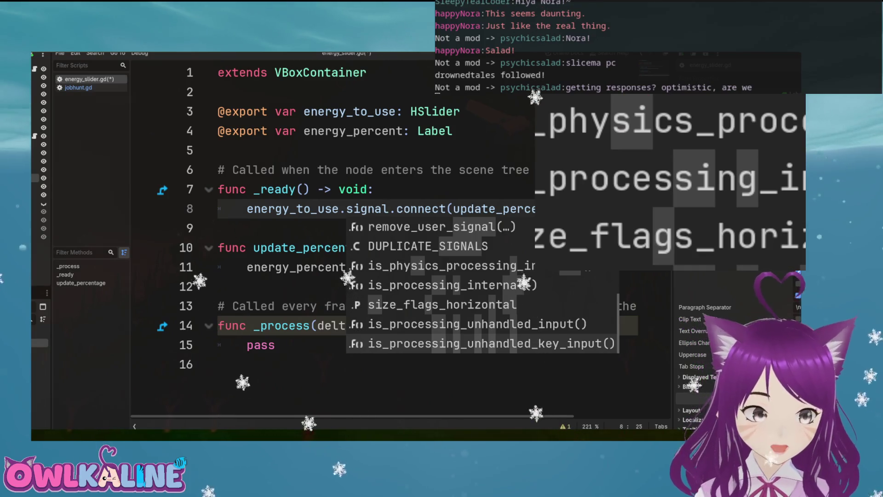
click(268, 170)
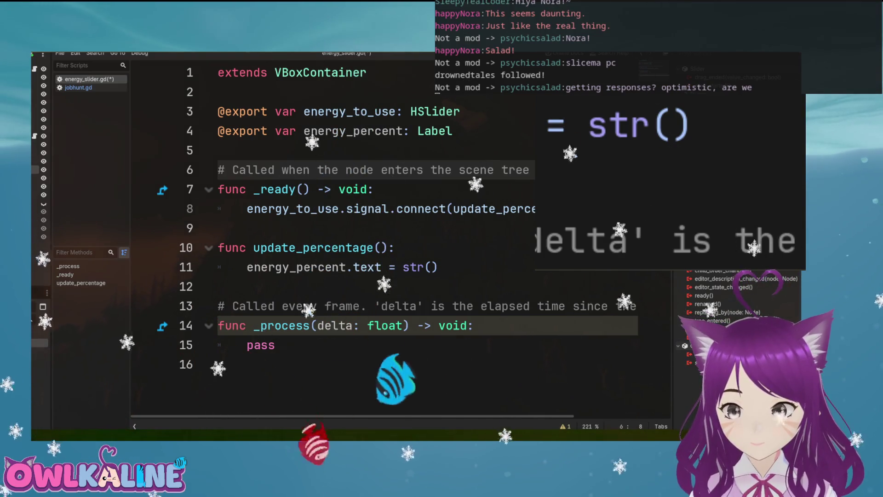
Connect value_changed and make update_percentage(value: float) set text to str(int(value)) + '%'
click(386, 209)
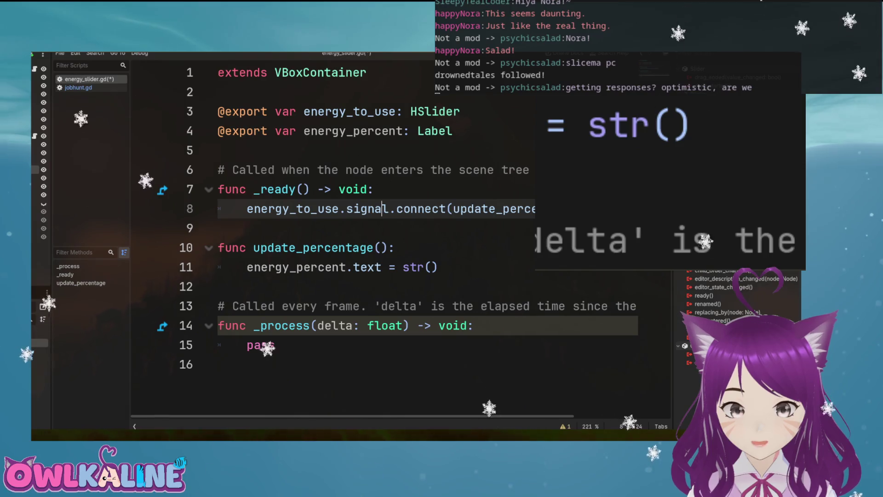
text(value_changed)
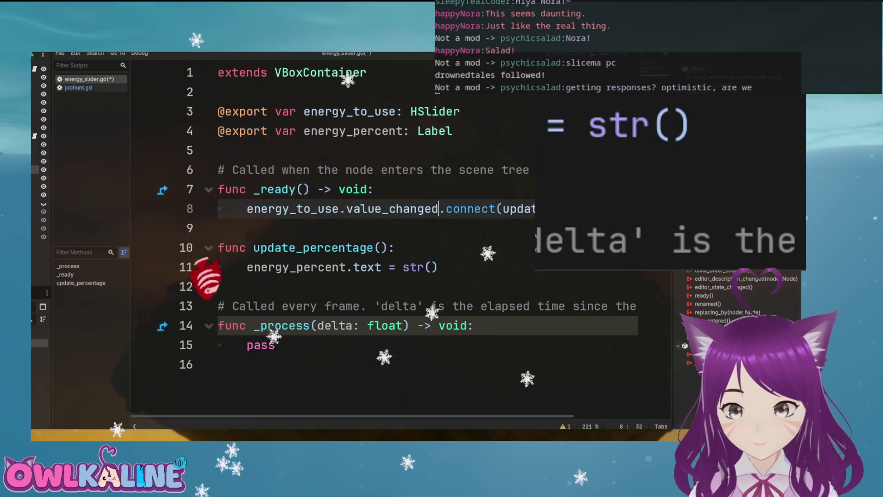
key(Down)
key(Down)
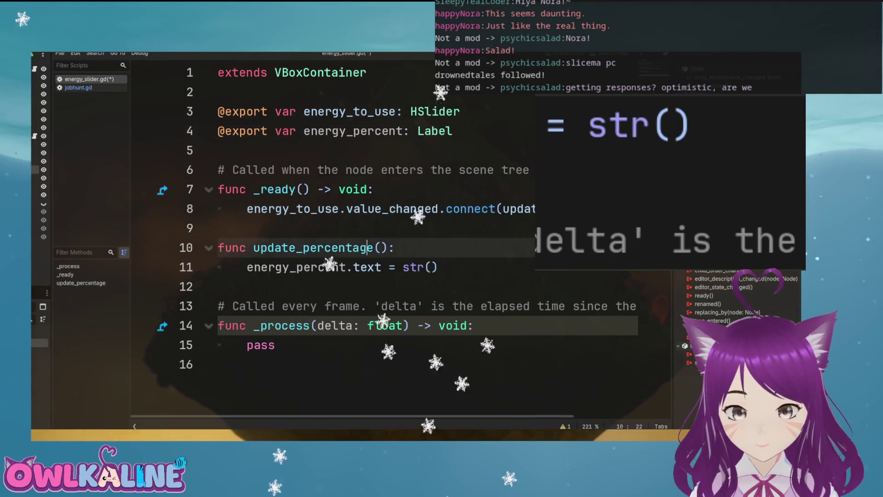
text(value: flo)
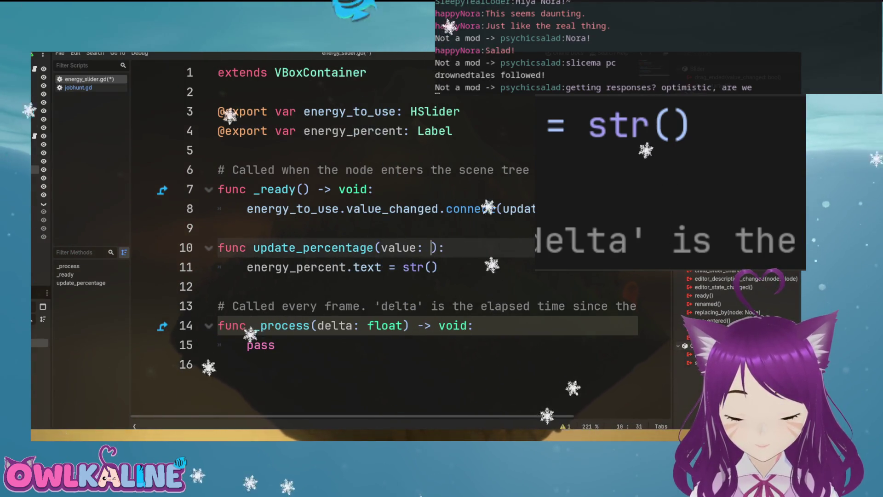
text(at)
click(410, 267)
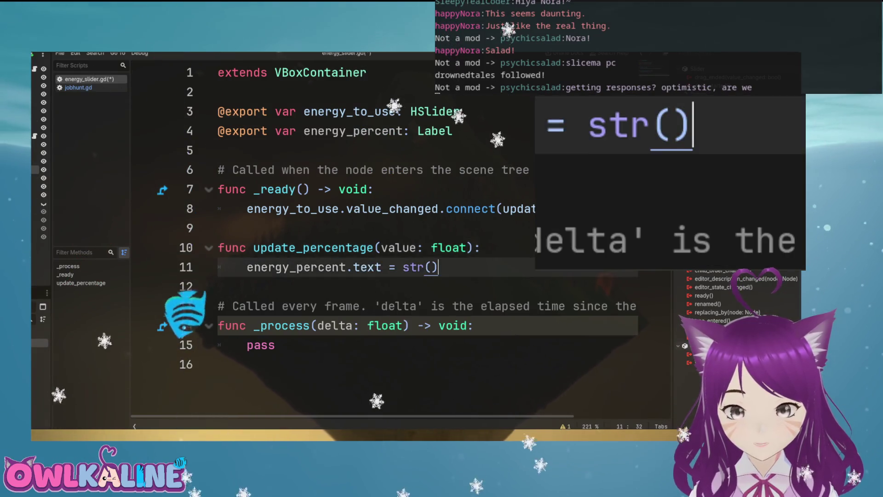
click(432, 267)
text(int(valu)
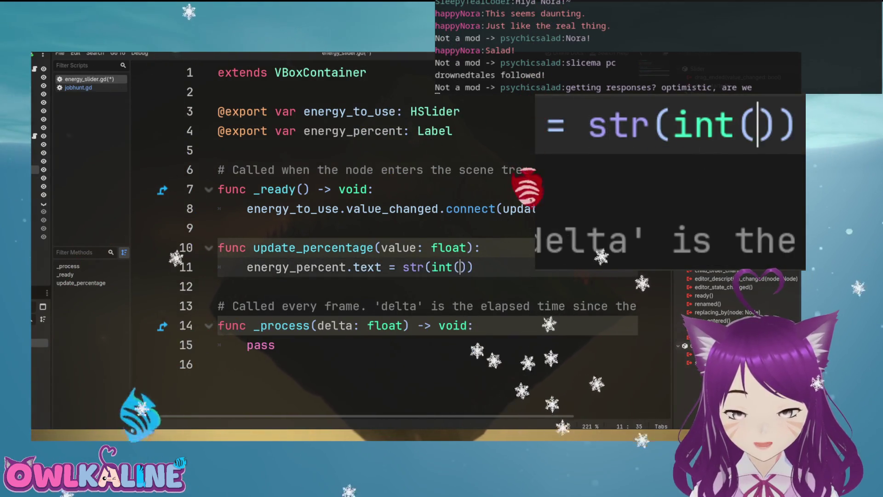
text(e)) )
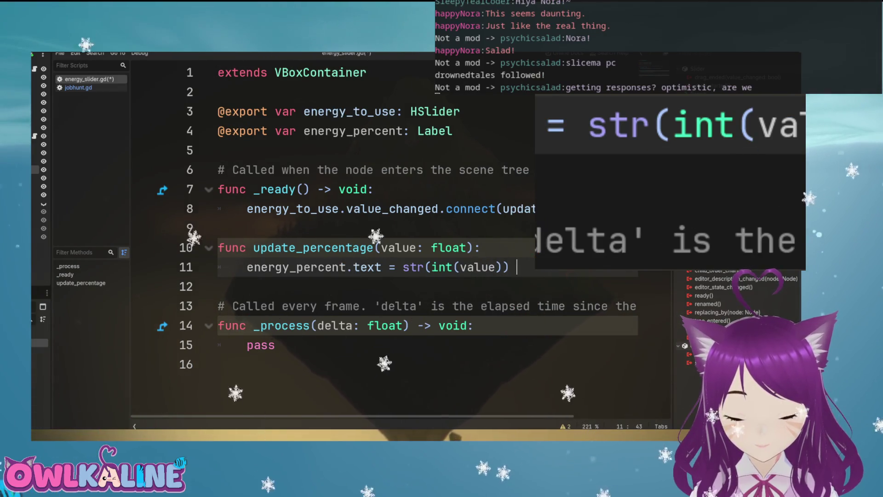
text(+ '%)
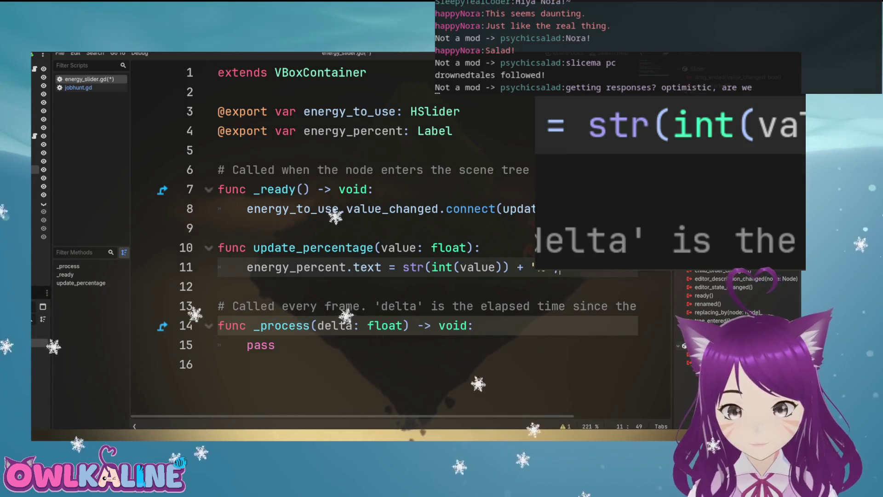
click(218, 229)
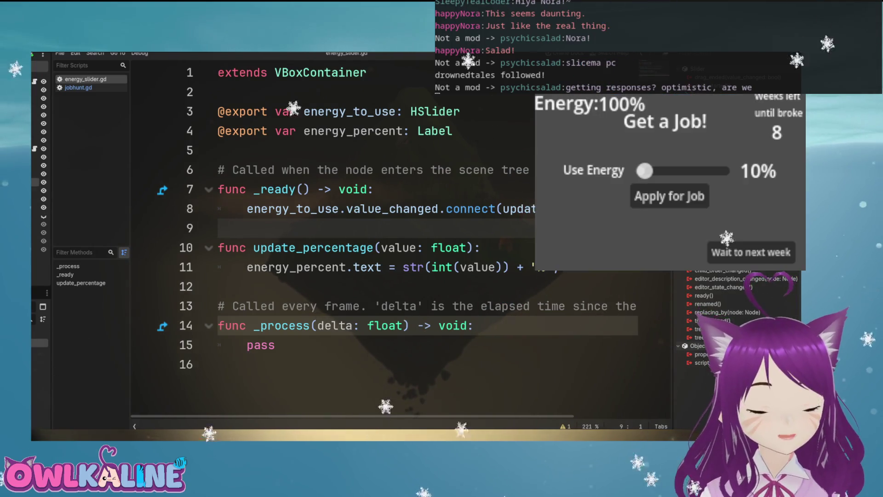
Test the slider's percentage readout and Apply for Job in the running game, then close it
mouse_move(698, 178)
mouse_down()
mouse_move(729, 174)
mouse_move(647, 177)
mouse_move(722, 175)
mouse_move(656, 175)
mouse_move(686, 175)
mouse_move(662, 173)
mouse_move(675, 175)
mouse_up()
click(678, 197)
click(676, 199)
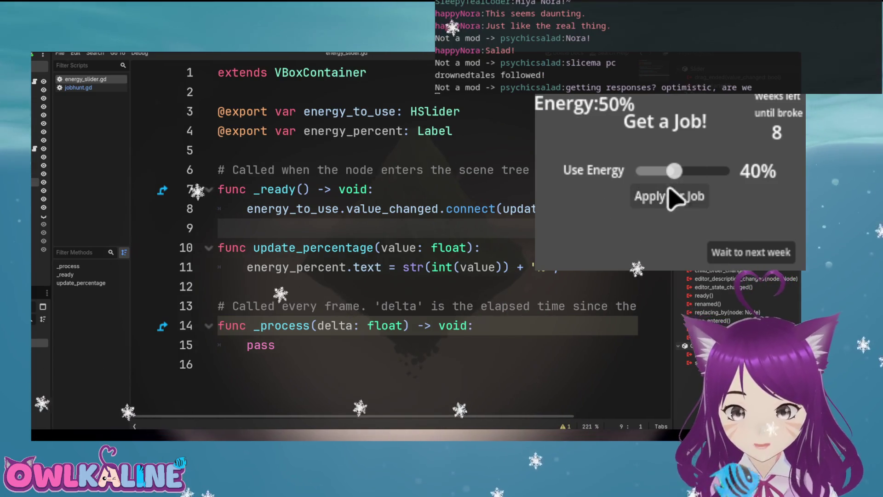
drag(700, 172, 694, 174)
click(676, 197)
click(677, 197)
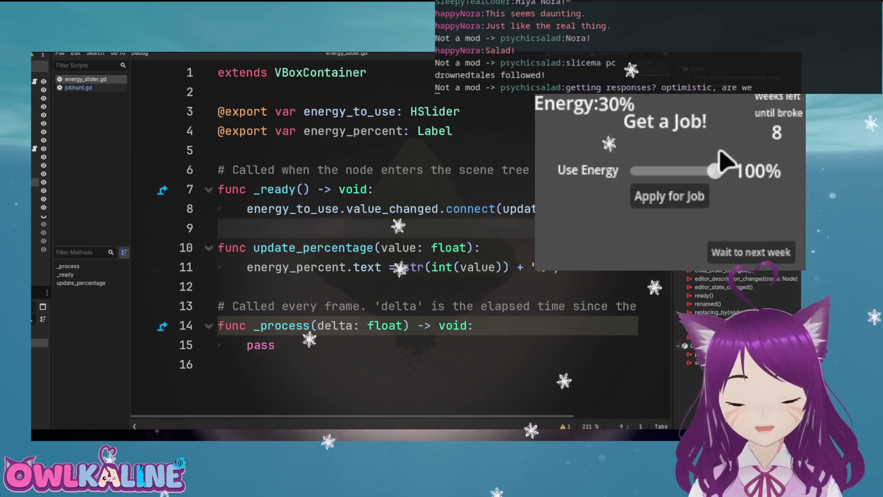
mouse_move(637, 174)
mouse_down()
mouse_move(727, 171)
mouse_move(637, 174)
mouse_move(719, 170)
mouse_up()
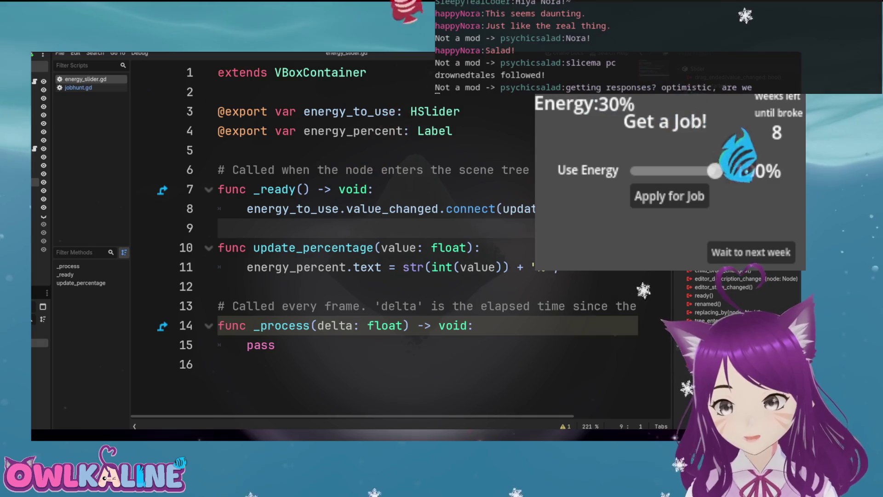
key(alt+F4)
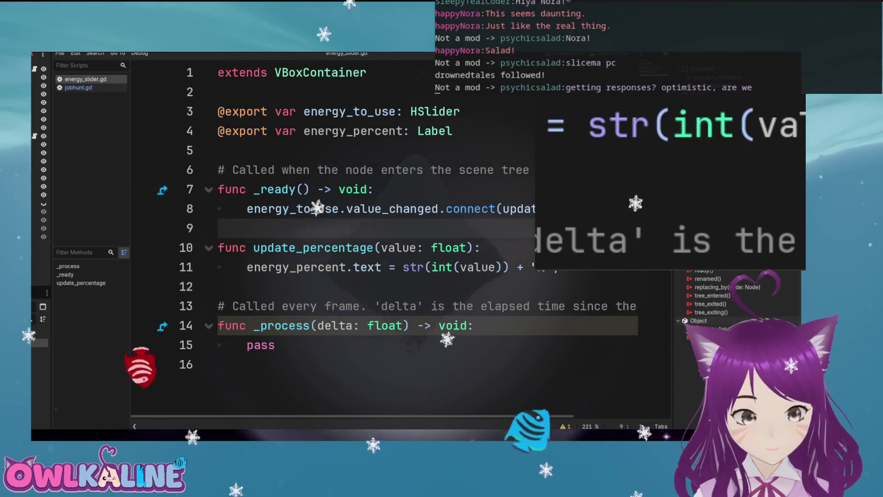
click(142, 189)
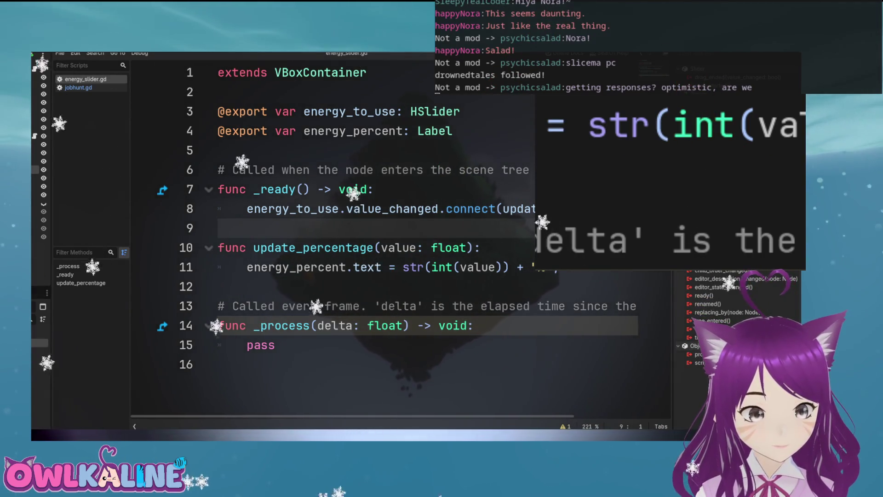
Rename energy_to_use and energy_percent to effort_to_use and effort_percent in energy_slider.gd
scroll(736, 299, down, 5)
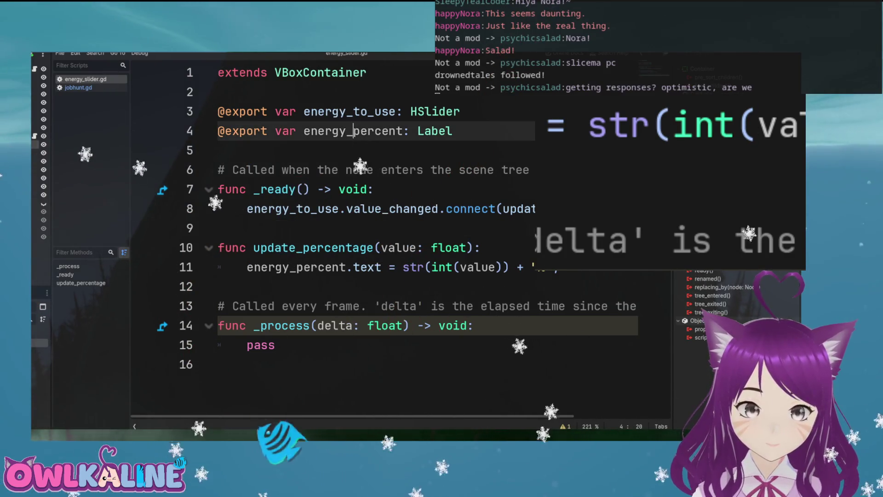
drag(346, 111, 311, 111)
text(effort)
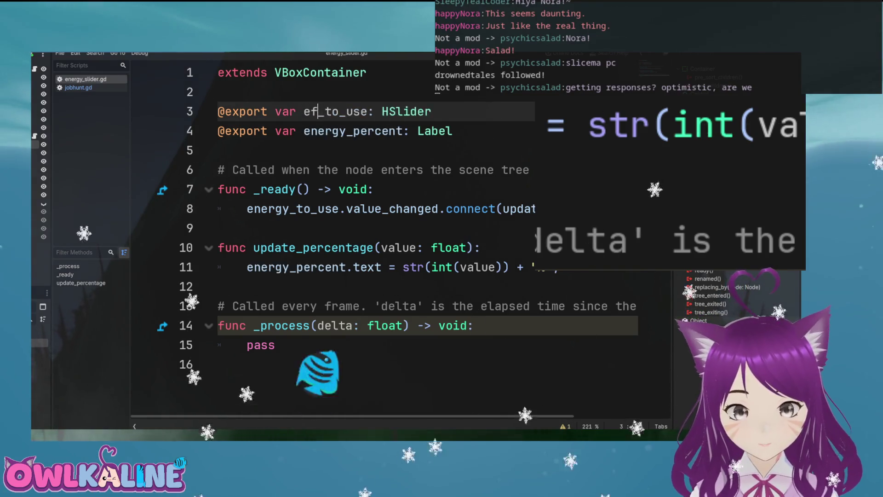
key(Down)
key(BackSpace)
key(BackSpace)
key(BackSpace)
key(BackSpace)
key(BackSpace)
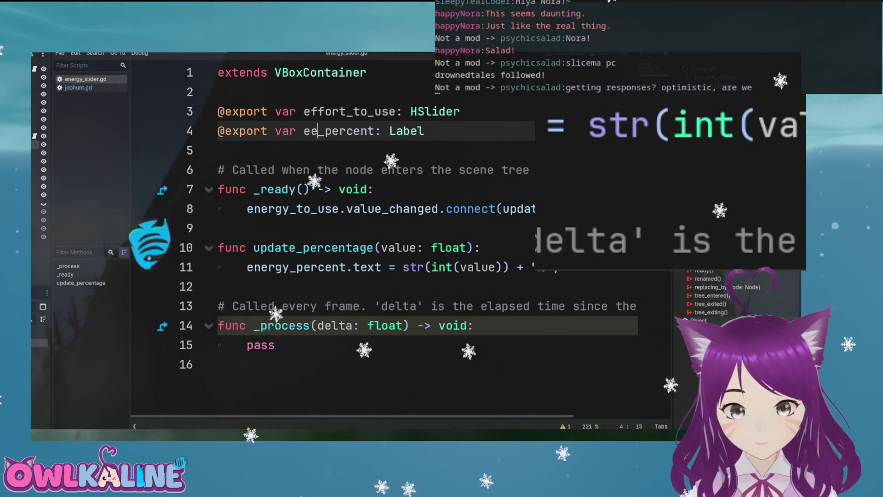
text(ffort)
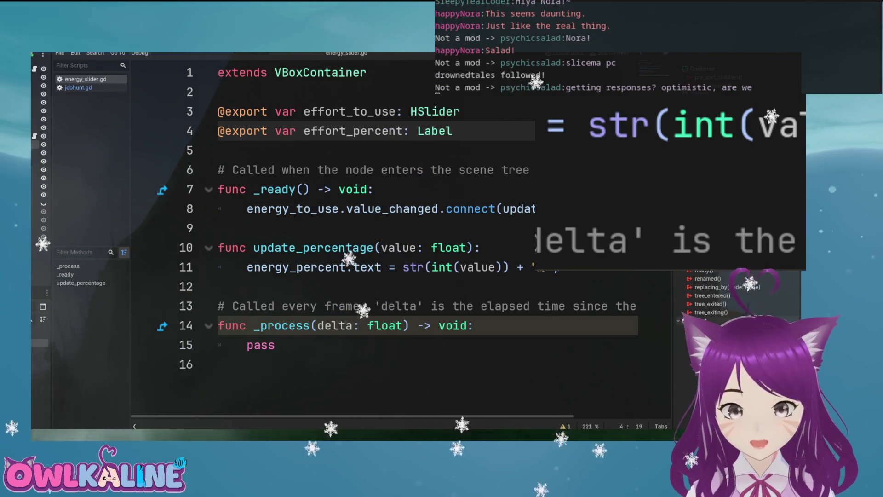
drag(289, 208, 247, 208)
key(Down)
key(Down)
key(Down)
key(shift+Left)
key(shift+Left)
key(shift+Left)
text(effort)
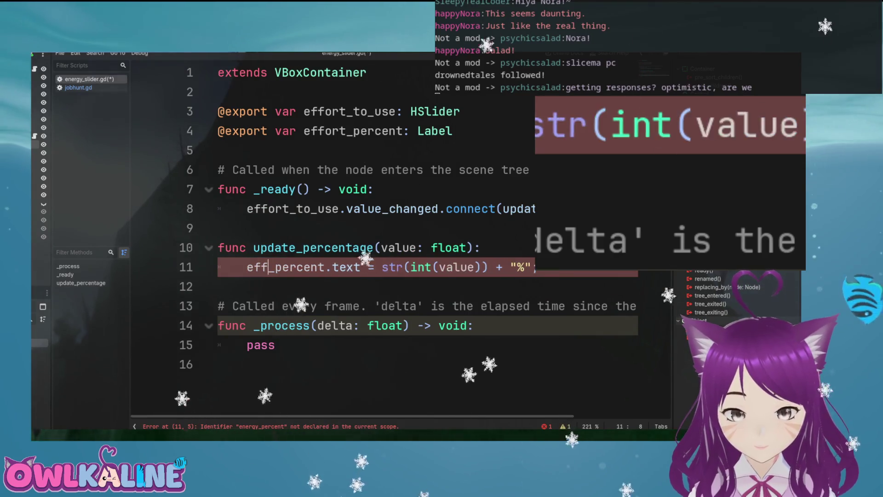
click(339, 208)
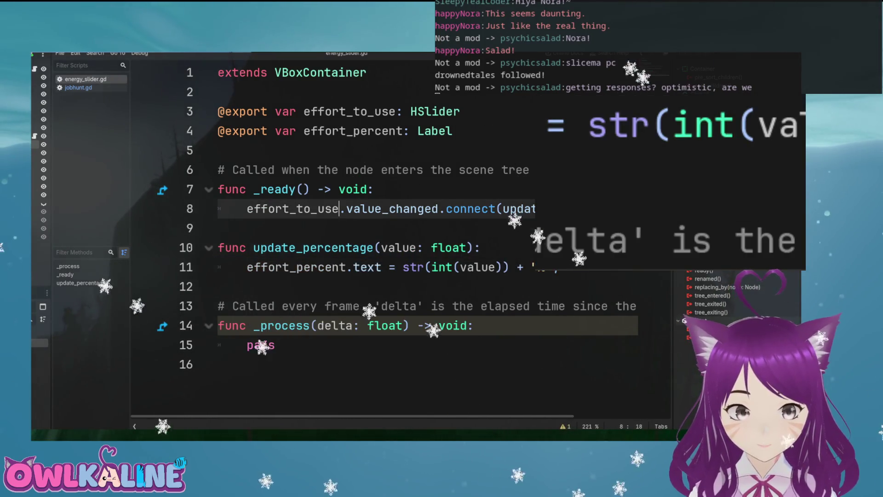
Rename energy_to_use to effort_to_use in jobhunt.gd
click(78, 88)
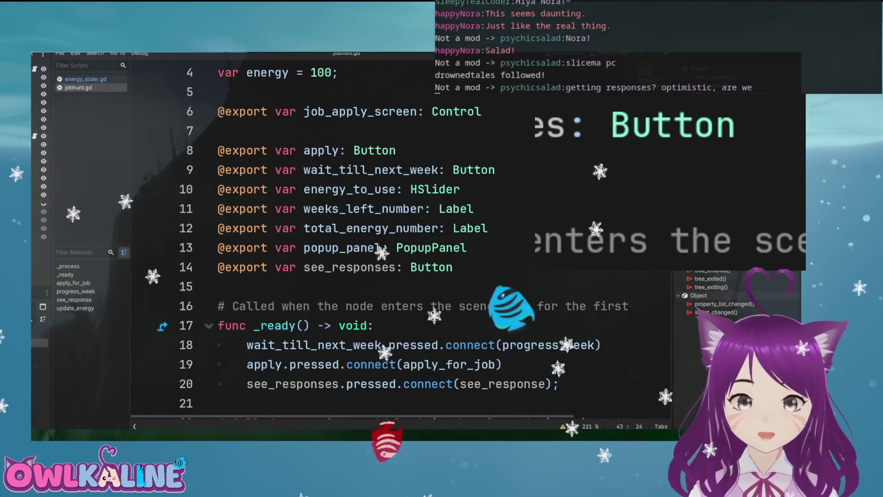
key(ctrl+F1)
key(ctrl+F3)
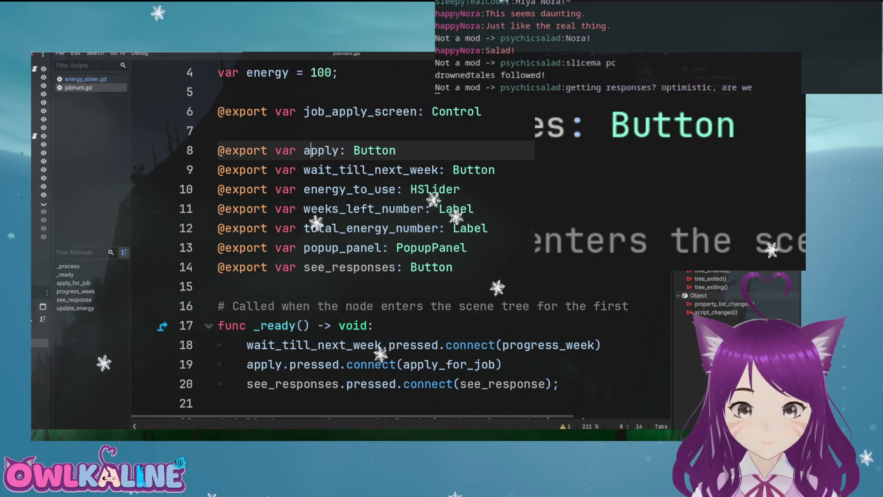
click(353, 189)
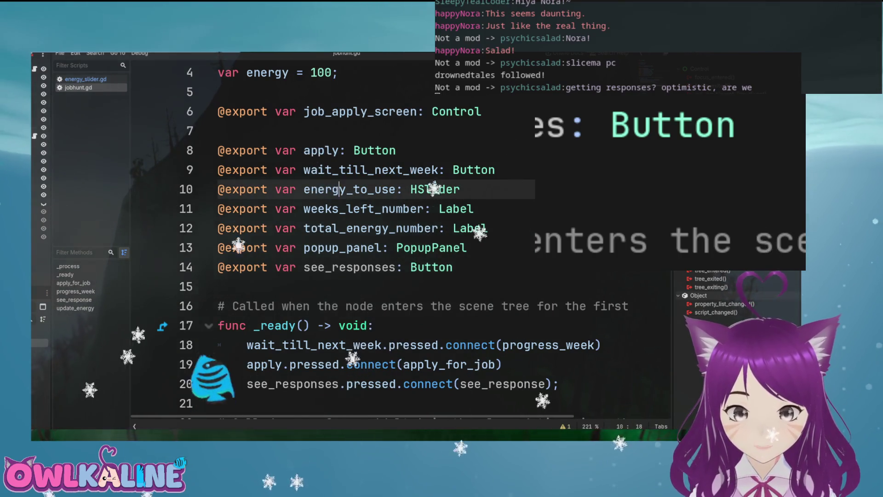
text(ffort)
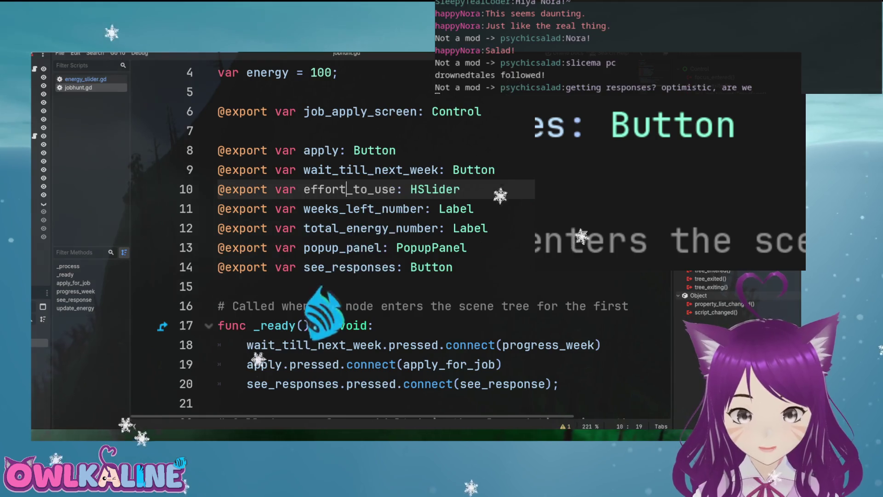
click(389, 229)
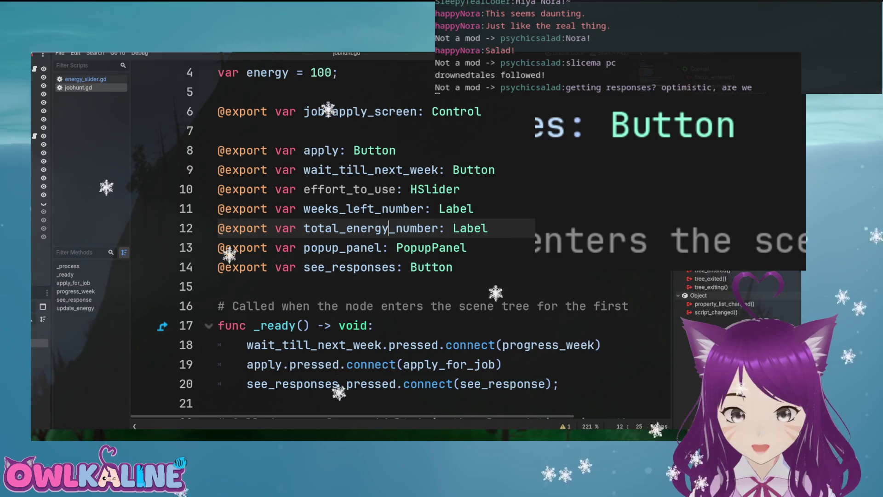
scroll(395, 239, down, 8)
click(361, 208)
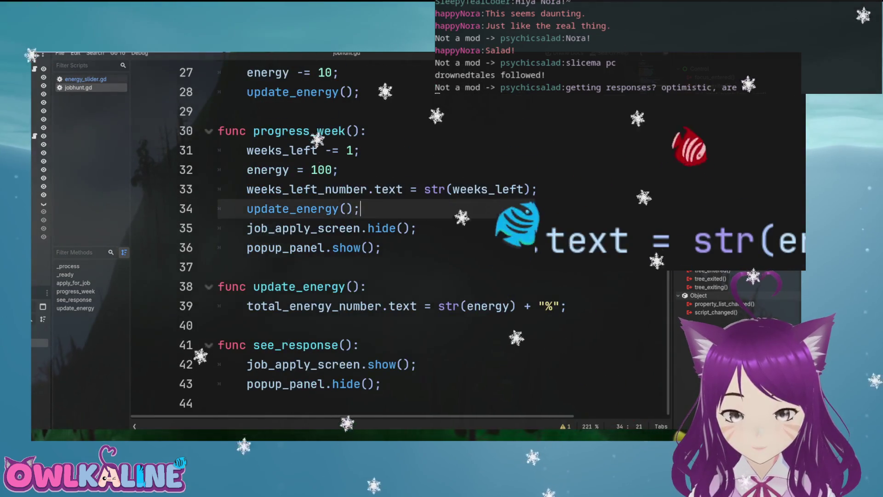
Select the Use Energy label in the job UI's 2D scene
click(85, 79)
key(ctrl+F1)
click(380, 267)
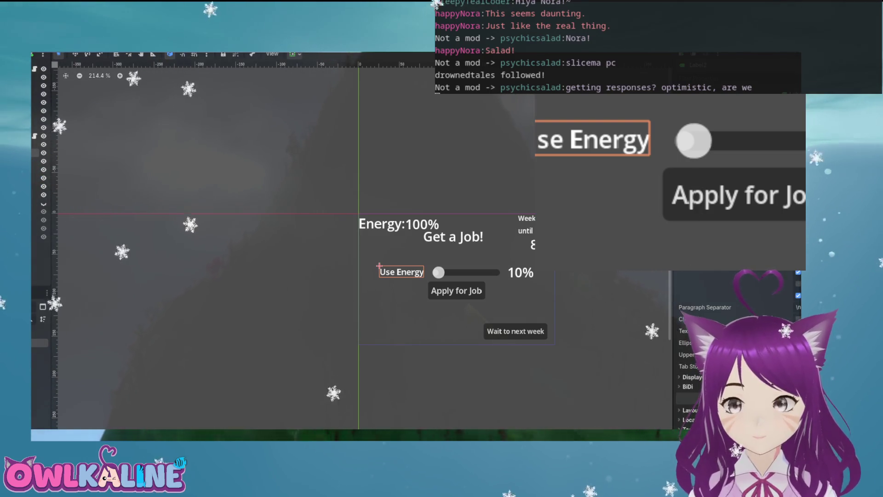
Rename the label to 'Effort' and adjust the width of the slider beside it
key(BackSpace)
key(BackSpace)
key(BackSpace)
key(BackSpace)
key(BackSpace)
key(BackSpace)
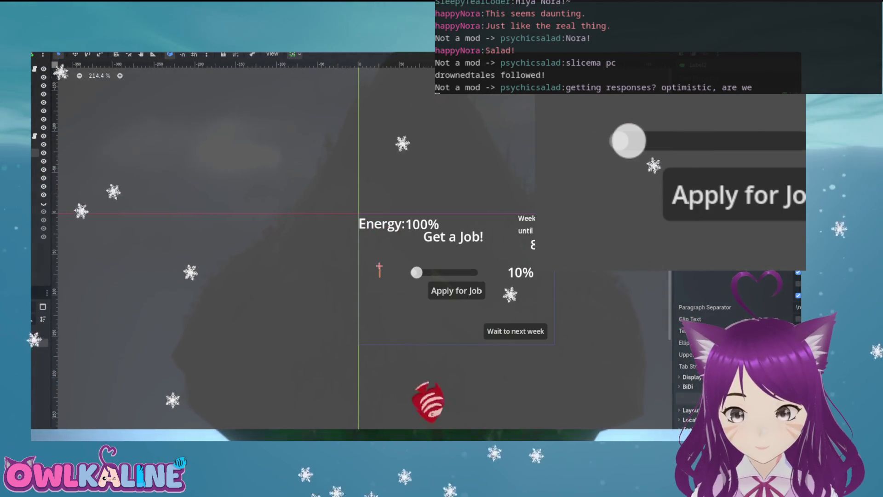
text(Effort)
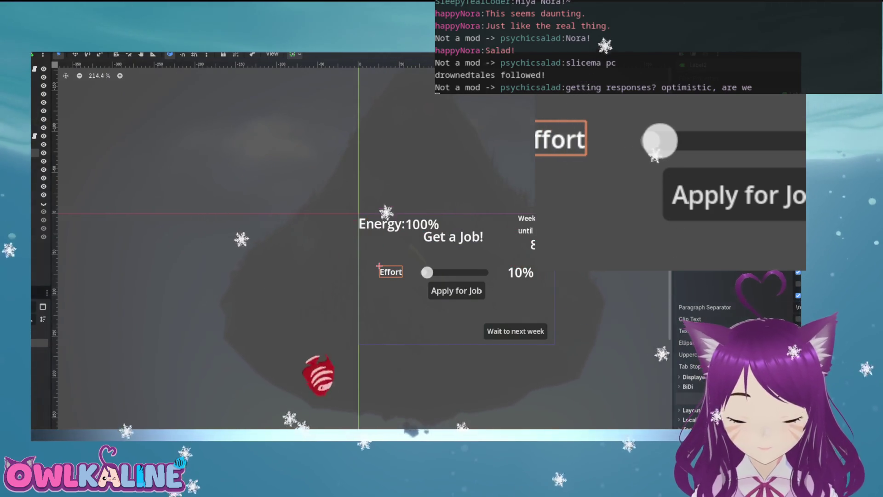
click(455, 273)
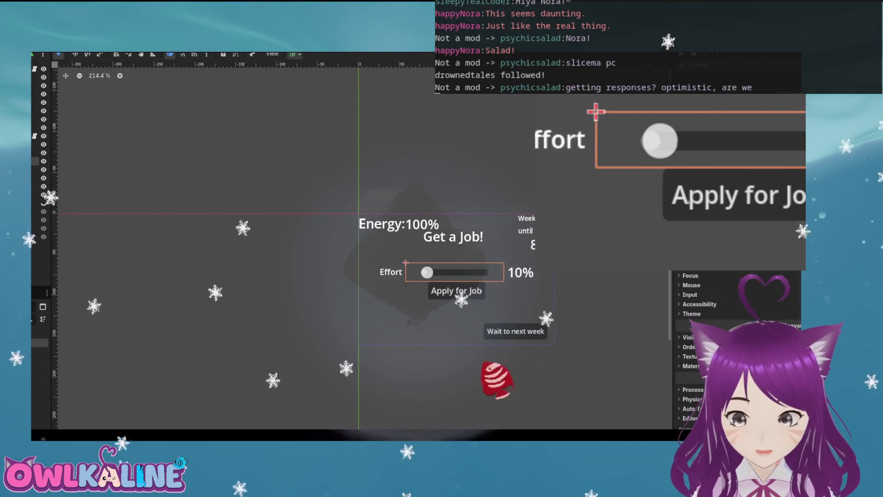
drag(405, 262, 455, 263)
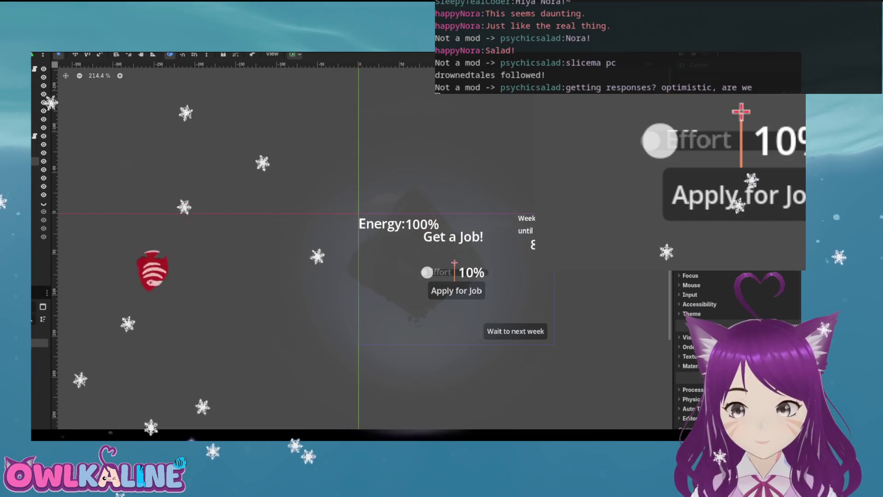
mouse_move(455, 262)
mouse_down()
mouse_move(406, 262)
mouse_move(454, 263)
mouse_move(405, 262)
mouse_move(455, 262)
mouse_move(405, 262)
mouse_move(454, 262)
mouse_move(417, 262)
mouse_up()
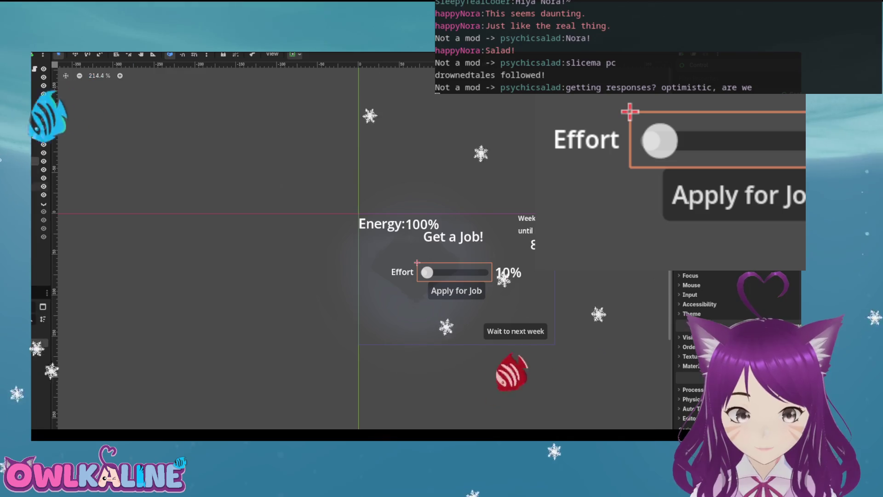
Select the 10% label and the Apply for Job button, then return to energy_slider.gd
click(508, 273)
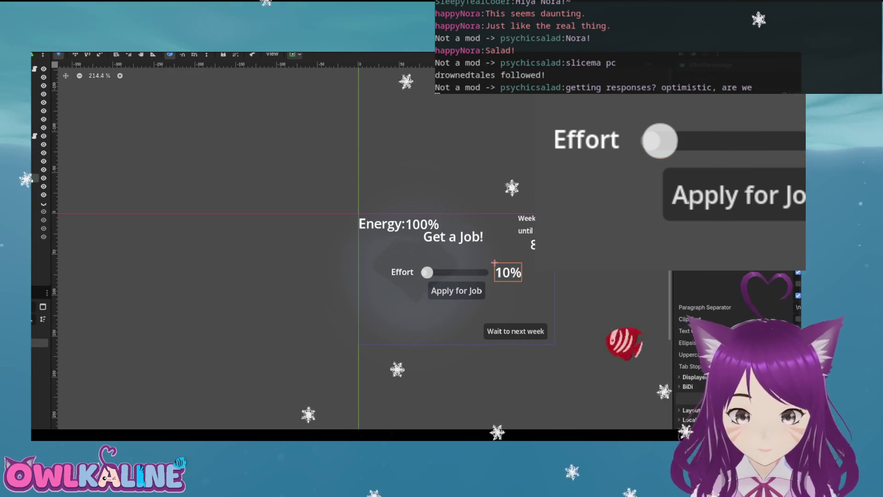
click(455, 287)
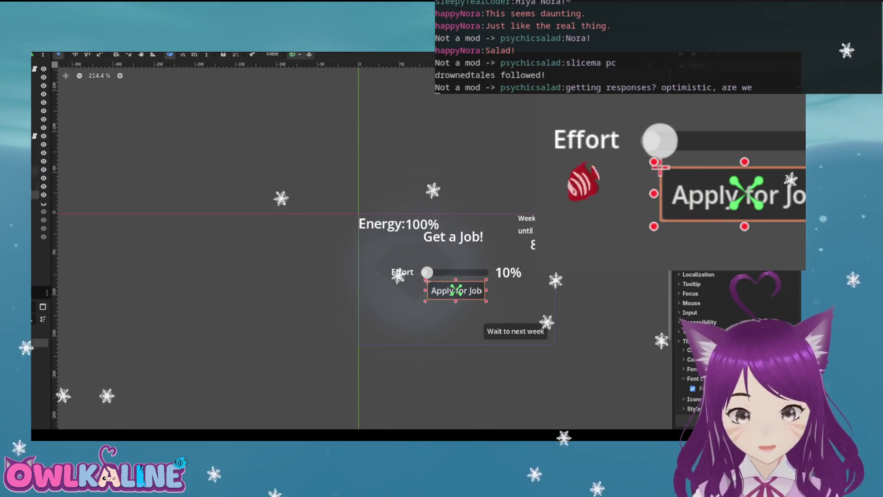
click(495, 264)
click(454, 290)
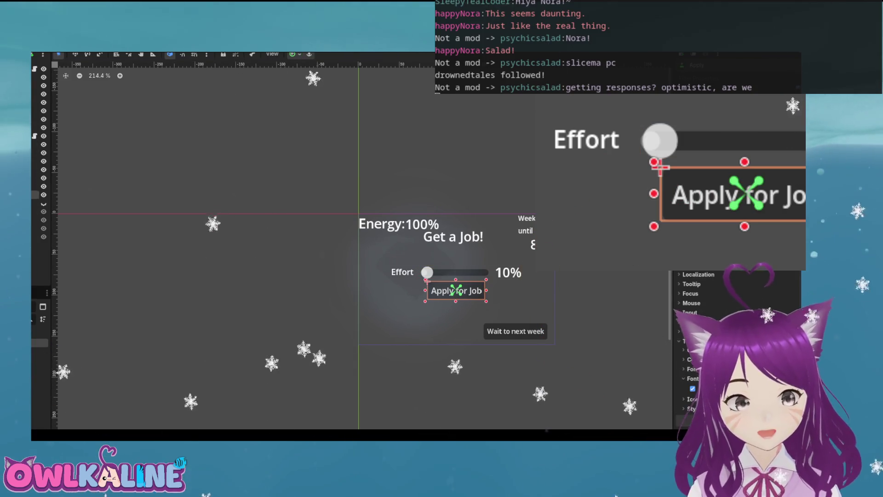
key(ctrl+F3)
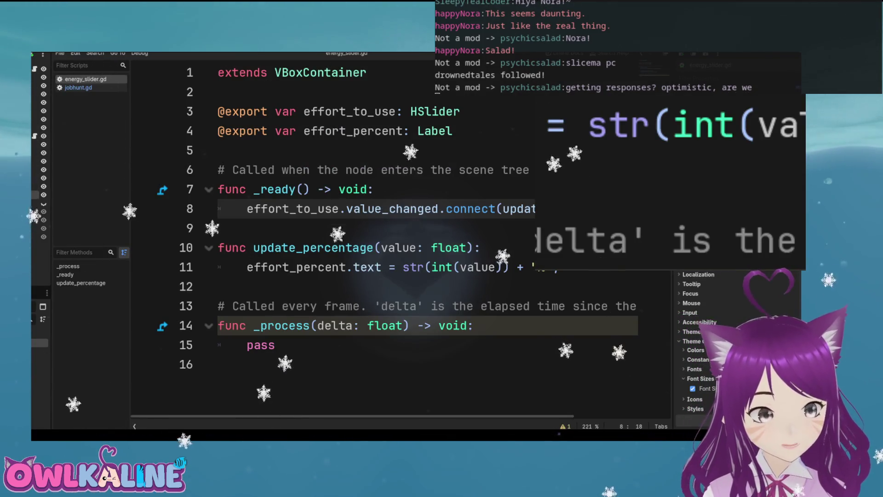
Open jobhunt.gd and review the energy -= 10 line in apply_for_job
click(78, 87)
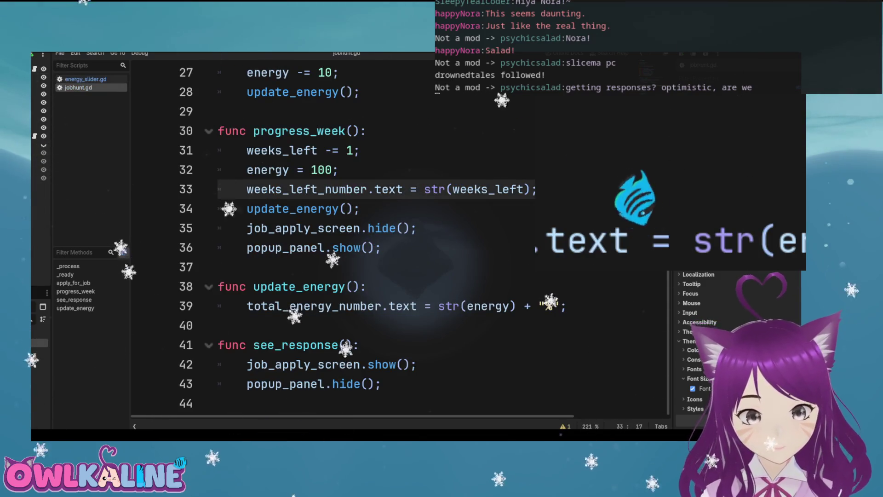
scroll(395, 240, up, 2)
scroll(396, 239, up, 2)
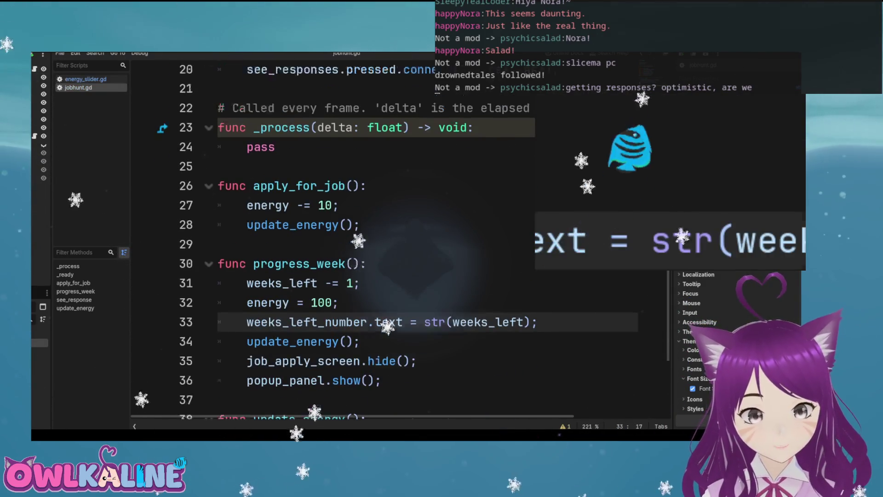
key(Up)
key(Up)
key(Up)
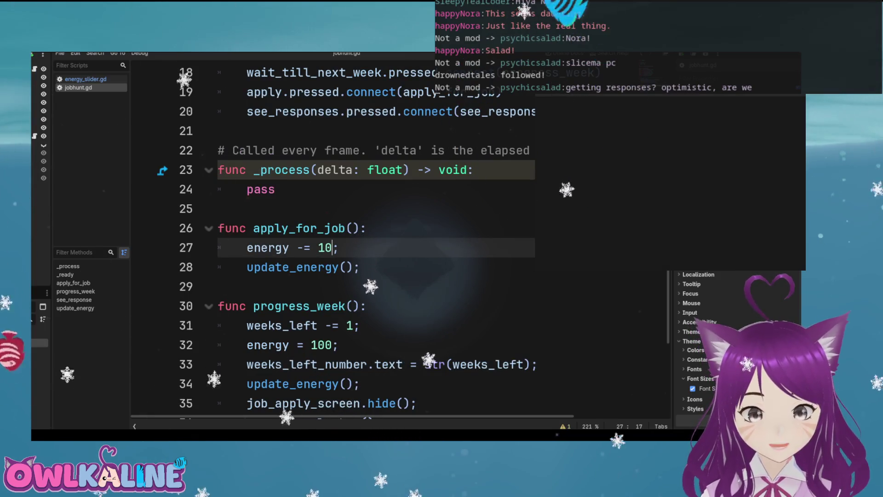
scroll(430, 307, up, 6)
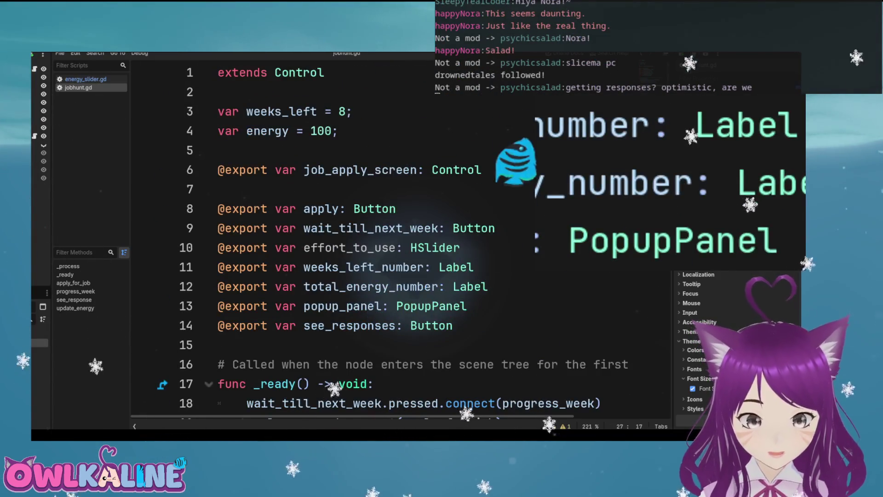
scroll(396, 239, down, 1)
scroll(396, 240, up, 1)
scroll(396, 240, down, 3)
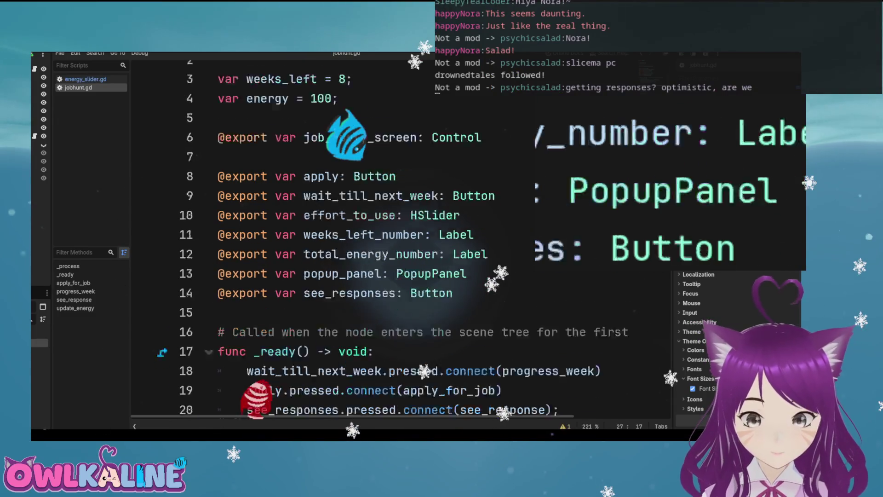
scroll(395, 239, up, 2)
mouse_move(433, 249)
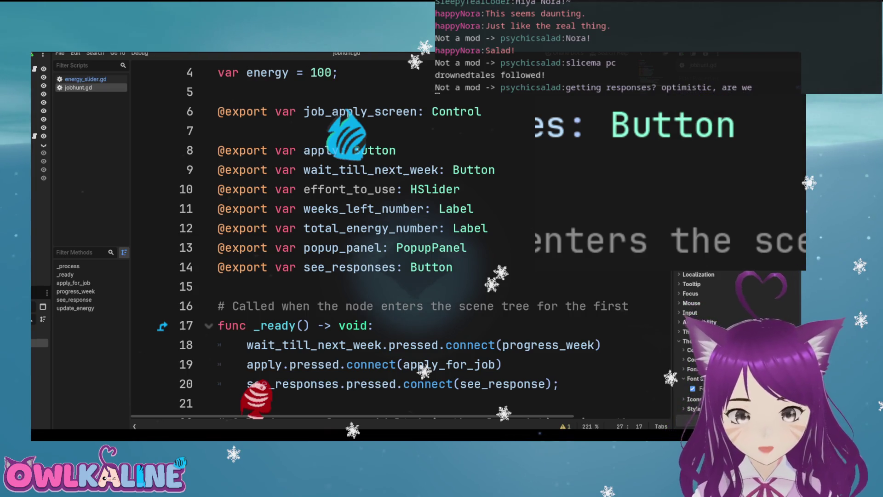
Inspect the weeks label, Effort container and parent panel in 2D, then select effort_to_use in jobhunt.gd
key(ctrl+F1)
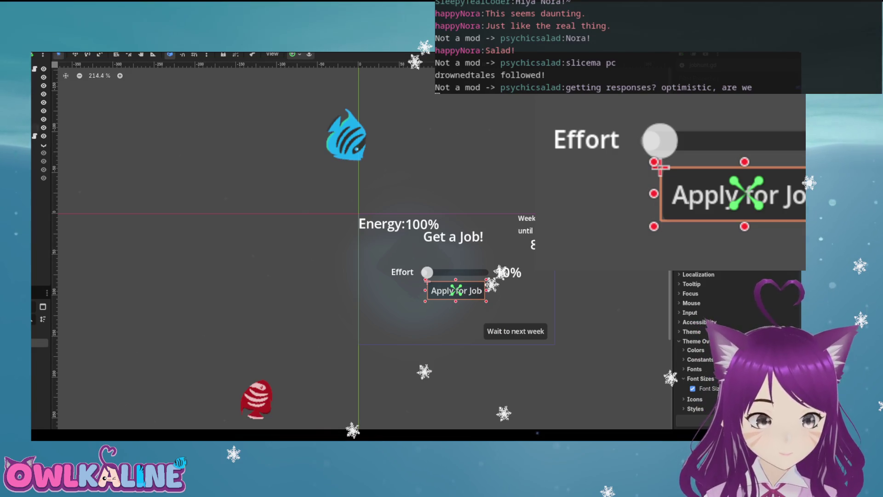
click(525, 230)
click(378, 262)
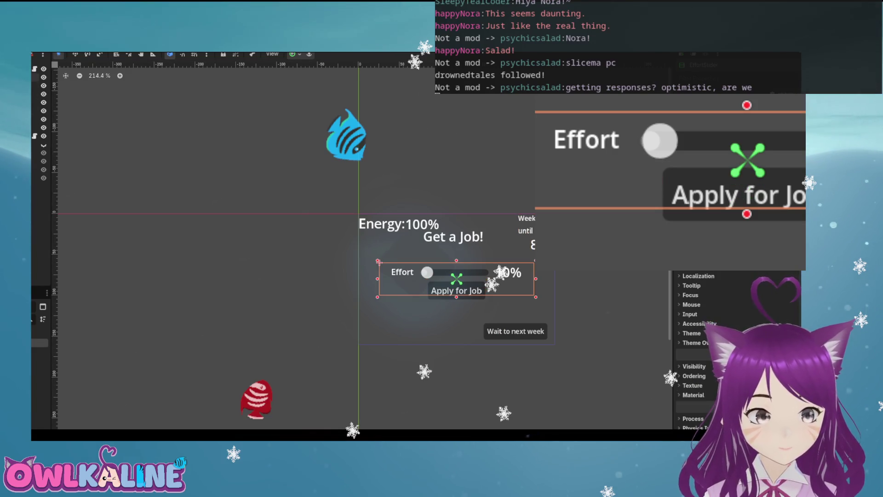
click(357, 212)
key(ctrl+F3)
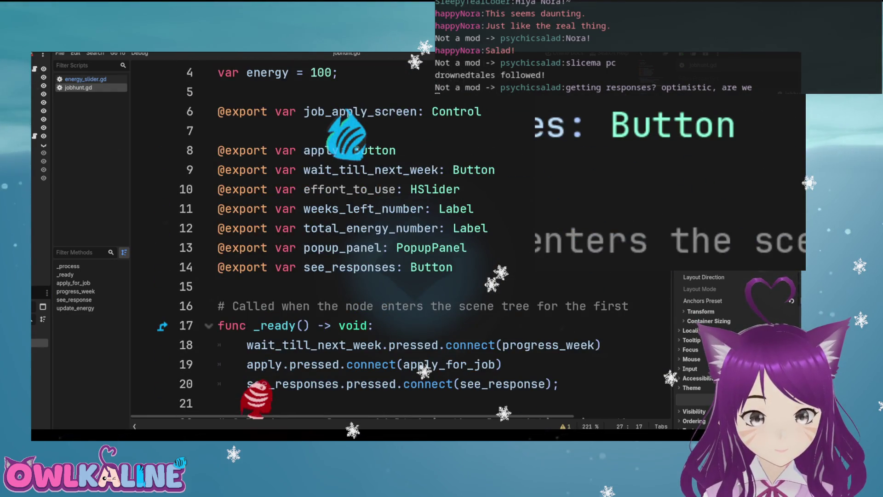
double_click(350, 189)
Replace the flat 10 energy deduction with effort_to_use.value * randf() using autocomplete
scroll(377, 239, down, 8)
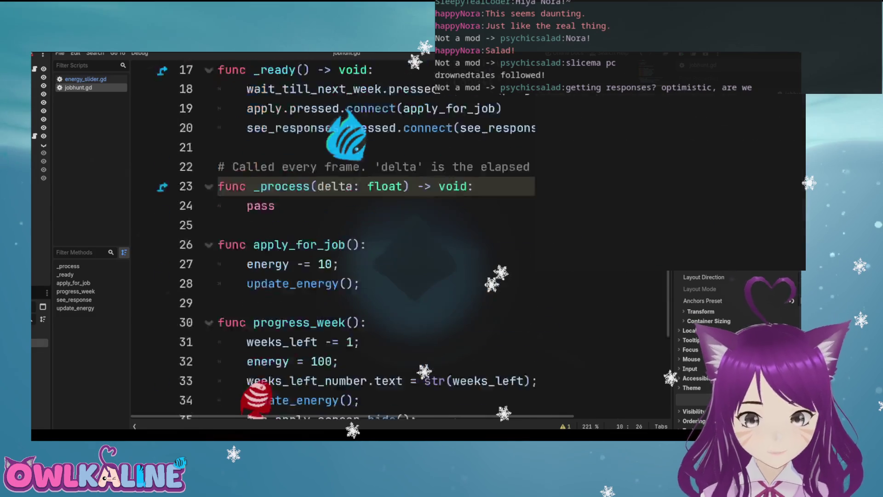
scroll(378, 239, up, 2)
click(367, 170)
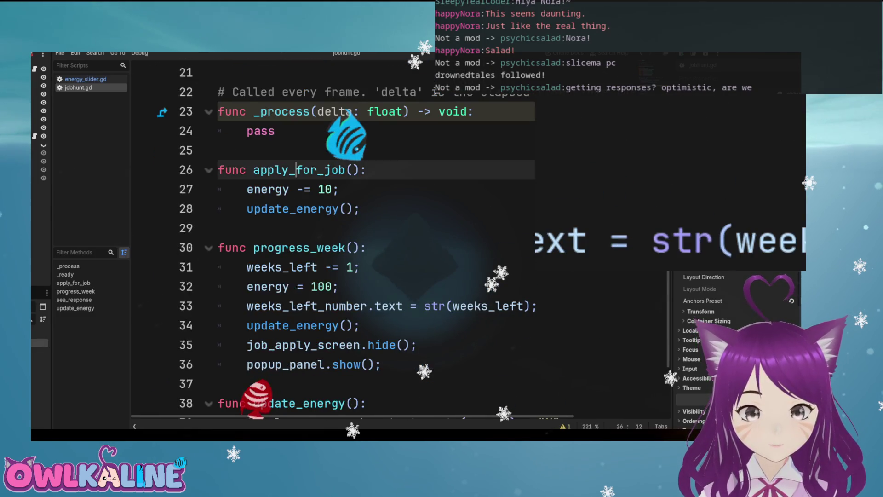
click(339, 189)
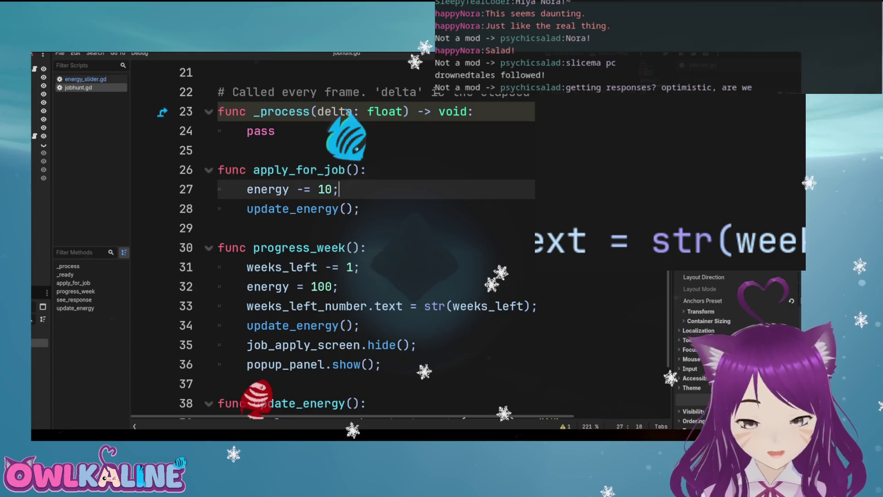
text(rt)
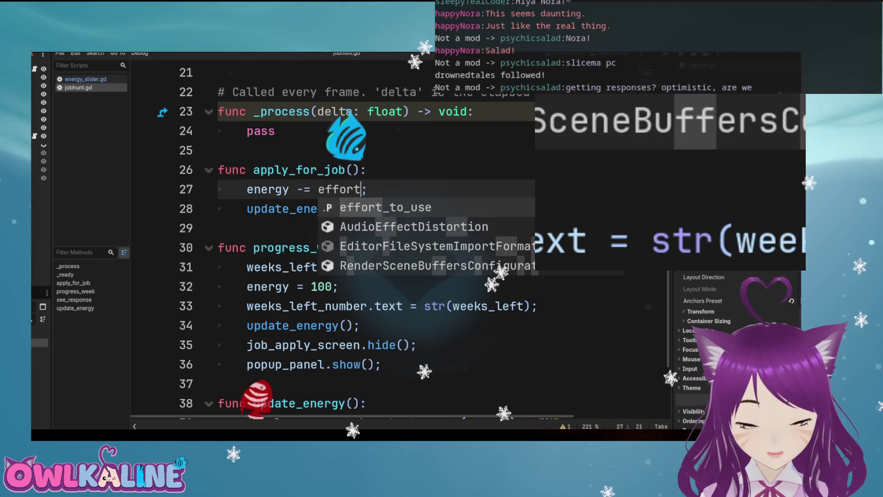
key(Return)
text(.v)
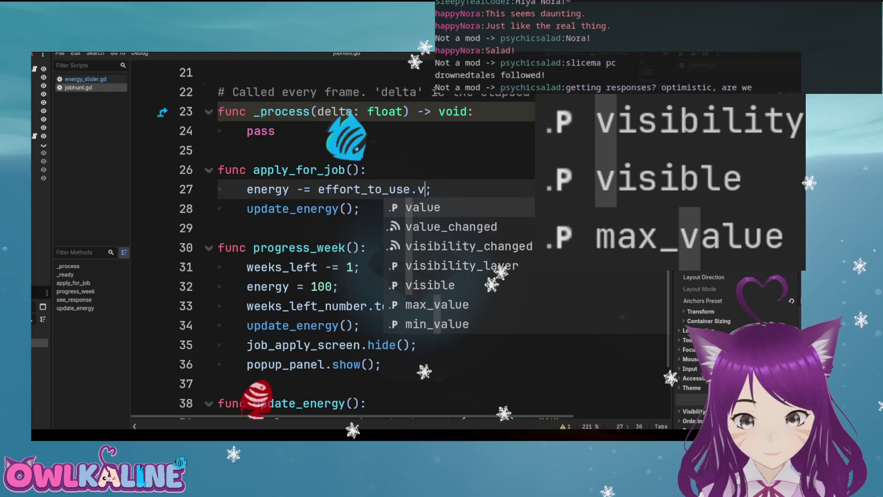
key(Return)
text(\)
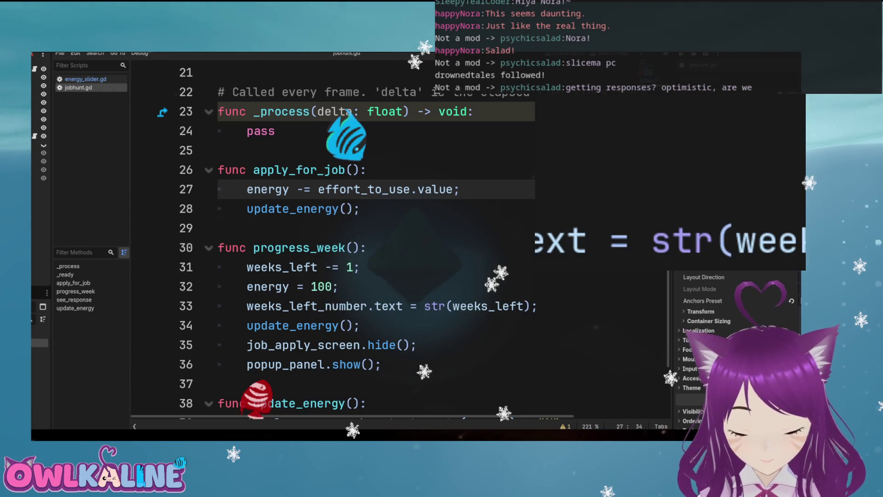
text(ra)
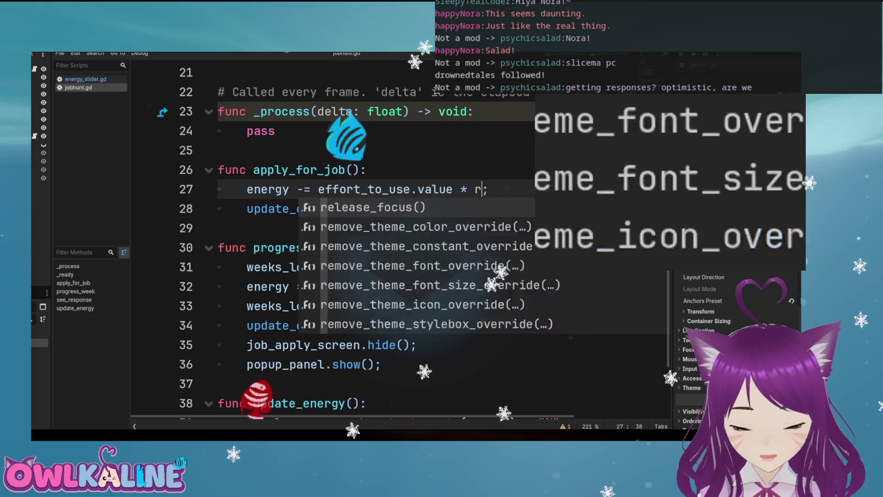
key(Down)
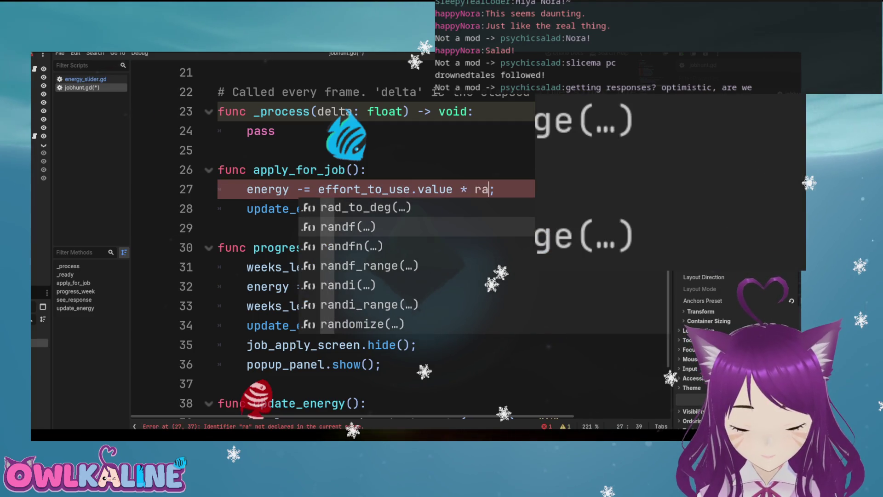
key(Return)
text(\)
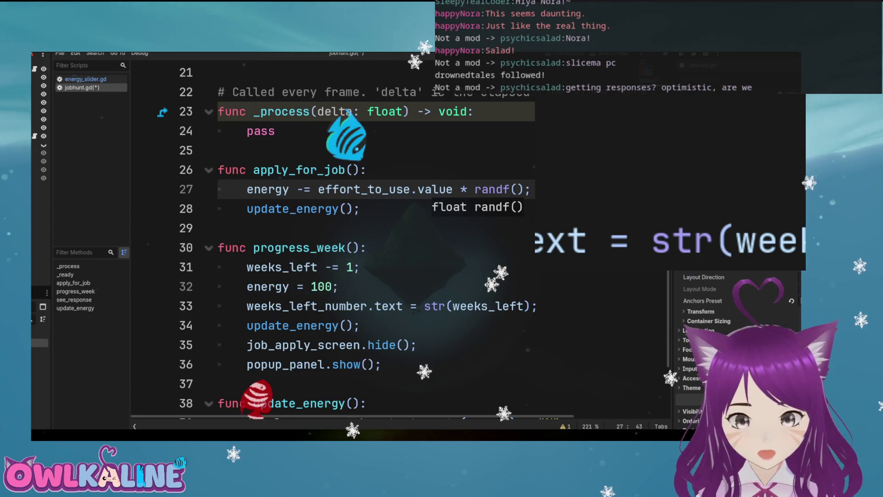
Wrap the energy cost on line 27 in min(5.0, …)
key(End)
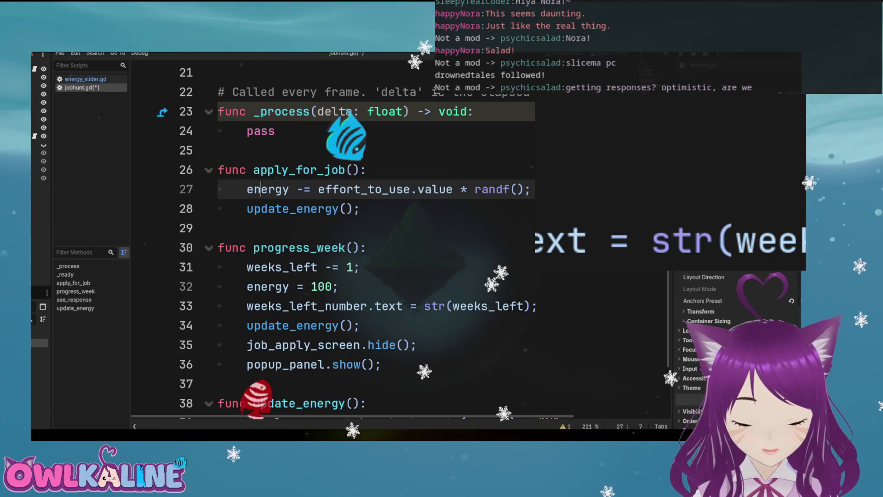
key(Right)
key(Right)
key(Right)
text(min()
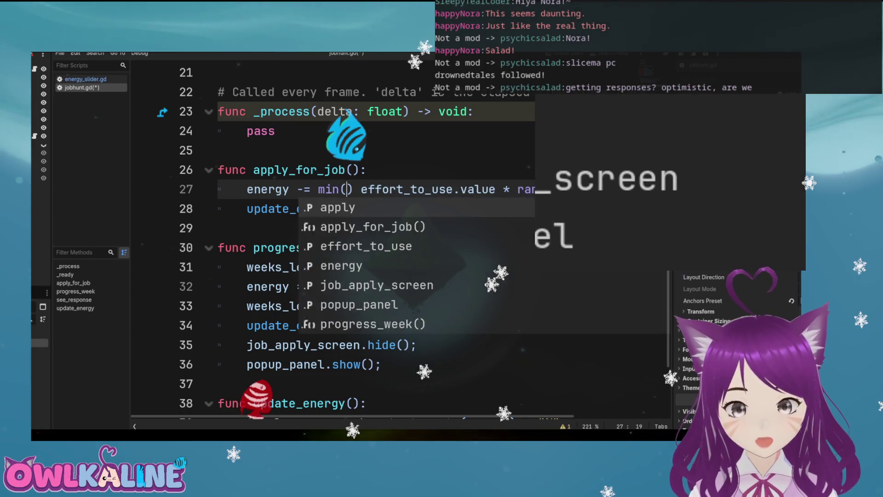
text(5.0,)
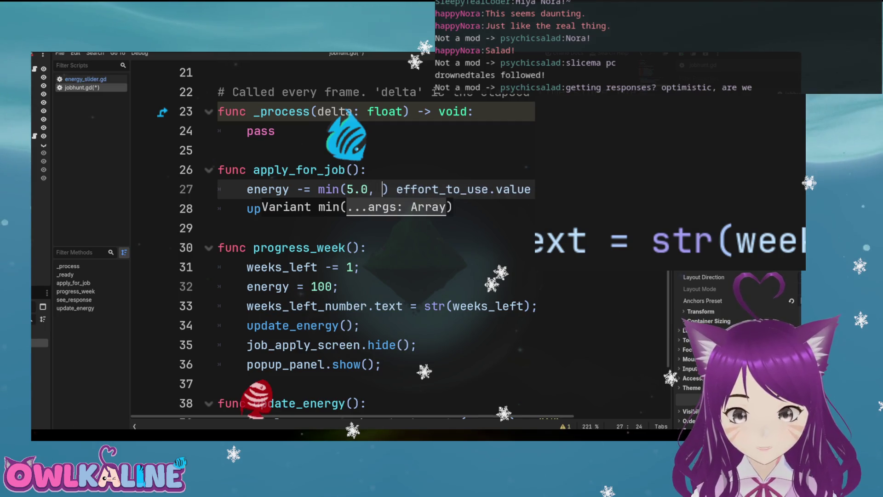
key(Delete)
key(End)
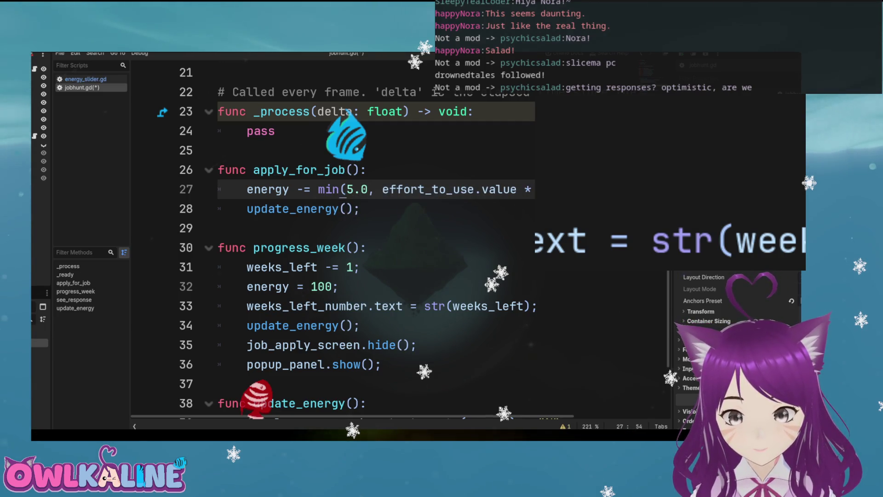
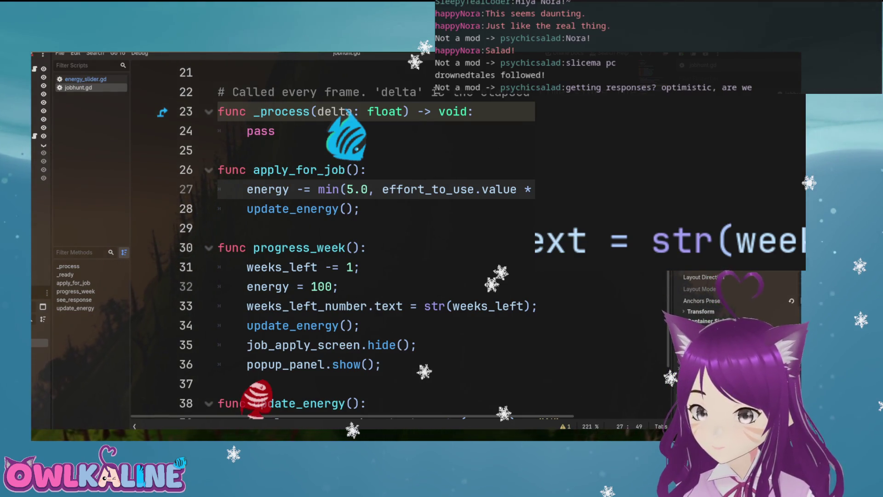
Run the project with F5 and continue past the breakpoint, restarting the game once
click(367, 169)
key(F5)
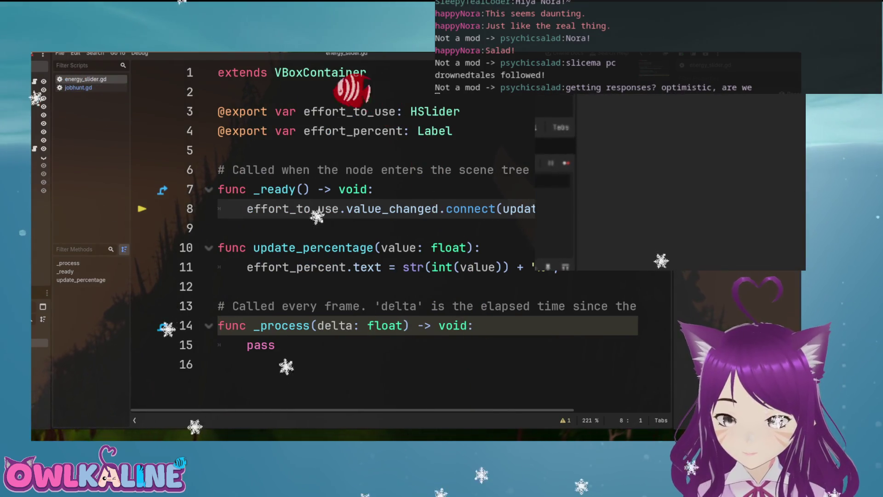
key(F12)
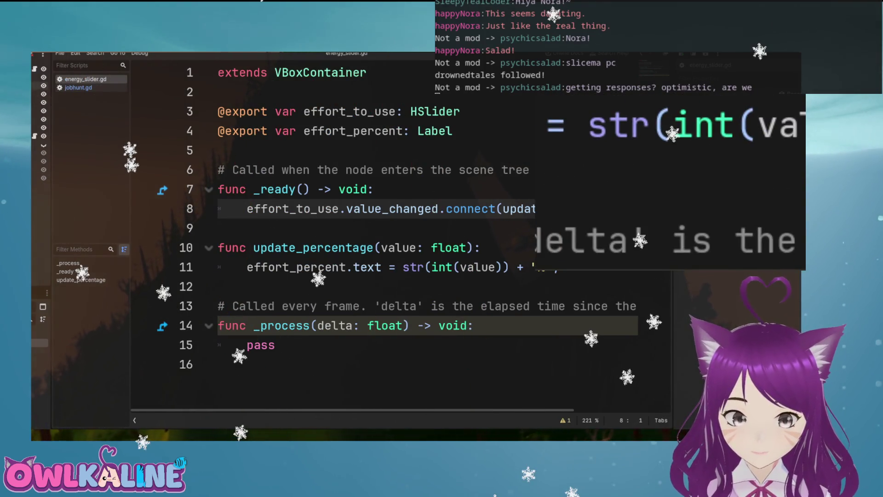
key(ctrl+F1)
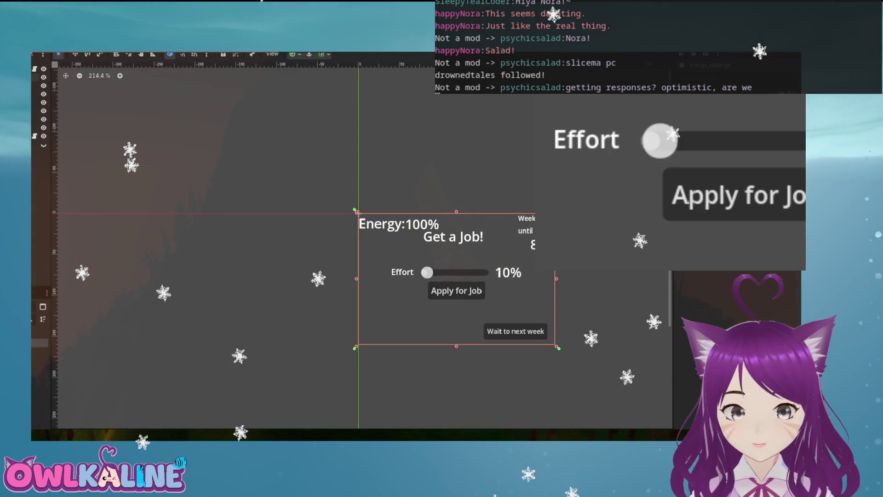
key(F5)
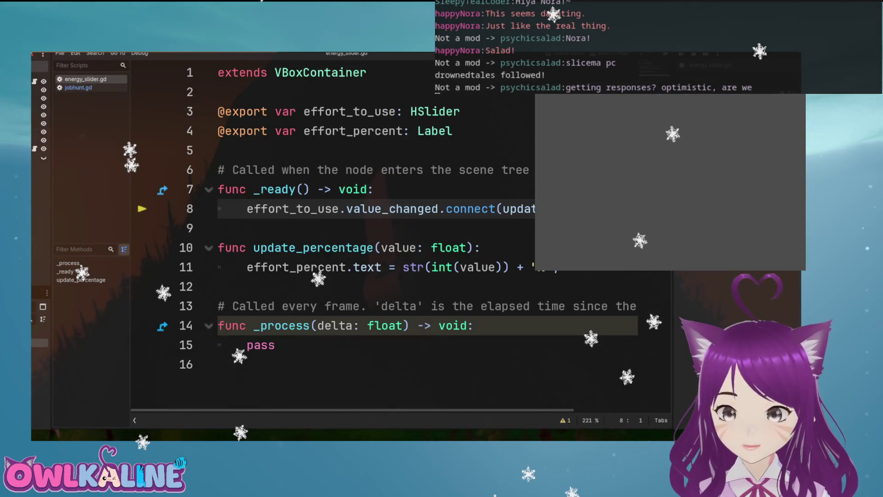
key(F12)
Resume the paused game and inspect effort_to_use on line 8 of energy_slider.gd
click(347, 131)
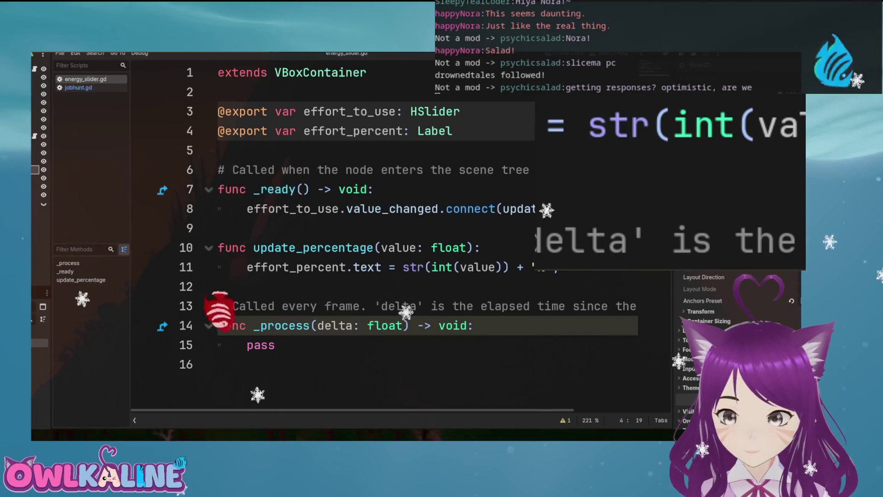
click(220, 150)
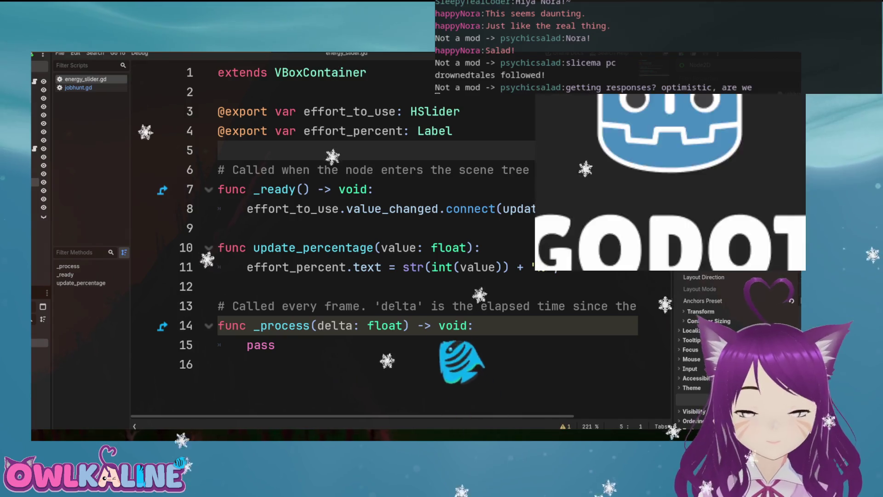
key(F8)
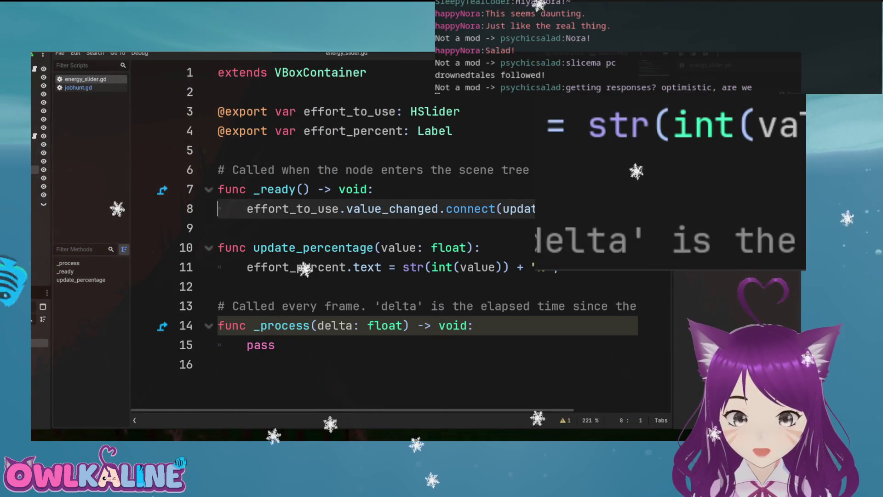
click(317, 208)
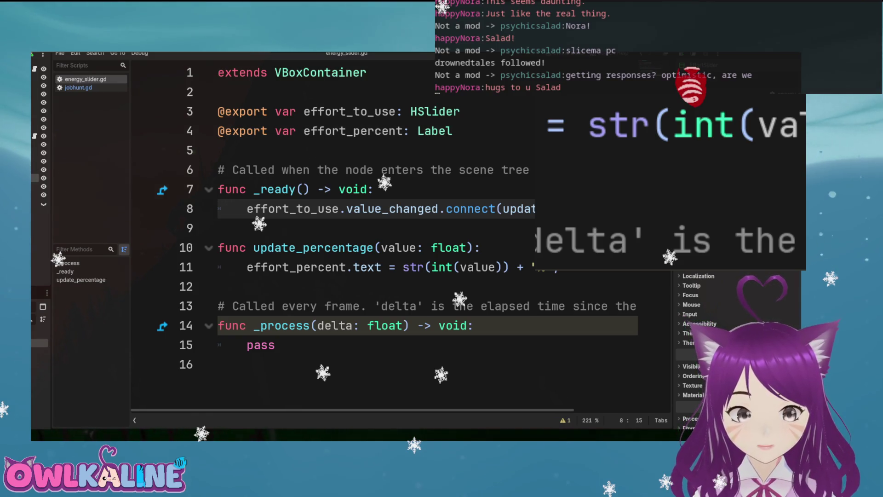
scroll(377, 230, right, 2)
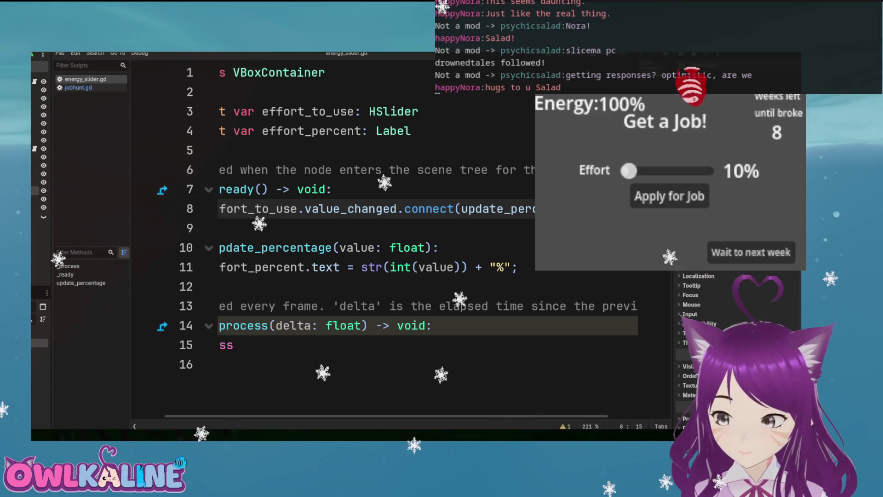
Drag the in-game Effort slider from 0% across values, then zoom into the job scene in 2D
click(630, 168)
mouse_move(666, 172)
mouse_down()
mouse_move(713, 171)
mouse_move(619, 174)
mouse_move(705, 174)
mouse_move(630, 174)
mouse_move(668, 174)
mouse_move(659, 174)
mouse_up()
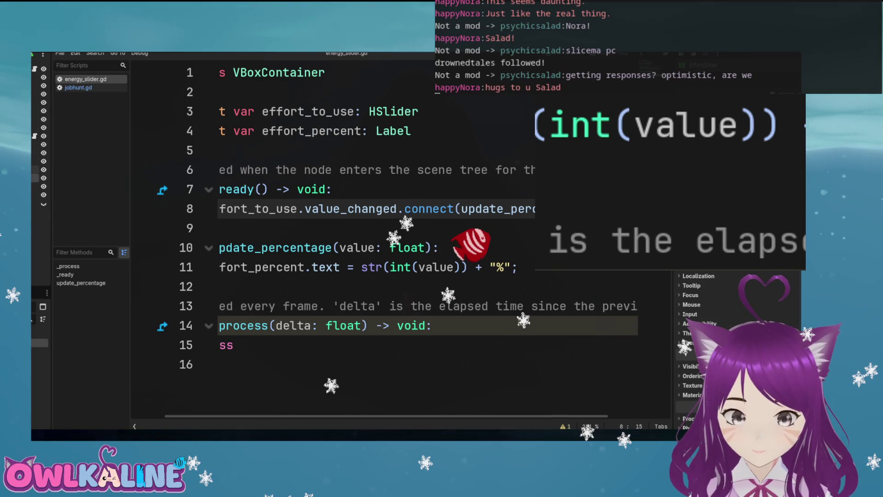
key(ctrl+F1)
scroll(368, 230, up, 3)
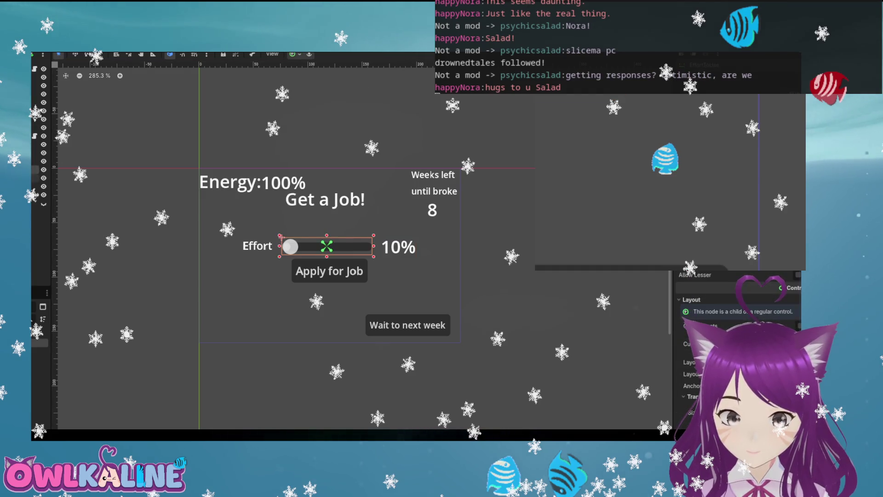
Set the percentage label's text to 100% and test the slider at 44%
key(Down)
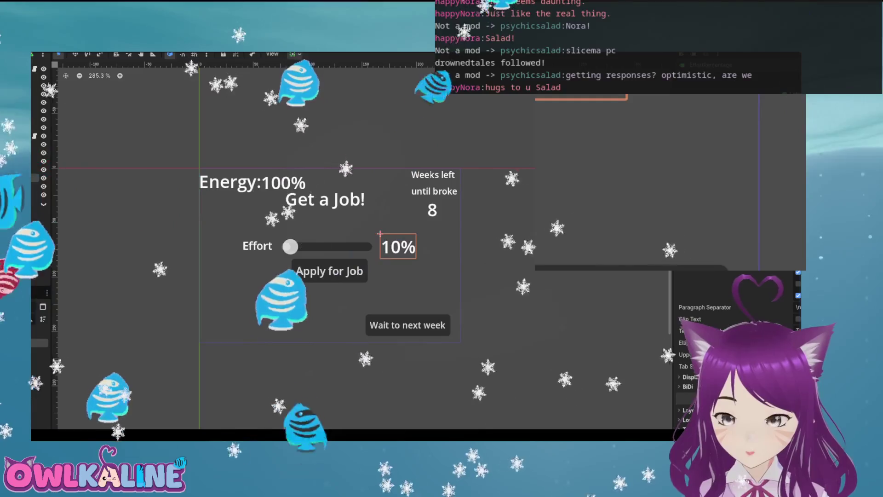
text(0)
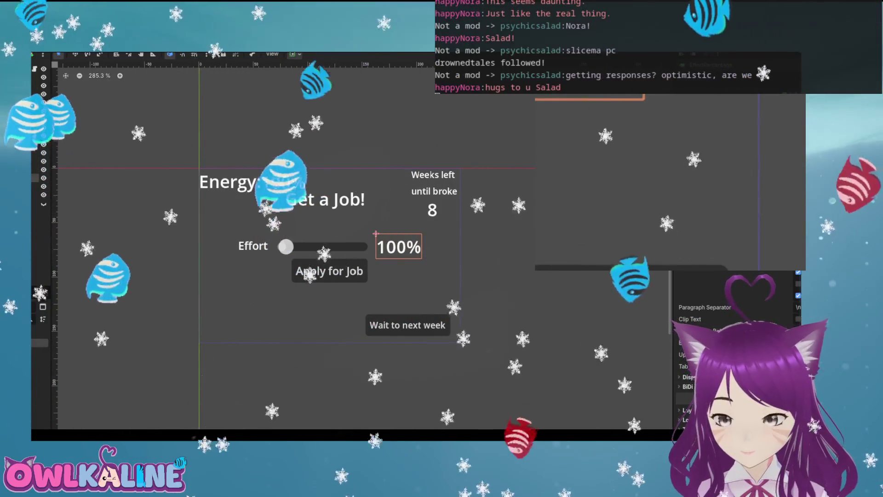
key(F5)
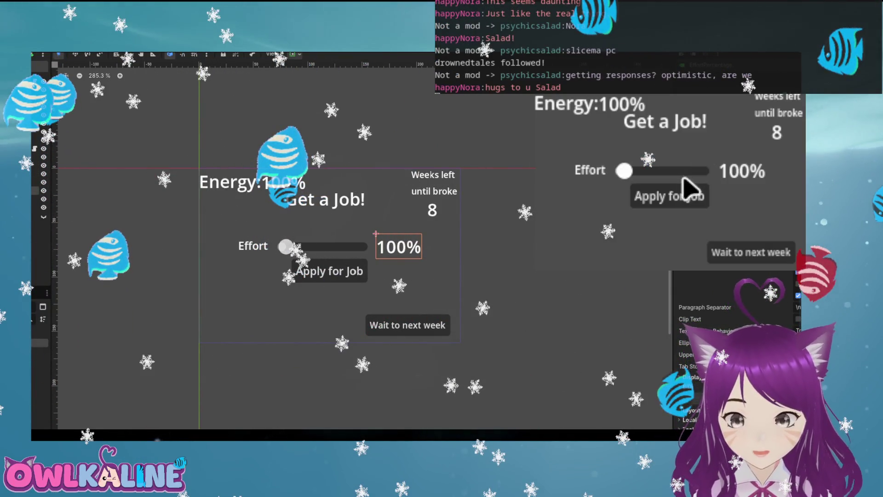
drag(629, 167, 666, 169)
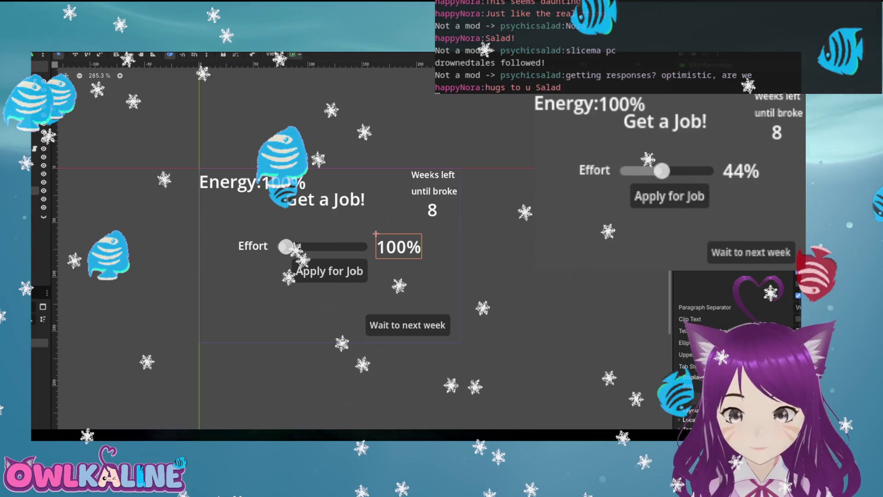
key(F8)
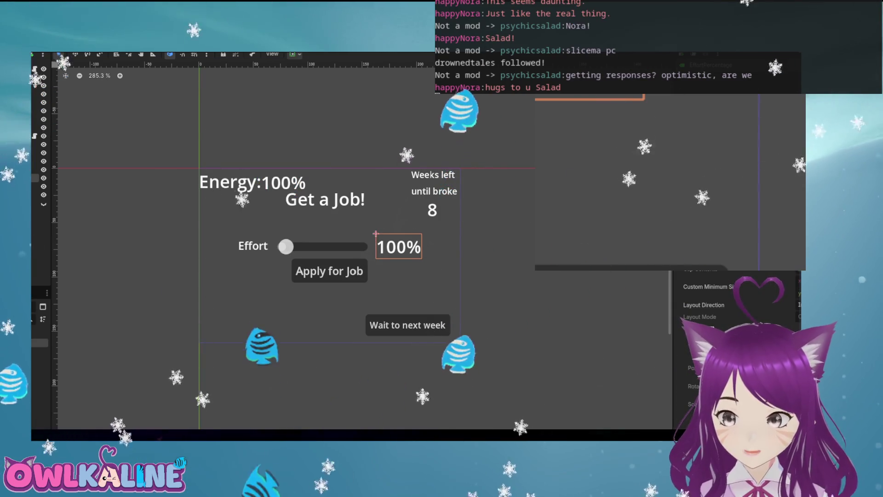
click(702, 327)
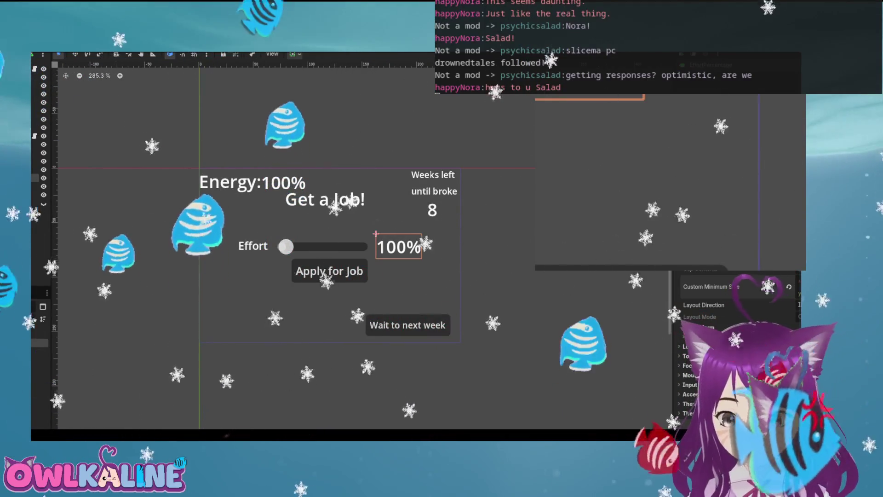
Test Apply for Job repeatedly at 87%, 25% and 100% effort, then stop the game
key(F5)
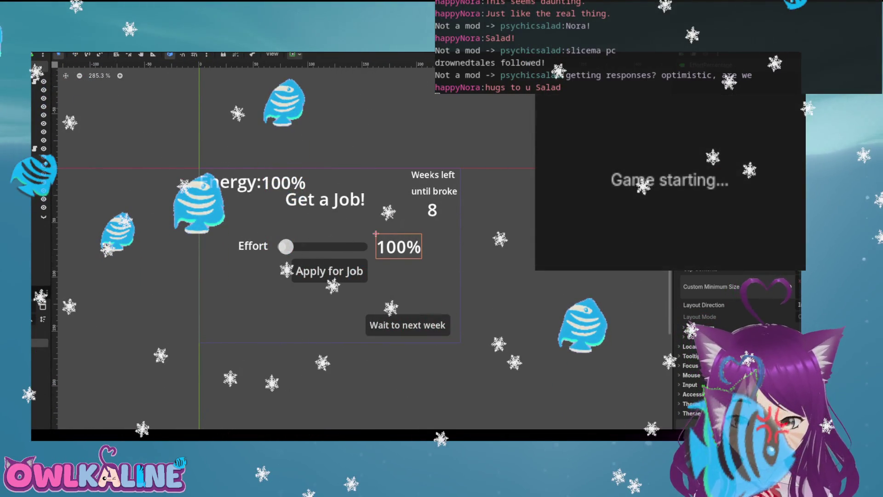
mouse_move(627, 173)
mouse_down()
mouse_move(691, 174)
mouse_move(621, 172)
mouse_move(677, 170)
mouse_move(626, 168)
mouse_move(662, 166)
mouse_move(617, 172)
mouse_move(690, 171)
mouse_move(627, 170)
mouse_move(669, 172)
mouse_up()
click(668, 203)
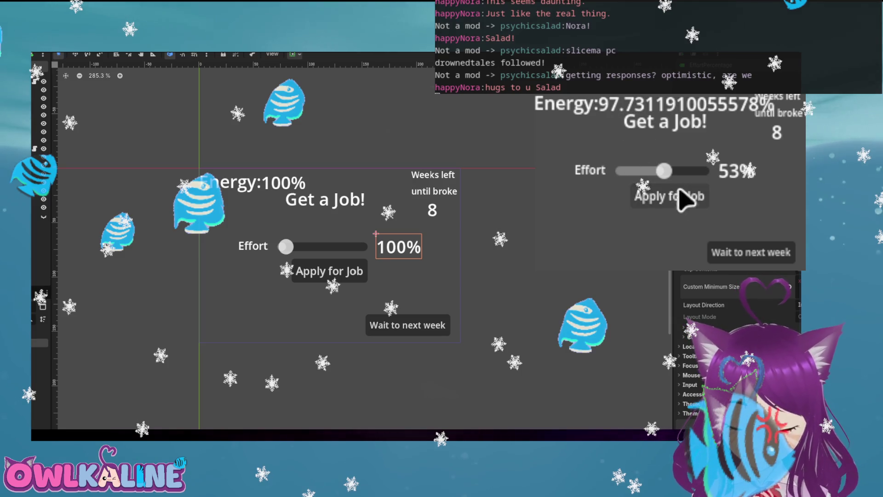
click(684, 202)
click(673, 197)
click(674, 199)
mouse_move(664, 171)
mouse_down()
mouse_move(643, 172)
mouse_move(700, 171)
mouse_up()
click(671, 197)
click(662, 202)
click(655, 201)
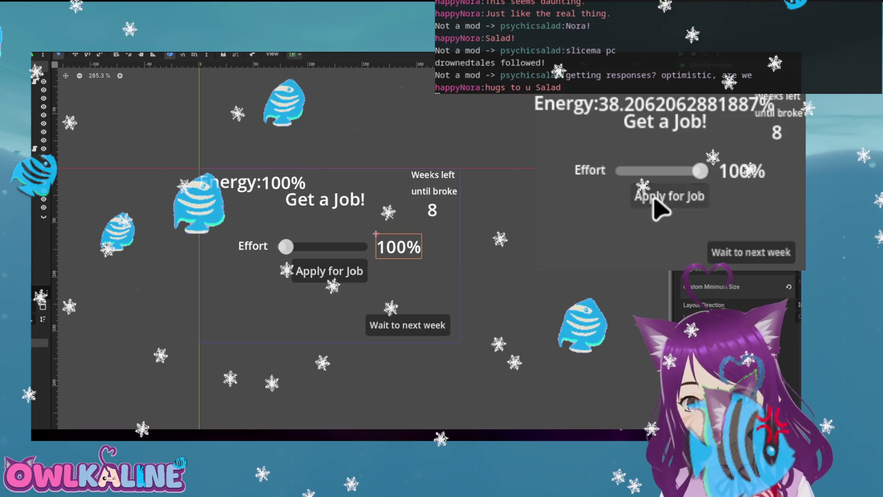
key(F8)
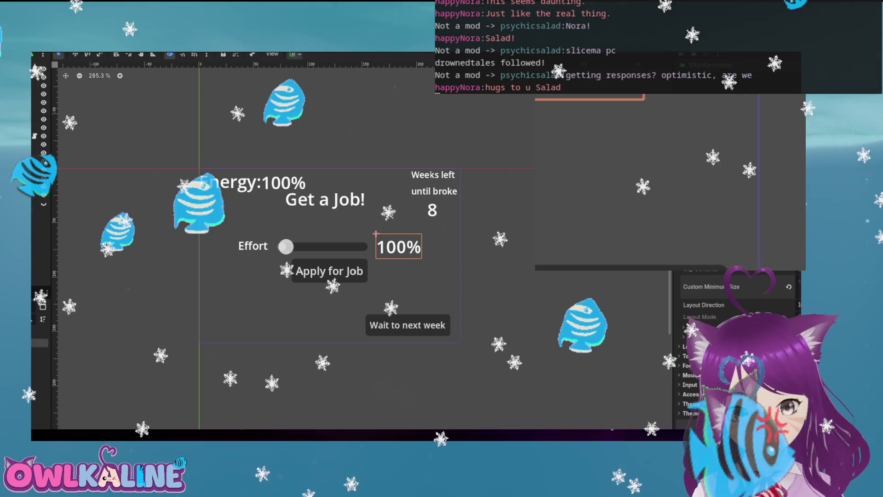
Open the Effort slider's energy_slider.gd script and select the value argument on line 11
click(322, 246)
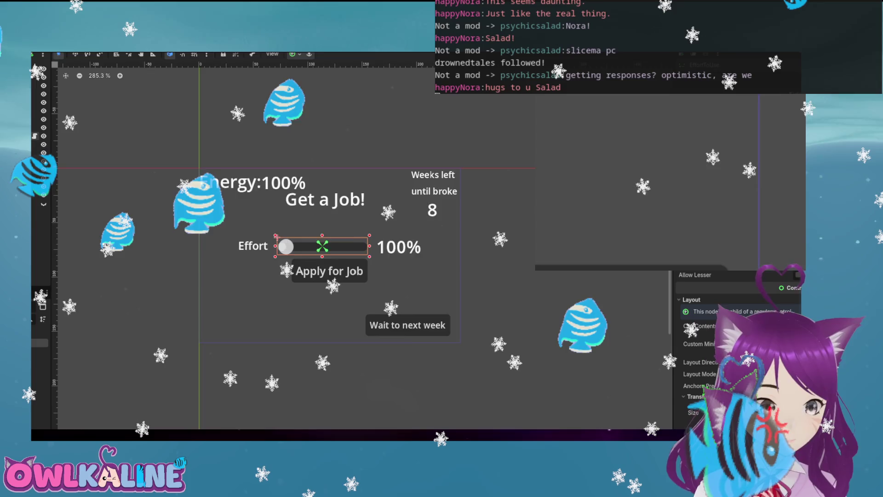
key(ctrl+F3)
double_click(724, 140)
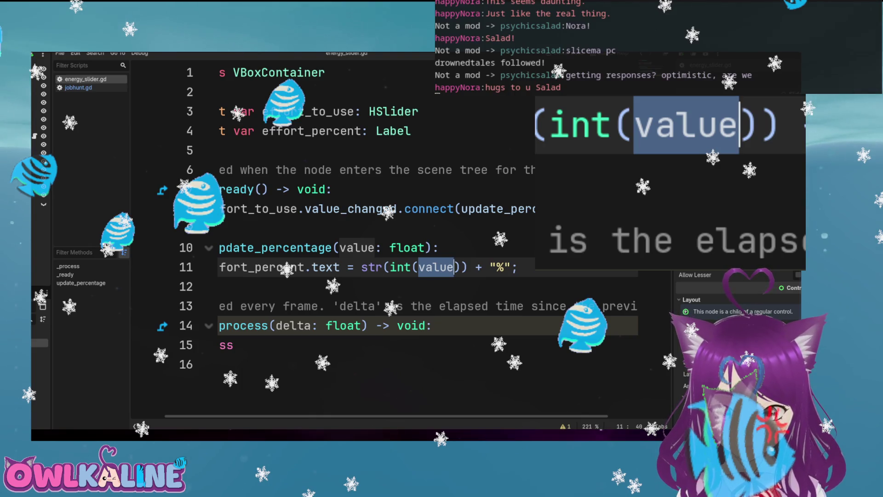
In jobhunt.gd, add a print of effort_to_use.value inside apply_for_job
click(78, 88)
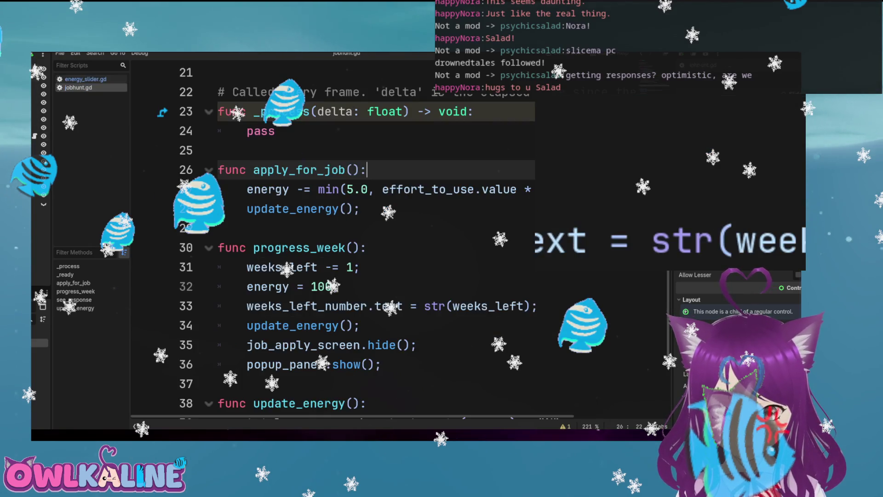
scroll(331, 240, right, 2)
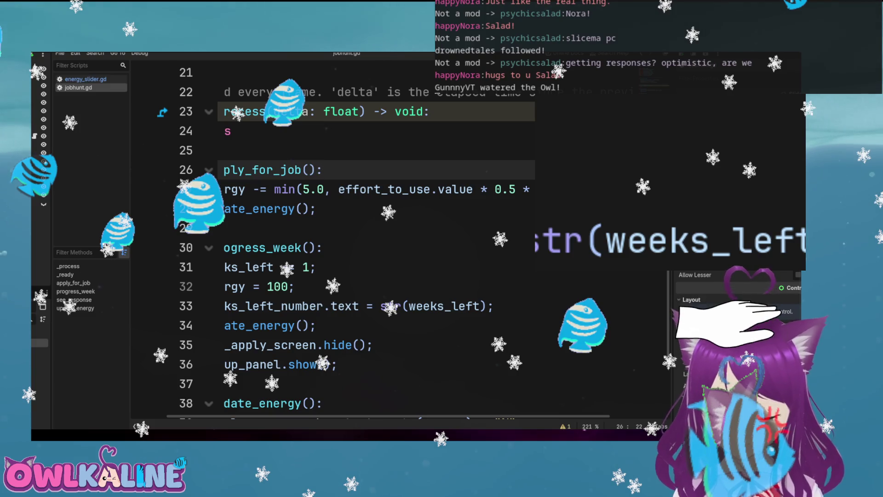
key(Return)
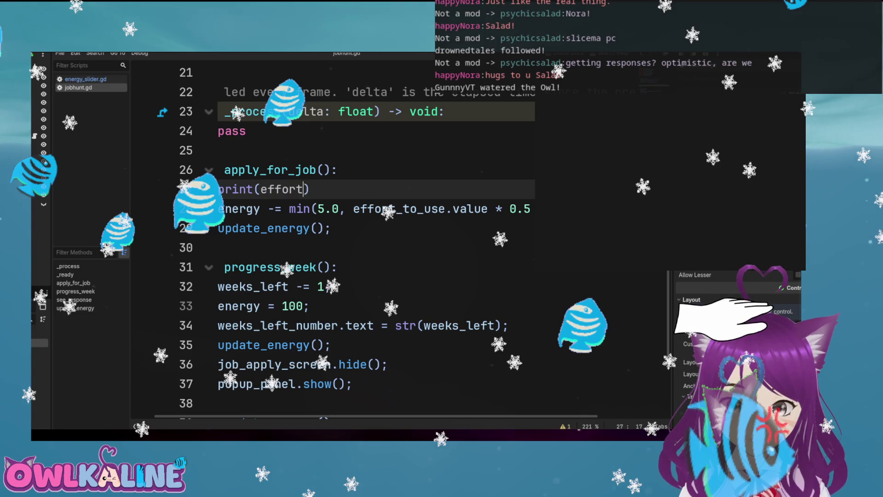
text(o_use\)
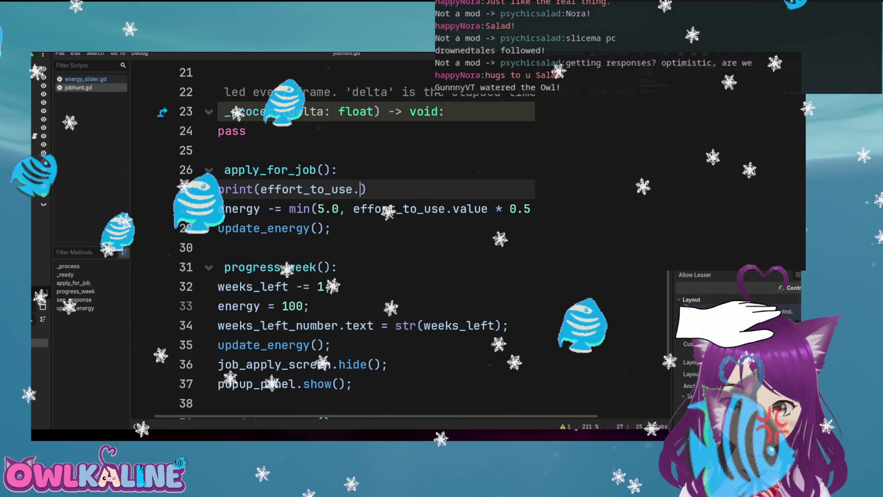
click(218, 150)
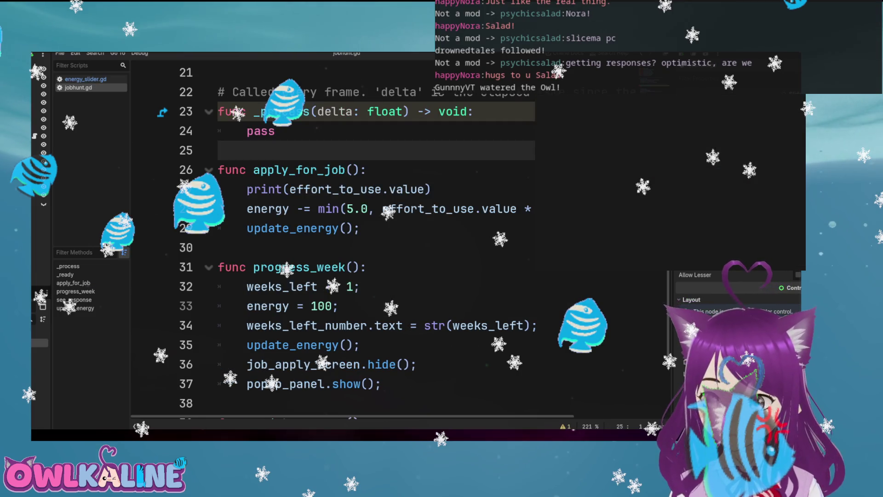
Run the game and apply for jobs repeatedly at 37% effort to watch Energy fall
key(F5)
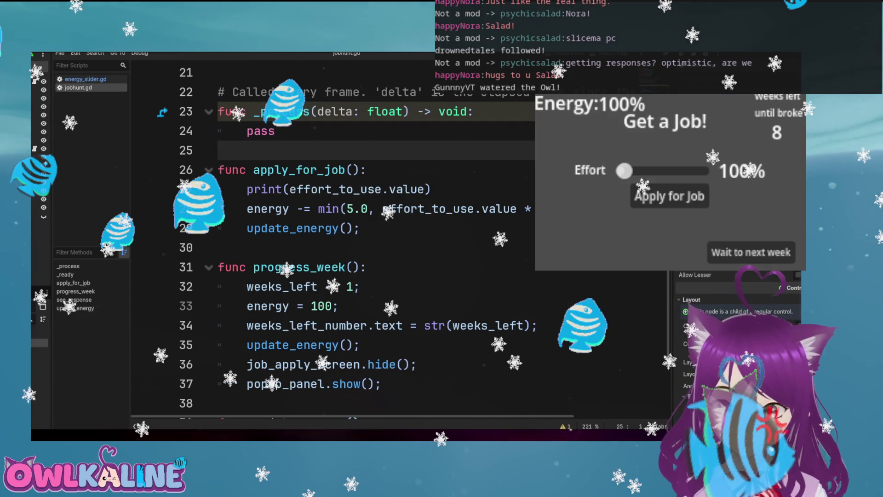
mouse_move(640, 162)
mouse_down()
mouse_move(630, 170)
mouse_move(652, 172)
mouse_up()
click(657, 202)
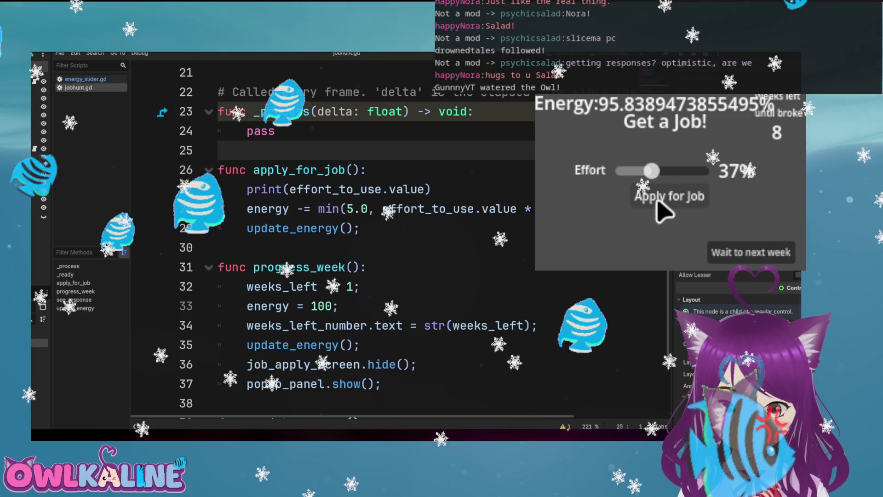
click(662, 203)
click(661, 203)
click(662, 203)
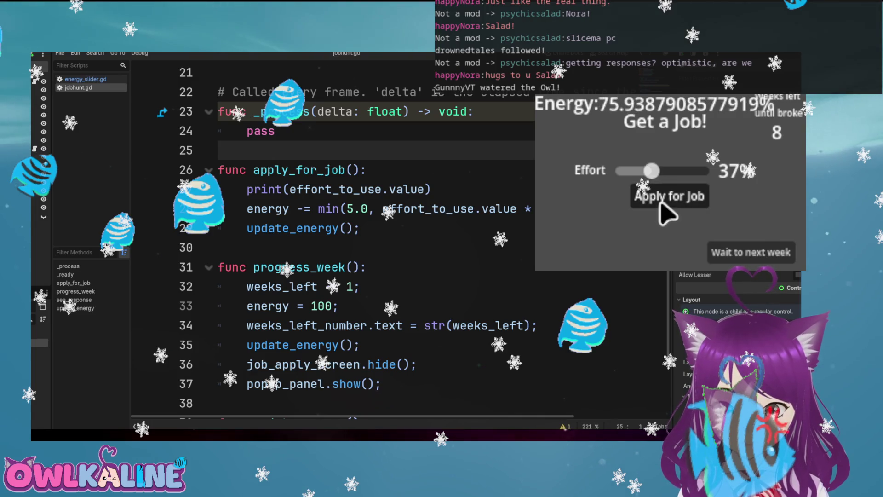
click(662, 203)
click(661, 203)
click(661, 203)
click(661, 203)
click(661, 203)
click(661, 203)
click(661, 203)
click(662, 204)
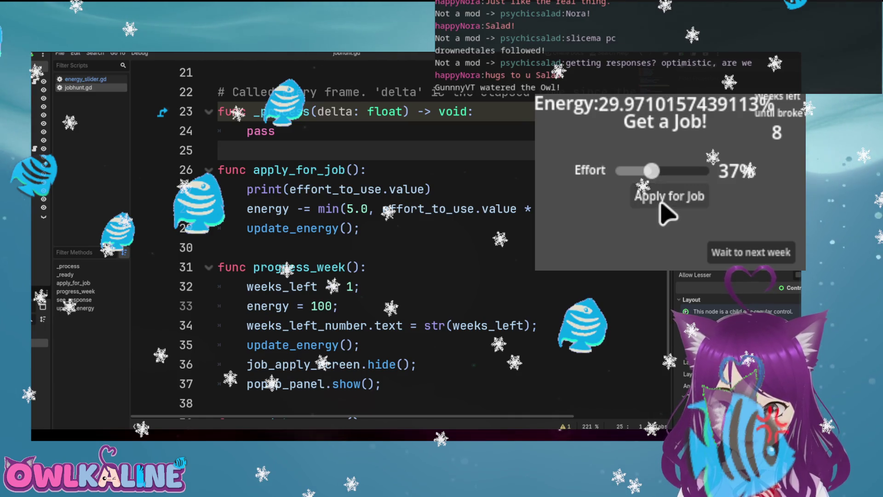
click(662, 205)
Raise effort to 76% then 100% and keep applying until energy goes negative, then stop
drag(651, 171, 704, 170)
click(673, 194)
click(673, 194)
click(672, 194)
click(673, 195)
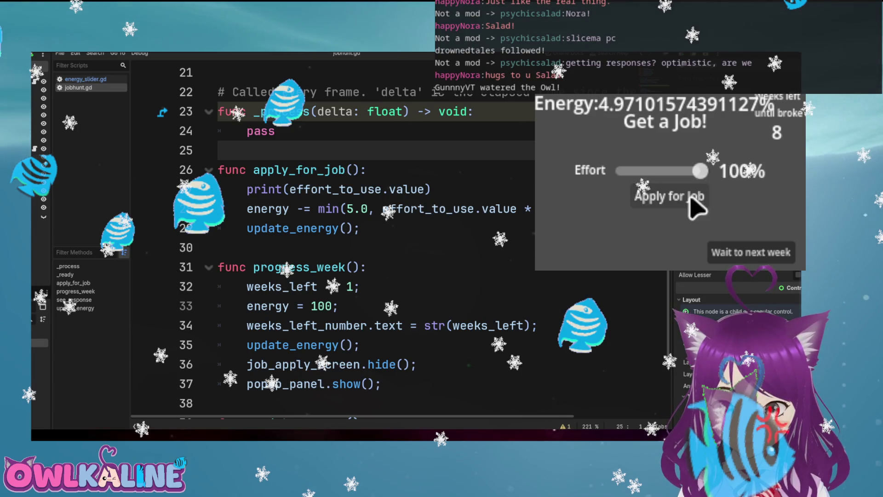
click(681, 198)
click(680, 197)
click(678, 196)
click(679, 195)
click(678, 195)
click(679, 196)
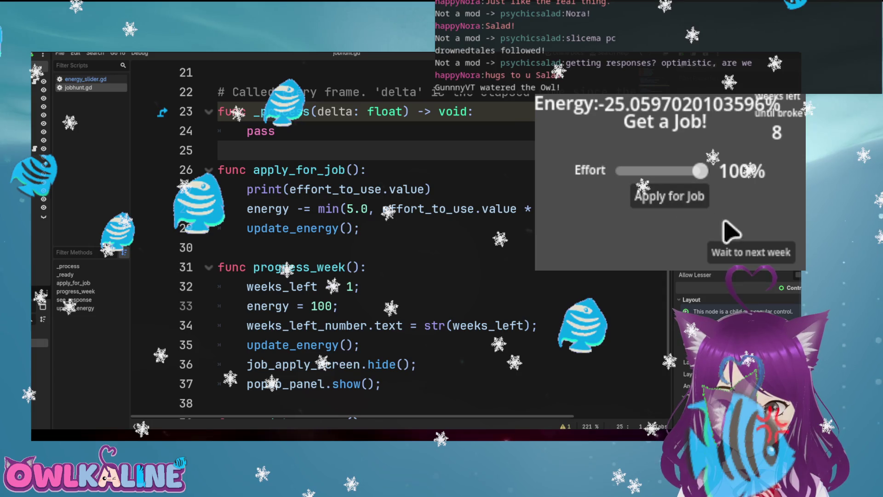
key(F8)
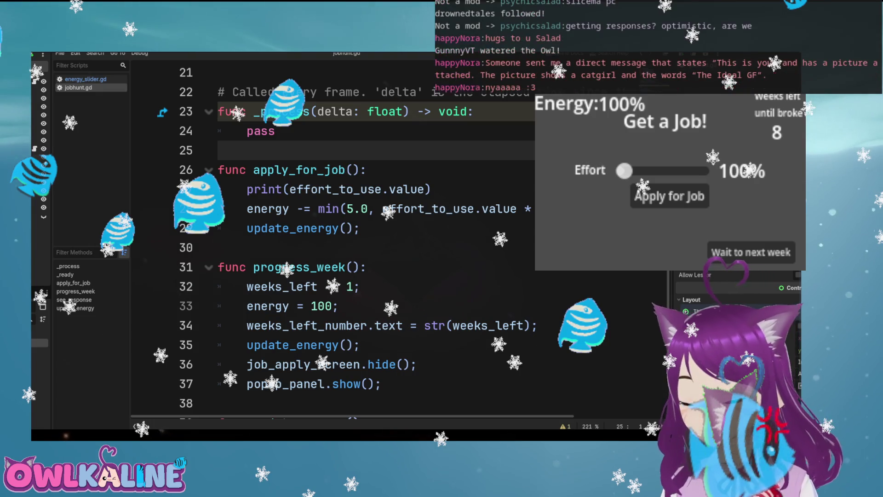
Set effort to 100%, apply repeatedly to check the energy cost, and stop the game
drag(624, 171, 702, 171)
click(694, 203)
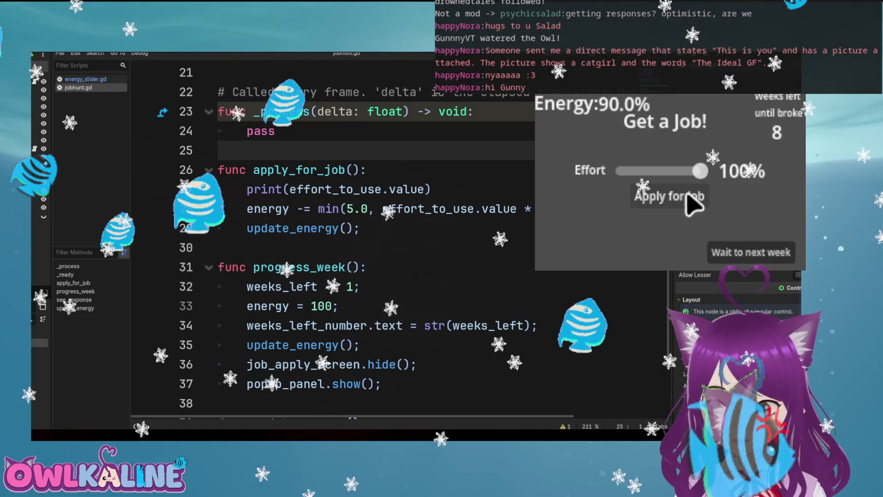
click(695, 203)
click(695, 203)
click(694, 202)
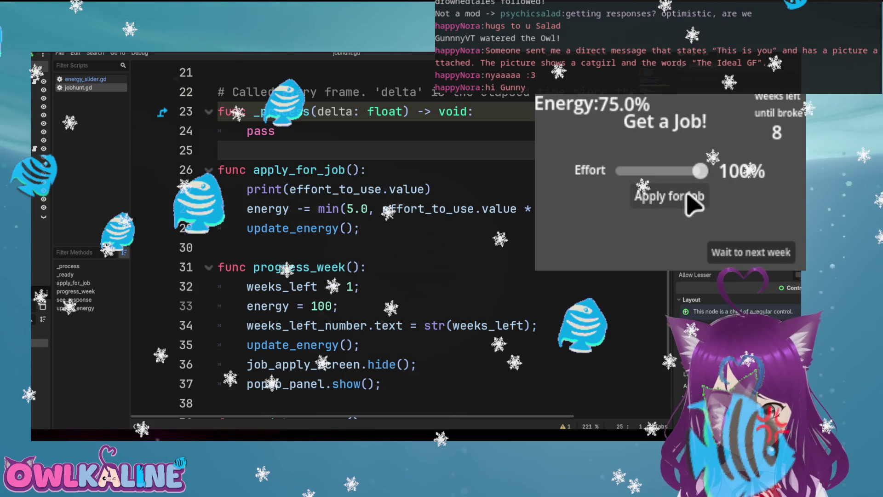
click(689, 196)
click(688, 195)
key(F8)
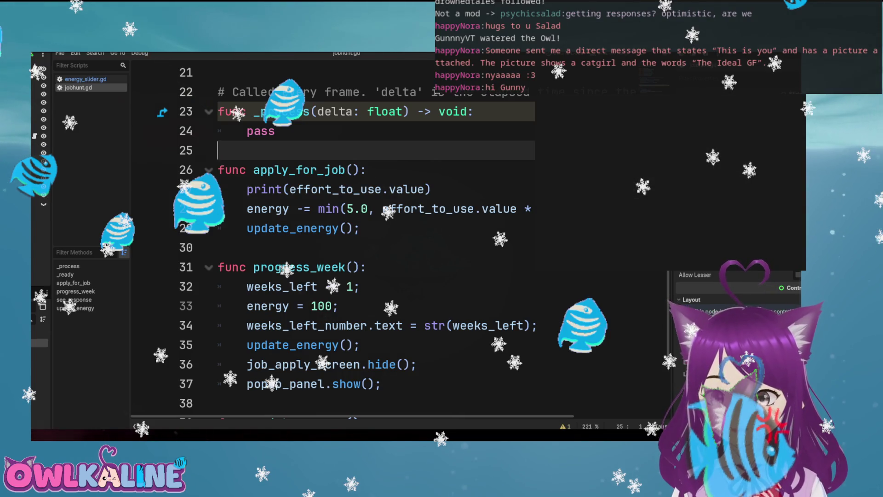
Replace min with max on line 28 and run the game
double_click(332, 208)
text(max)
click(421, 189)
key(F5)
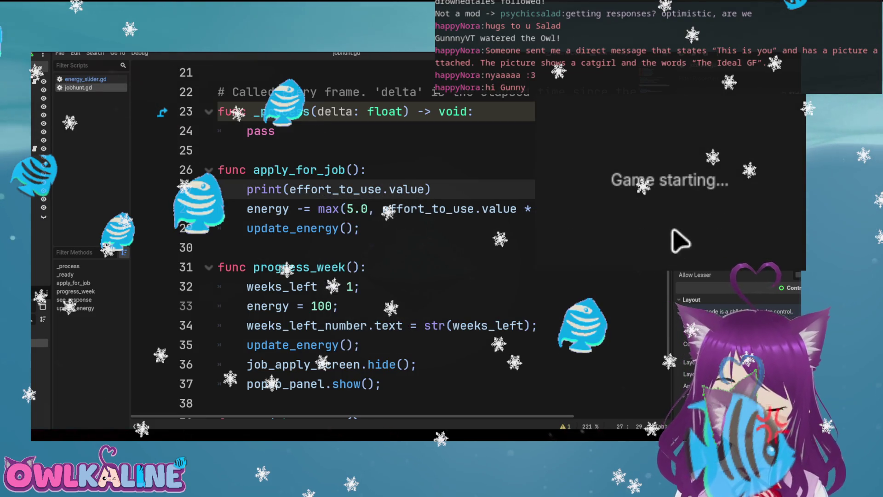
Set effort to 32% and apply repeatedly until energy drops below zero
drag(625, 171, 649, 170)
click(659, 204)
click(659, 205)
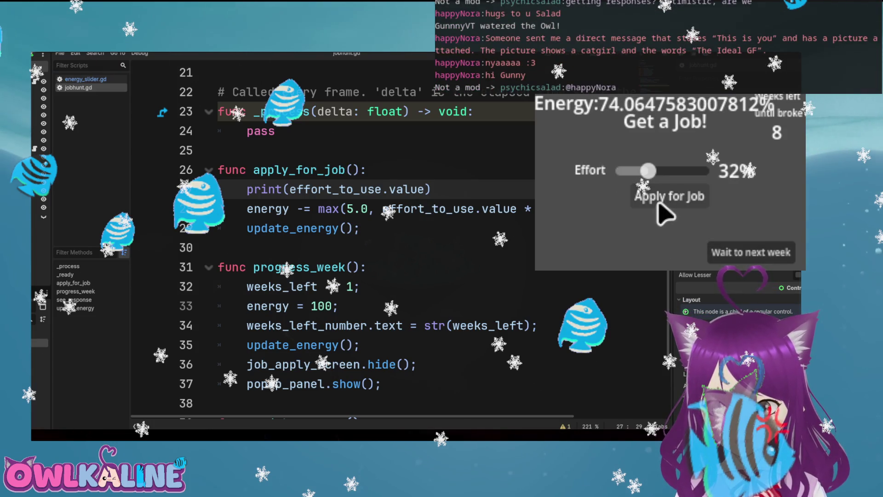
click(659, 205)
click(659, 205)
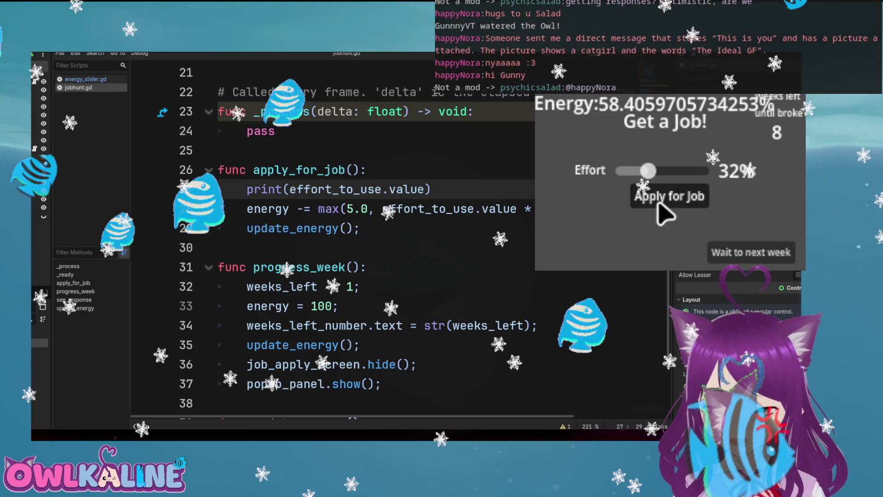
click(658, 205)
click(659, 205)
click(659, 205)
click(659, 205)
click(659, 204)
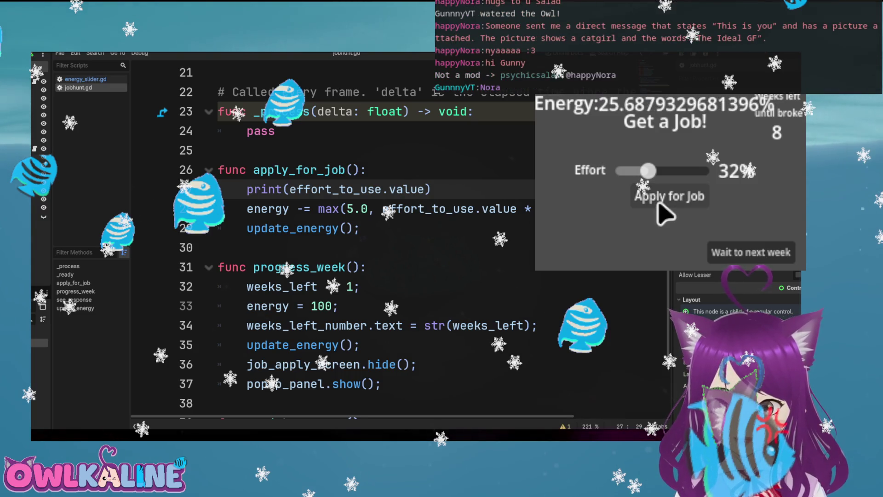
click(663, 212)
click(663, 212)
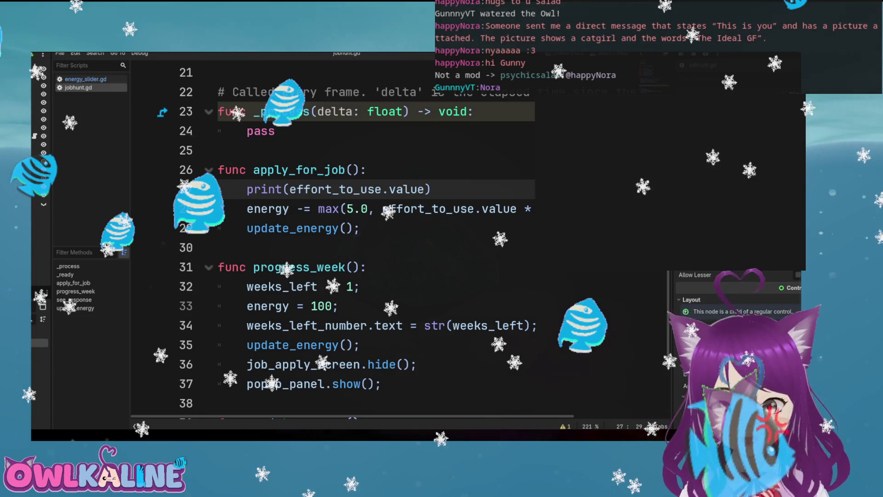
Insert int( before max on line 28
click(318, 209)
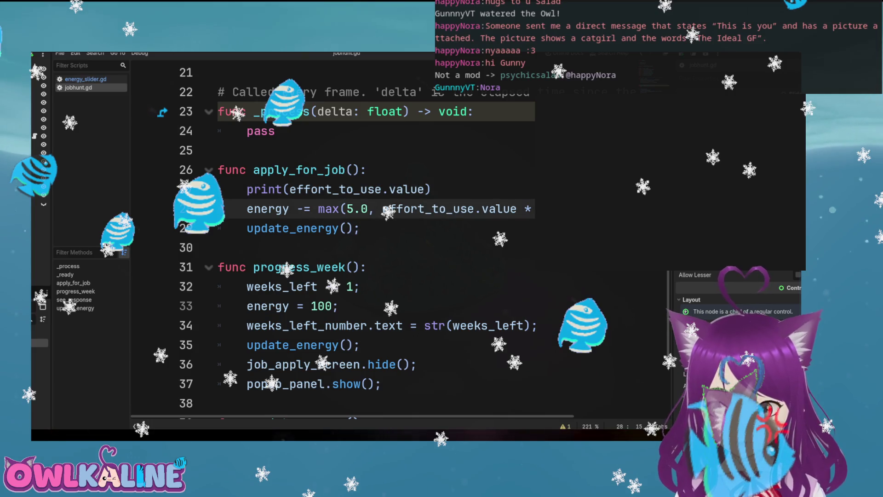
text(int()
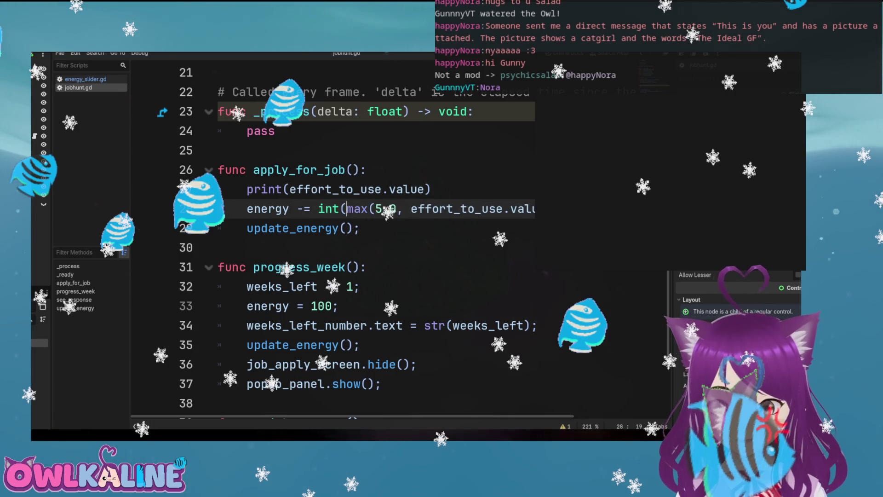
key(End)
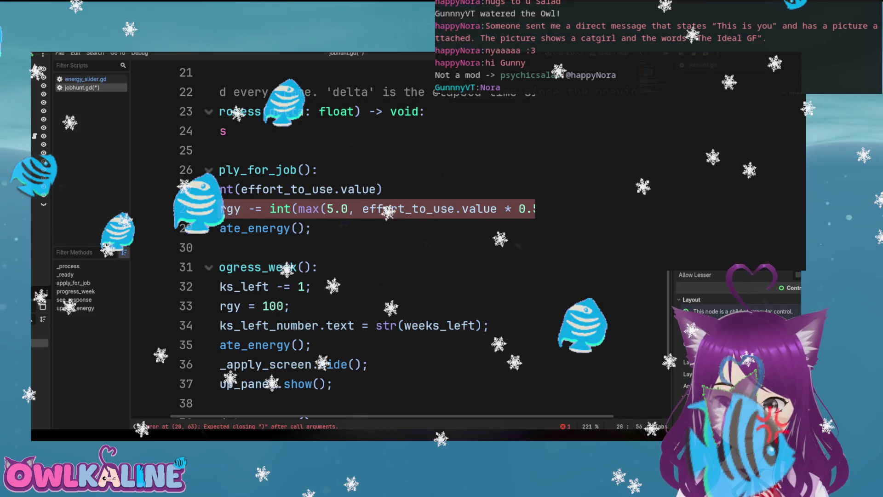
Close the parenthesis, swap int for ceil and save, then replace ceil with floor on line 28
text())
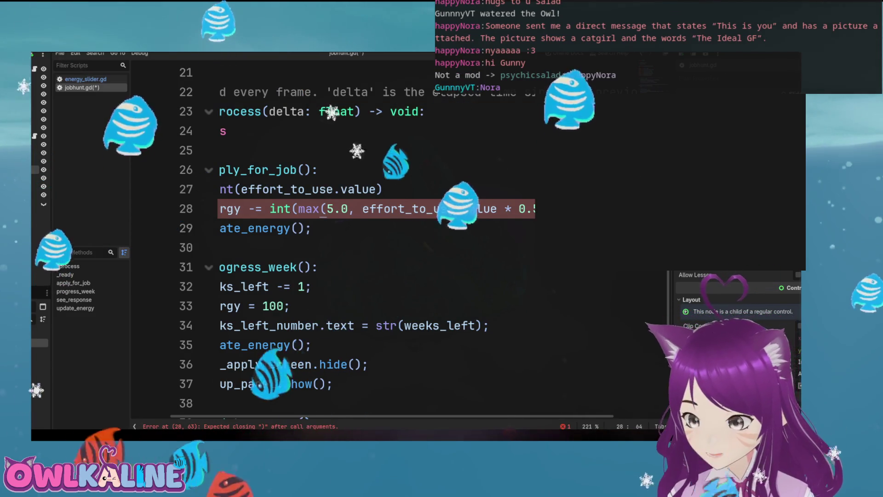
click(224, 208)
double_click(300, 208)
key(BackSpace)
text(ceil)
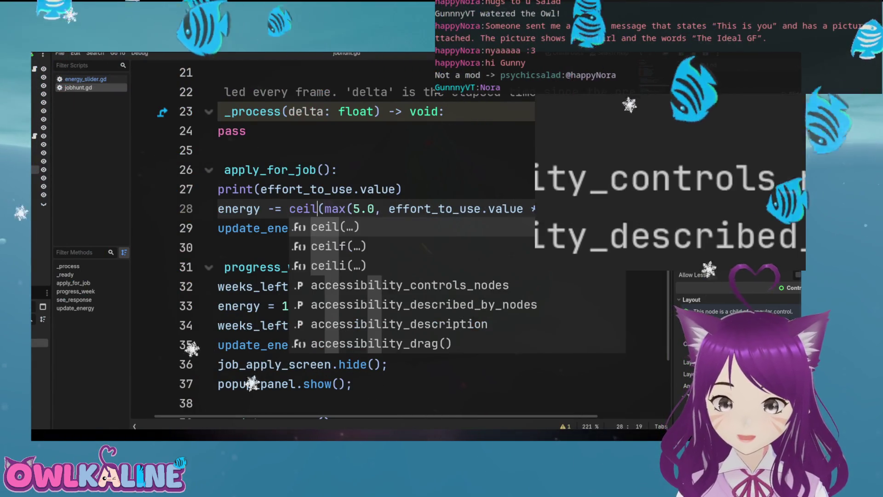
click(340, 170)
key(ctrl+s)
double_click(303, 209)
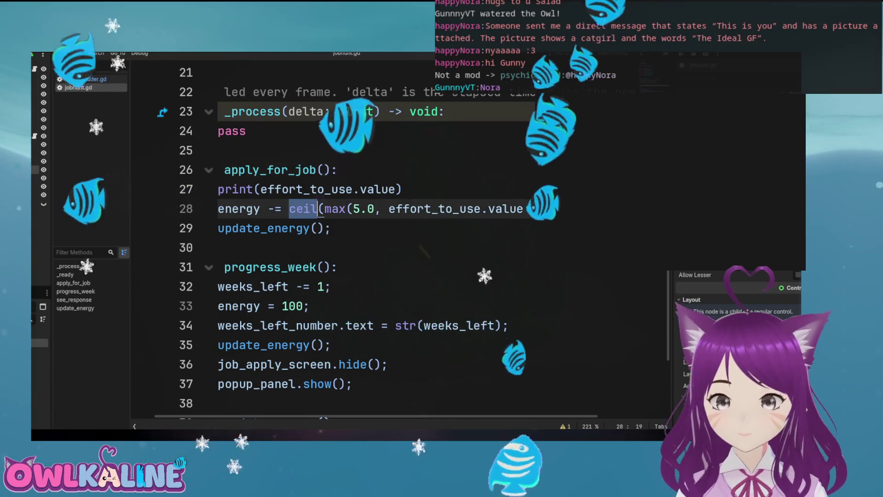
key(BackSpace)
text(floo)
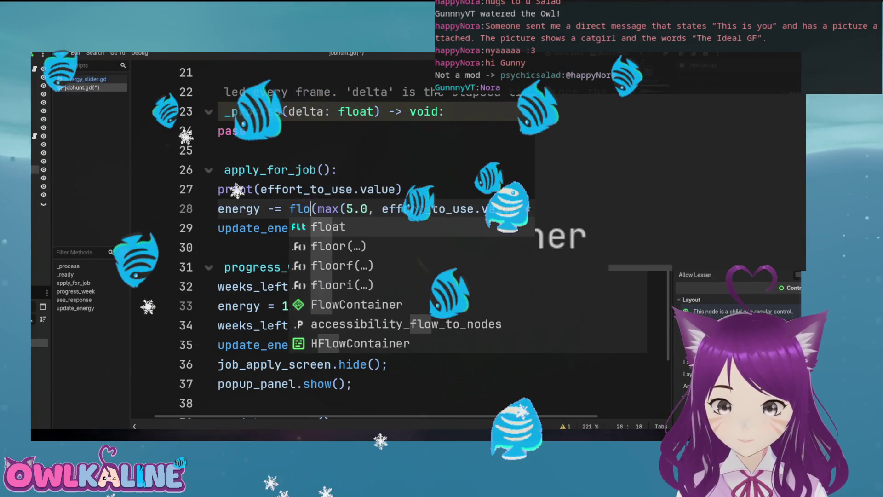
text(r)
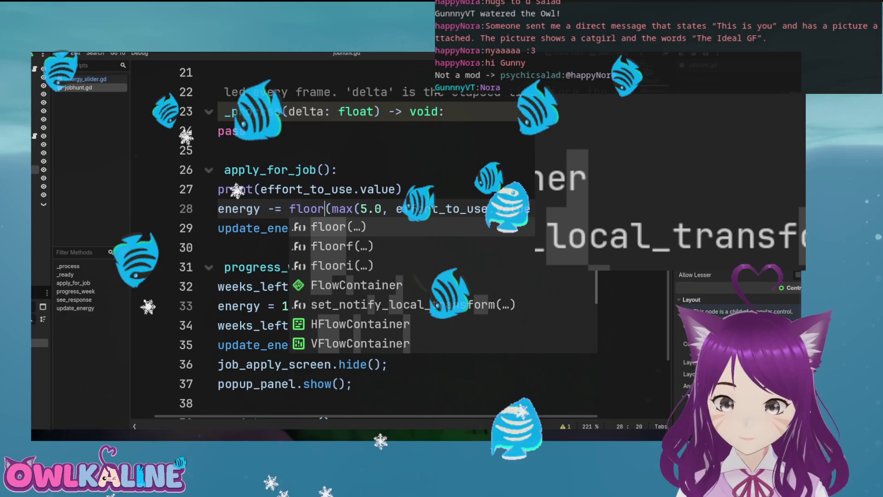
click(430, 189)
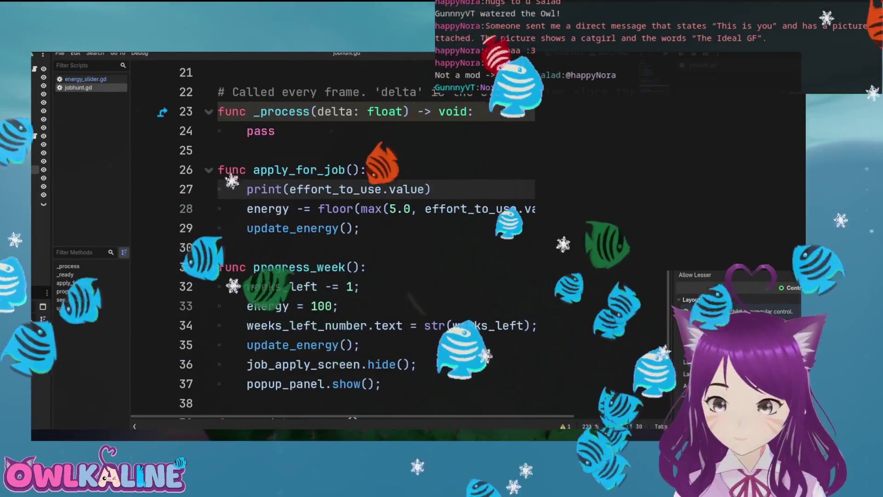
Run the game and apply repeatedly at 38% then 53% effort, checking whole-number energy drops
key(F5)
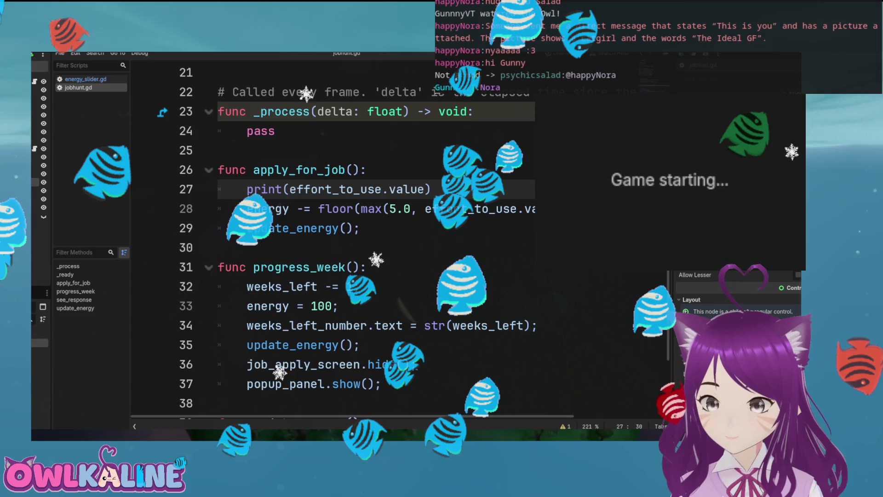
drag(625, 172, 652, 171)
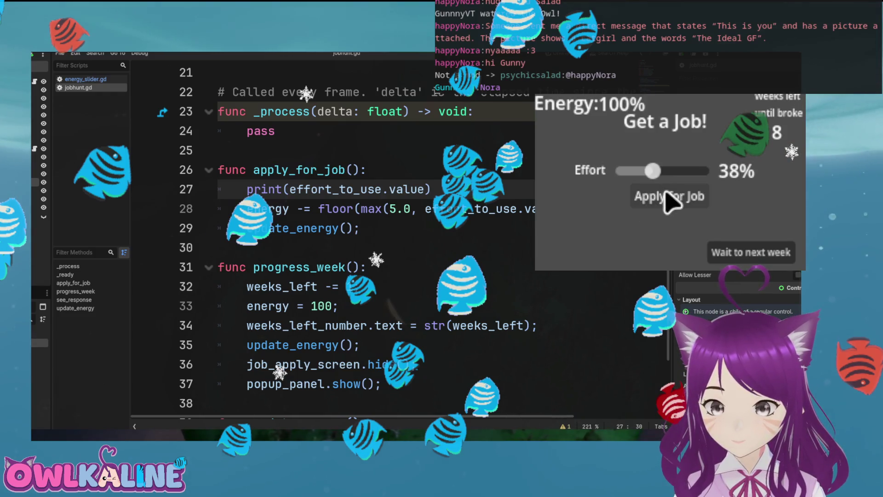
click(666, 193)
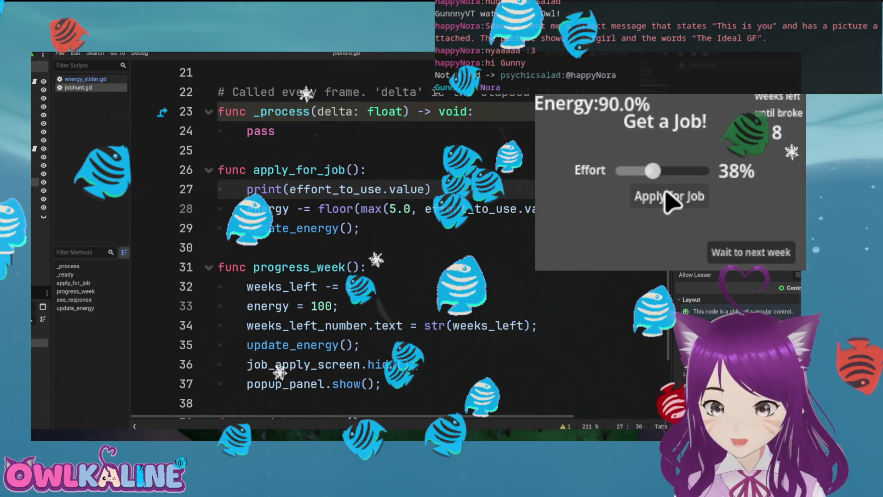
click(666, 192)
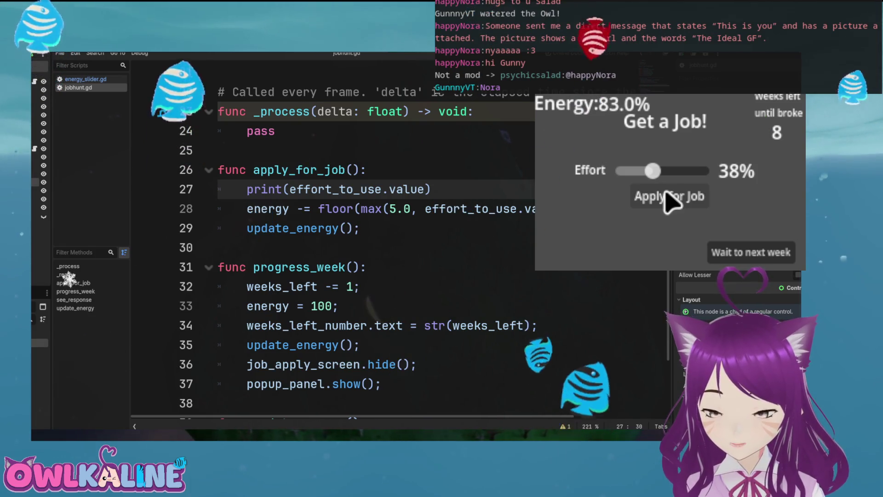
click(666, 192)
click(667, 194)
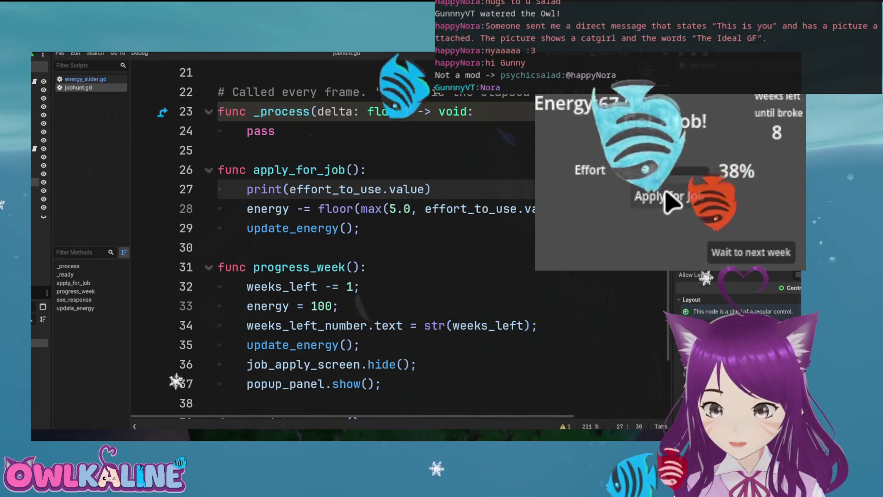
click(669, 195)
drag(652, 171, 669, 174)
click(668, 203)
click(668, 204)
click(667, 203)
click(667, 203)
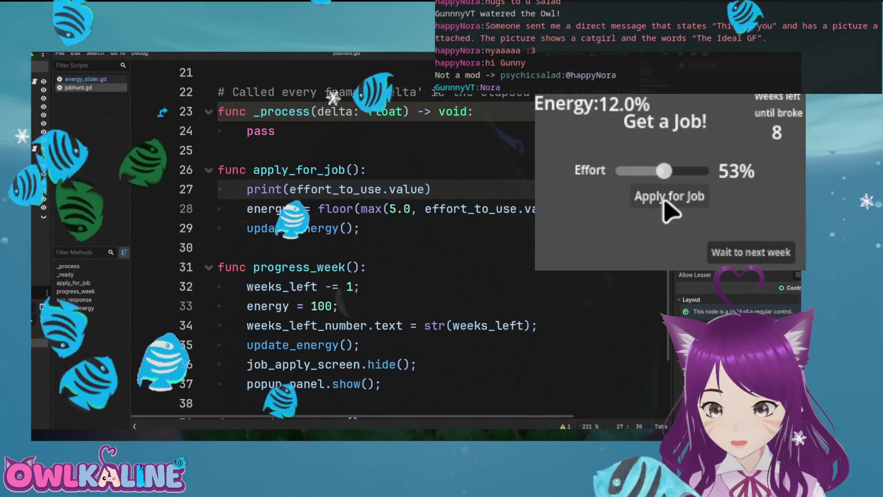
click(667, 205)
click(665, 203)
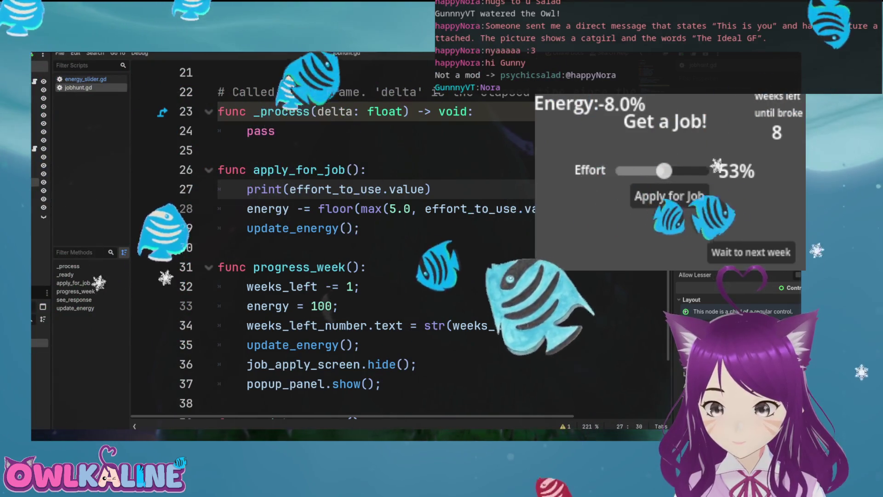
Set effort to 100% and apply until Energy reaches -18.0%, then close the game
key(Down)
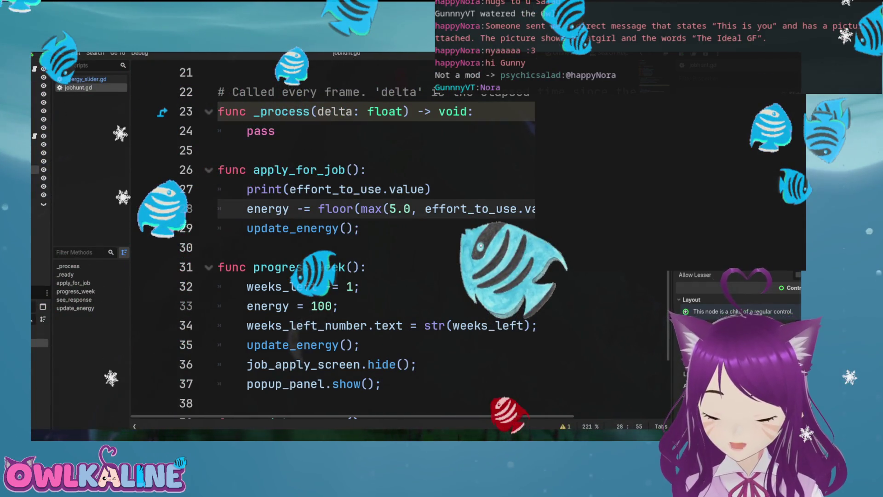
key(Down)
key(Down)
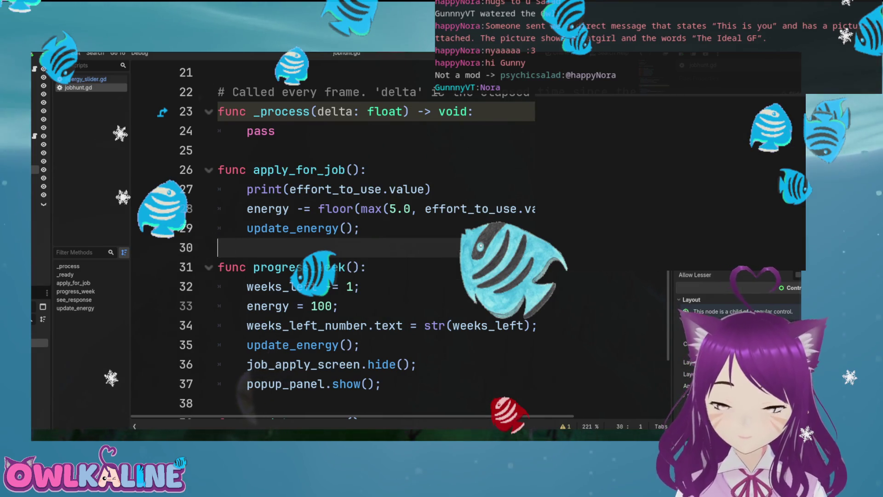
scroll(368, 248, right, 3)
scroll(368, 248, left, 3)
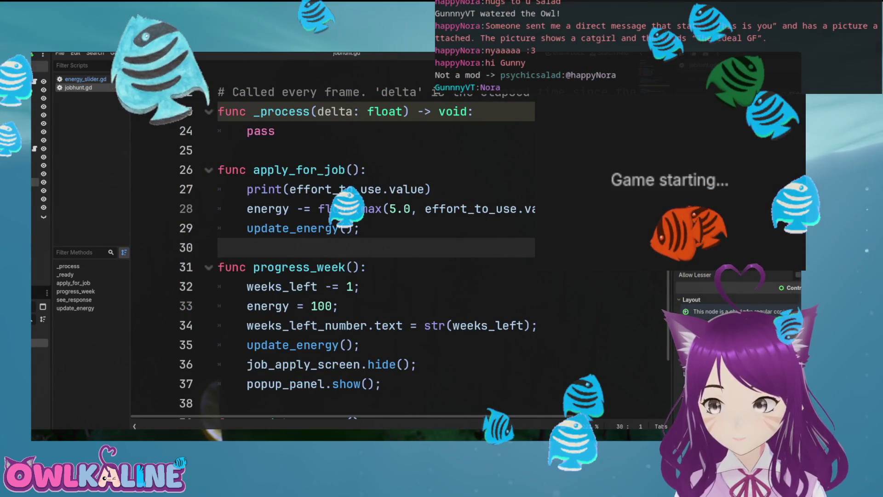
drag(623, 171, 771, 186)
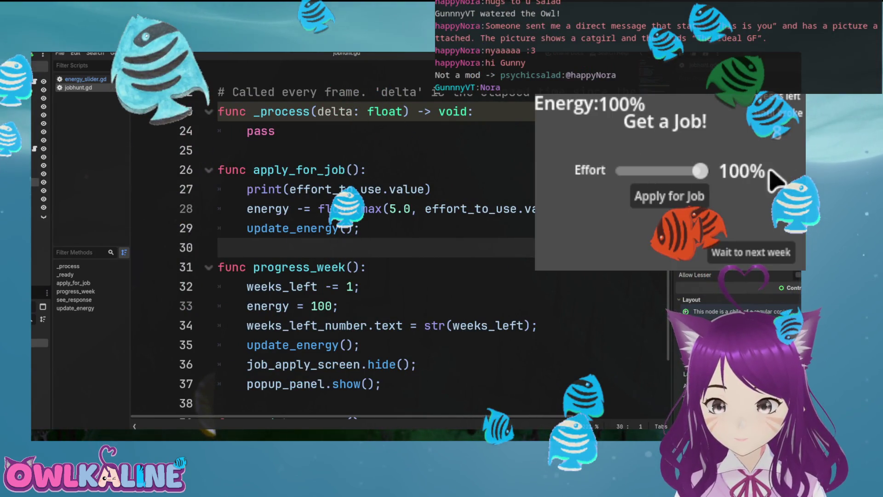
click(685, 205)
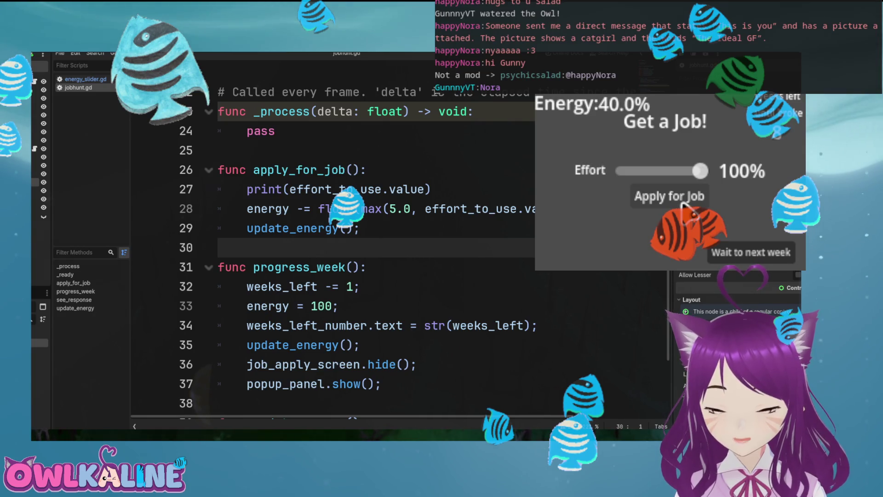
click(636, 205)
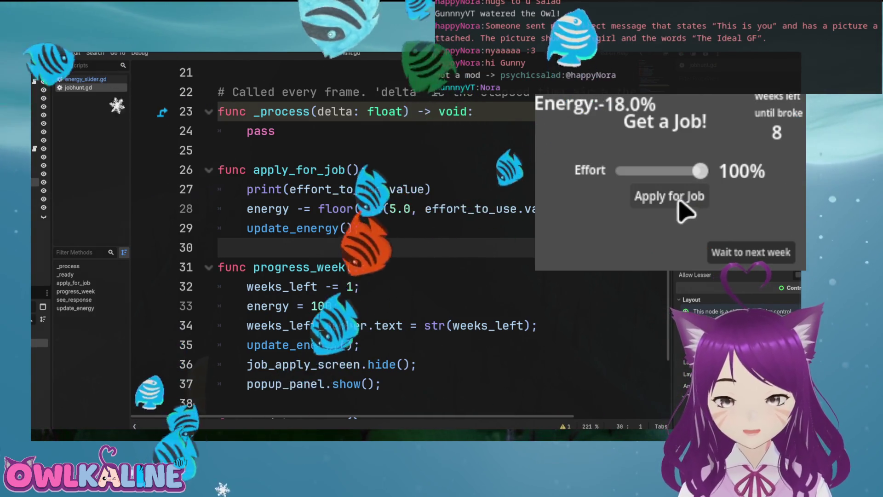
key(F8)
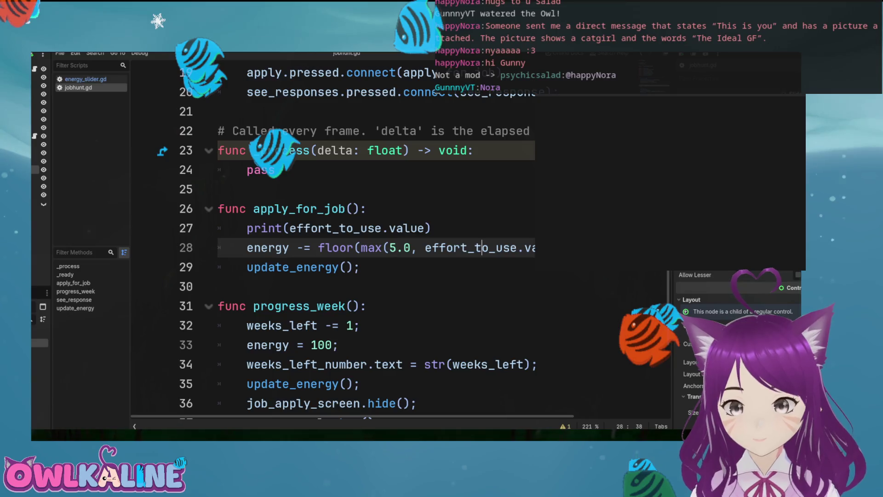
Review the floor(max(...)) energy expression on line 28 and delete the print(effort_to_use.value) line
click(494, 189)
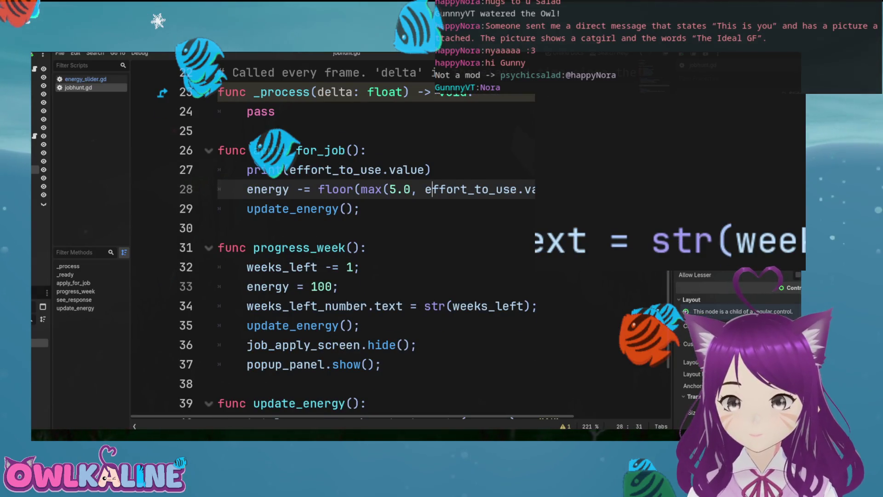
drag(418, 189, 609, 189)
click(367, 189)
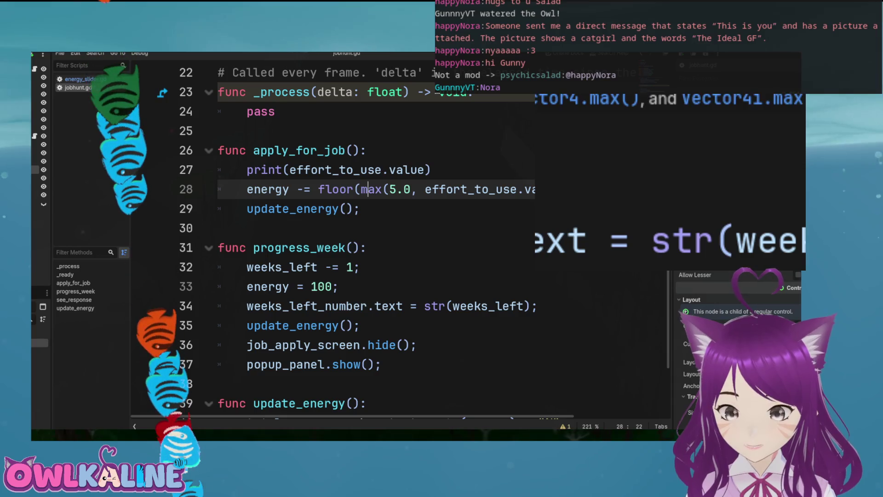
click(319, 190)
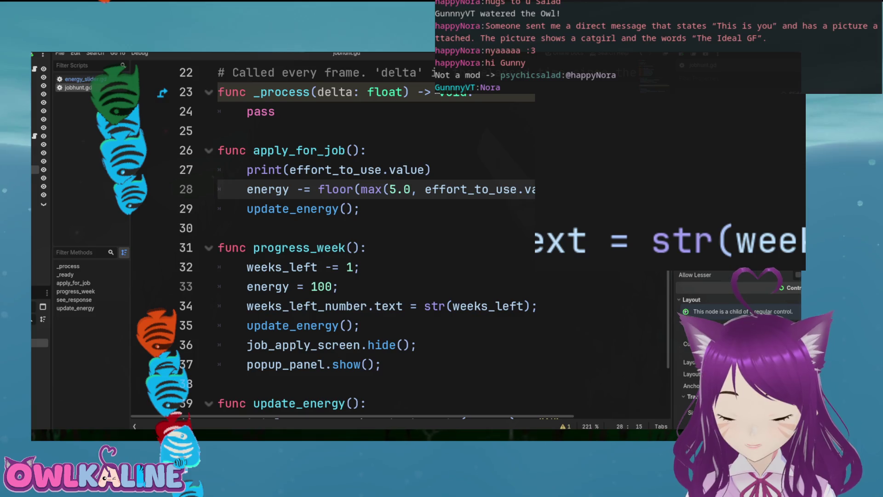
drag(432, 169, 218, 169)
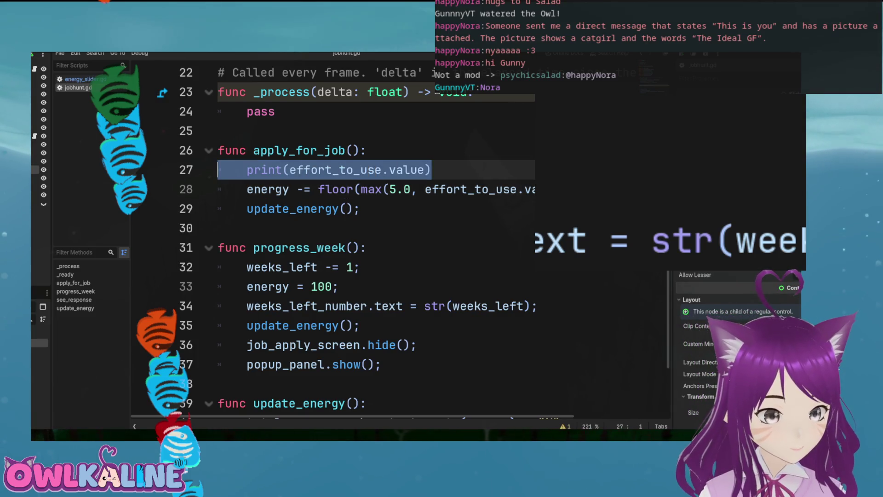
key(BackSpace)
key(BackSpace)
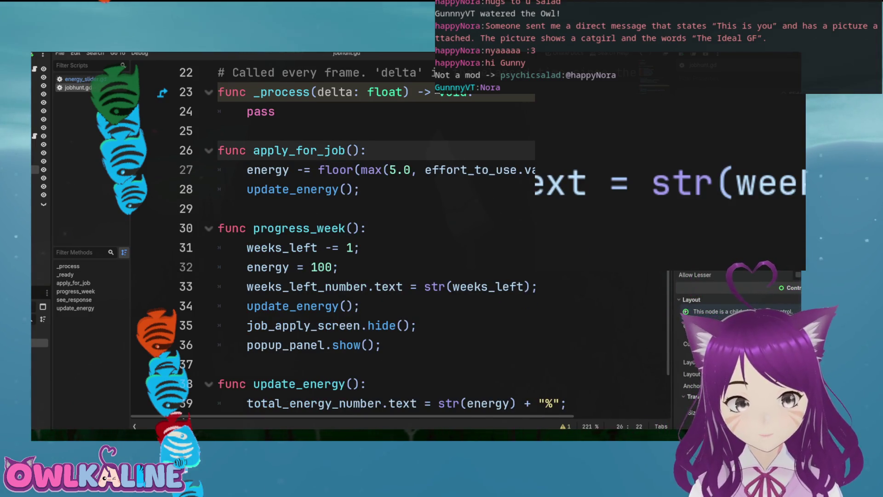
scroll(377, 239, up, 7)
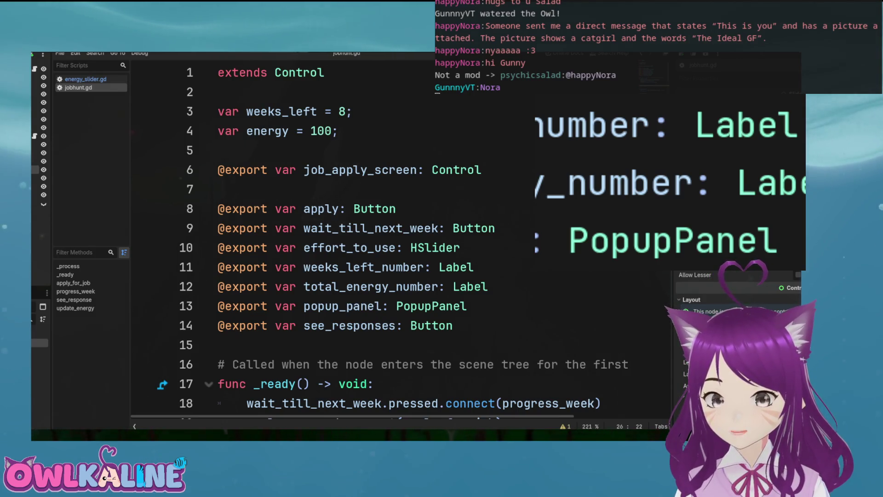
Declare jobs_applied_for = 0; on a new line near the top of jobhunt.gd
scroll(382, 239, down, 2)
scroll(382, 240, up, 2)
click(219, 151)
key(Return)
key(Return)
text(var jobs_ap)
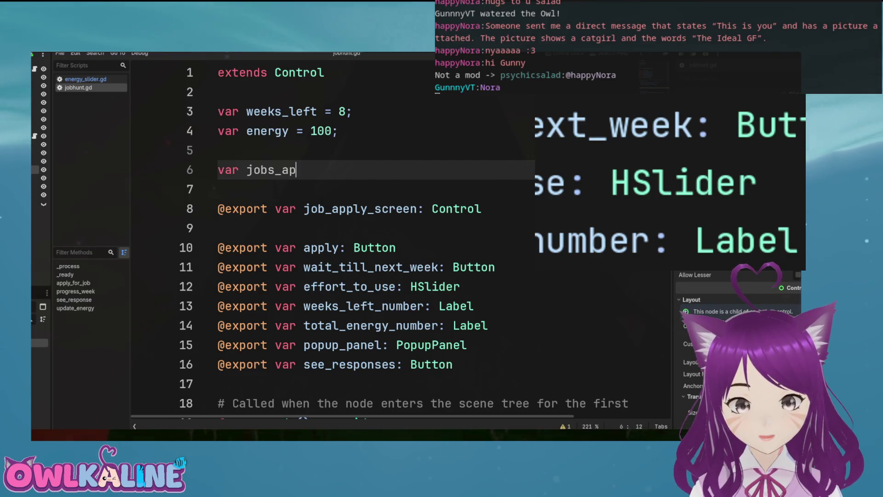
key(BackSpace)
key(BackSpace)
text(= 0;)
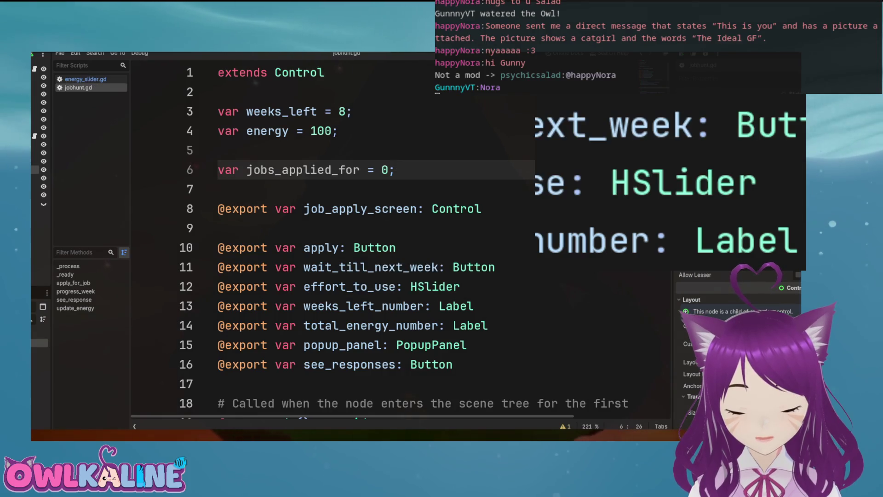
key(Return)
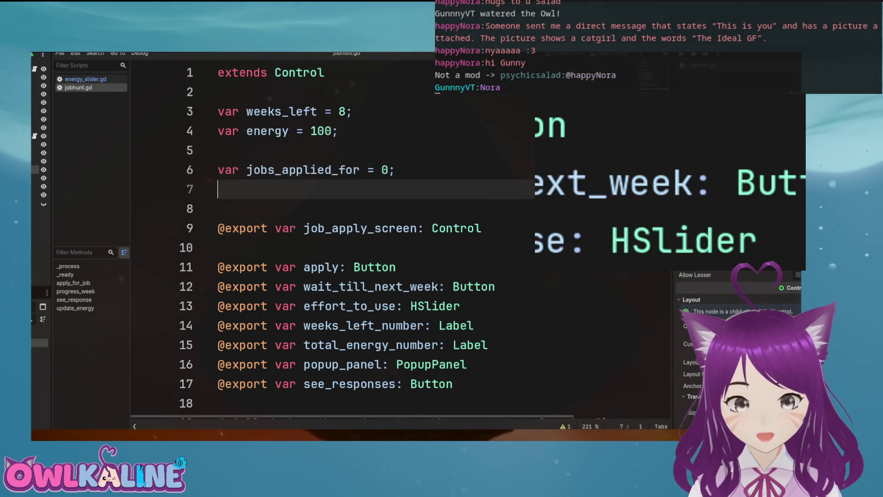
Add the counters rejections = 0; and interviews = 0; below it
text(var reject)
key(BackSpace)
key(BackSpace)
key(BackSpace)
text(ections = 0;)
key(Return)
text(var int)
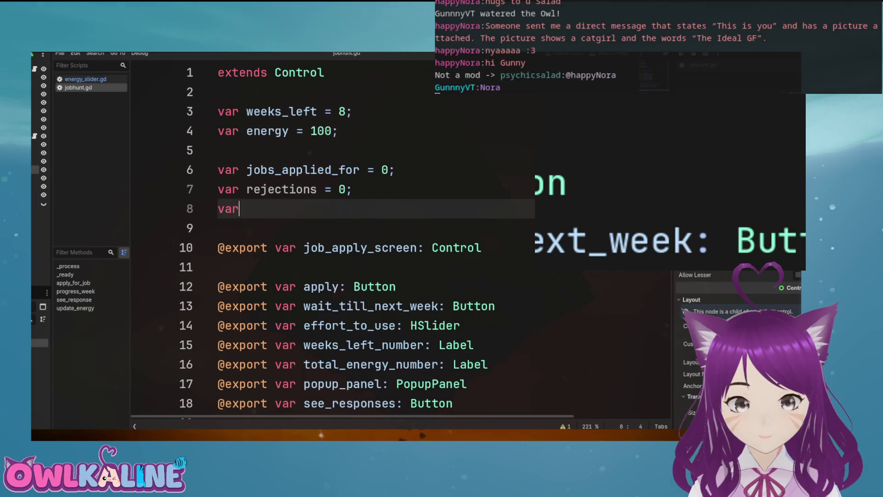
text(erviews )
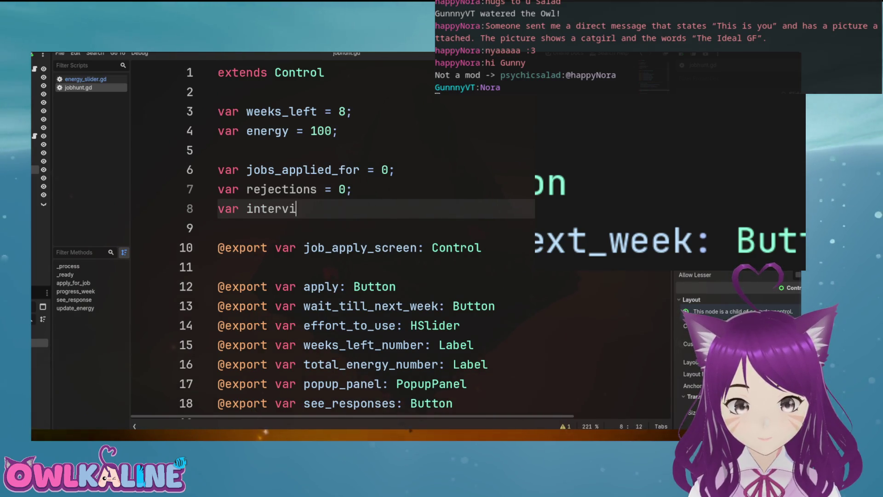
text(= 0;)
key(Return)
text(var)
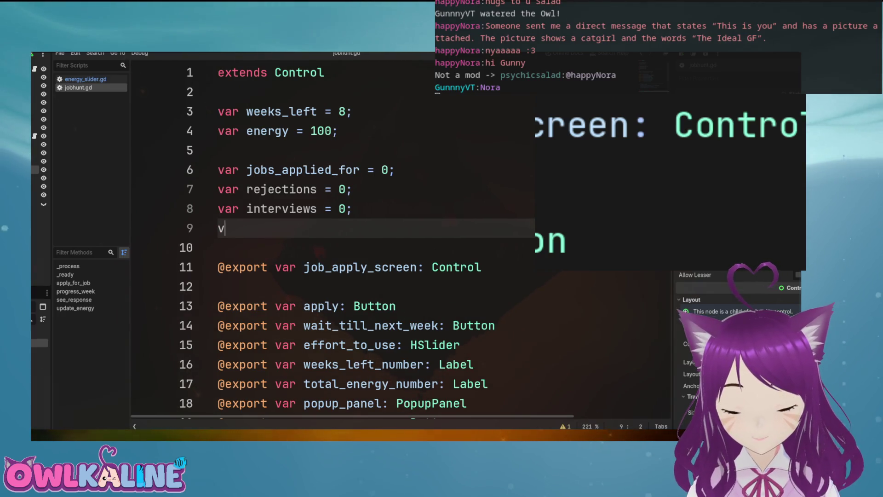
key(BackSpace)
key(BackSpace)
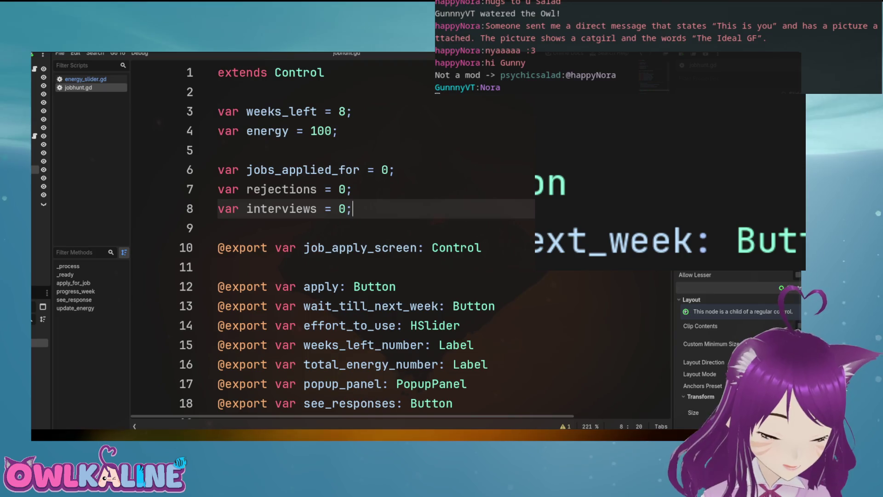
Check the rejections variable, then start a new declaration on line 10 after a blank line
click(296, 189)
double_click(296, 189)
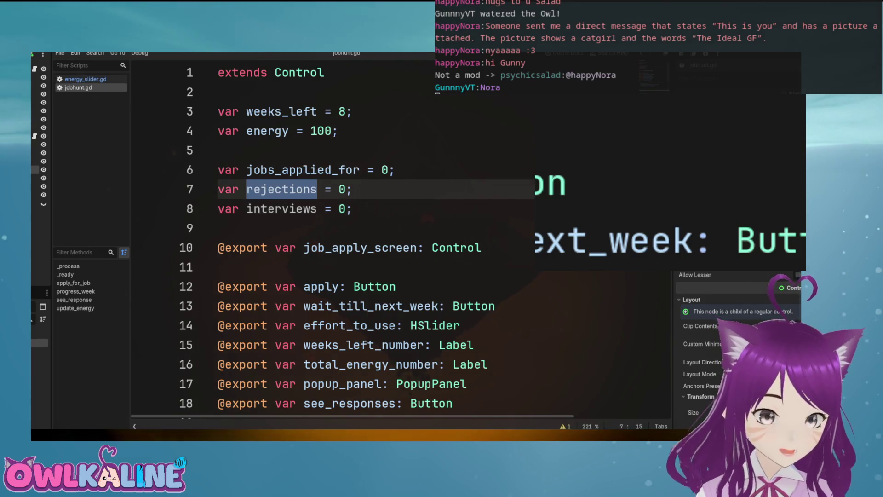
scroll(349, 240, down, 5)
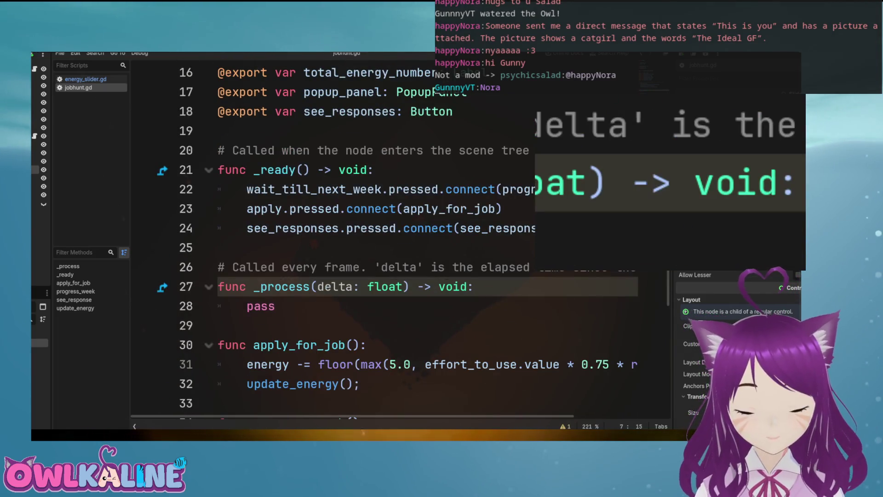
scroll(350, 240, down, 2)
scroll(349, 239, up, 7)
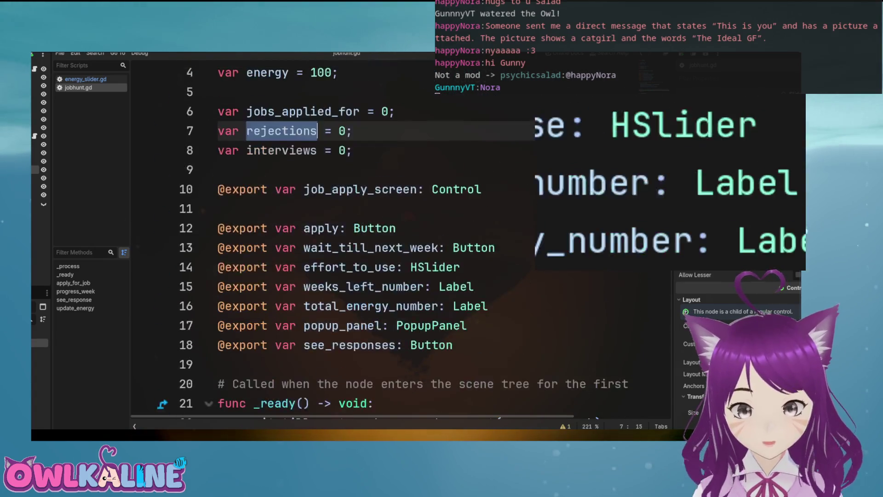
click(296, 189)
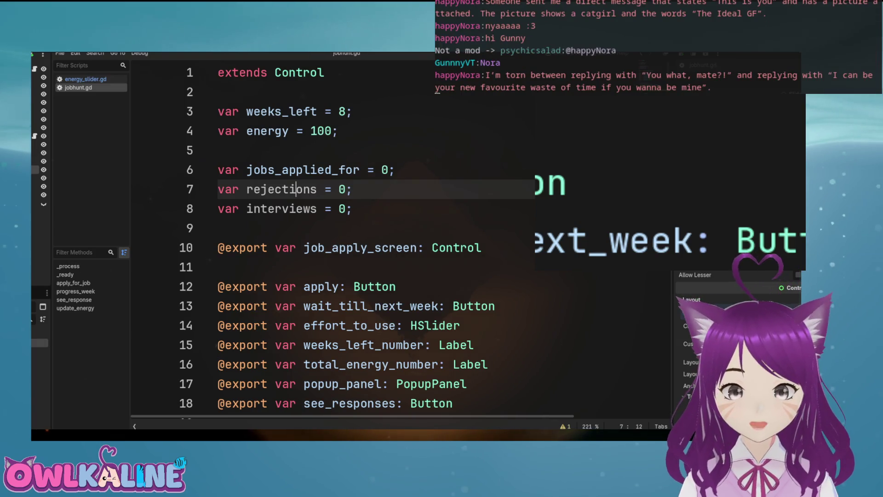
click(353, 209)
key(Return)
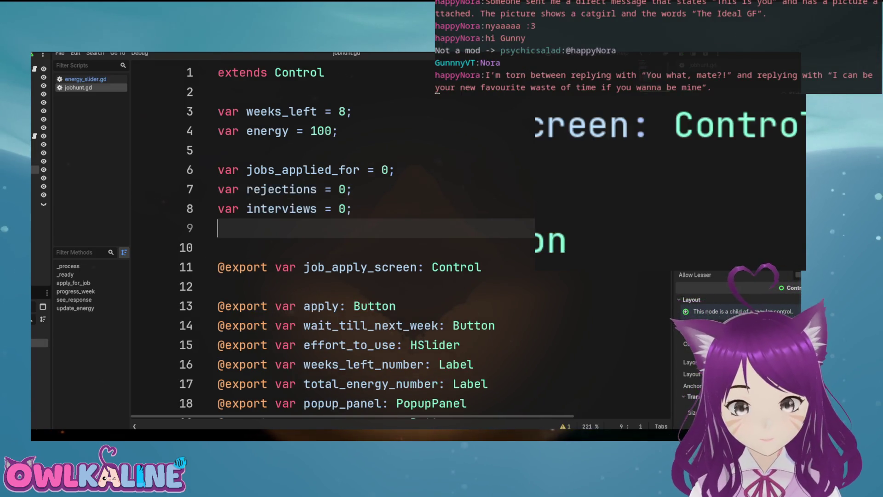
key(Return)
text(var jobs_)
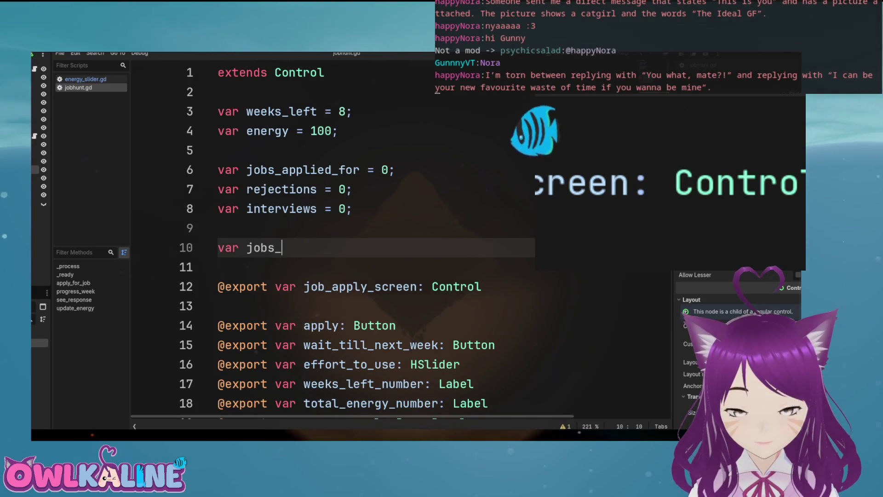
key(BackSpace)
key(BackSpace)
key(BackSpace)
text(all_)
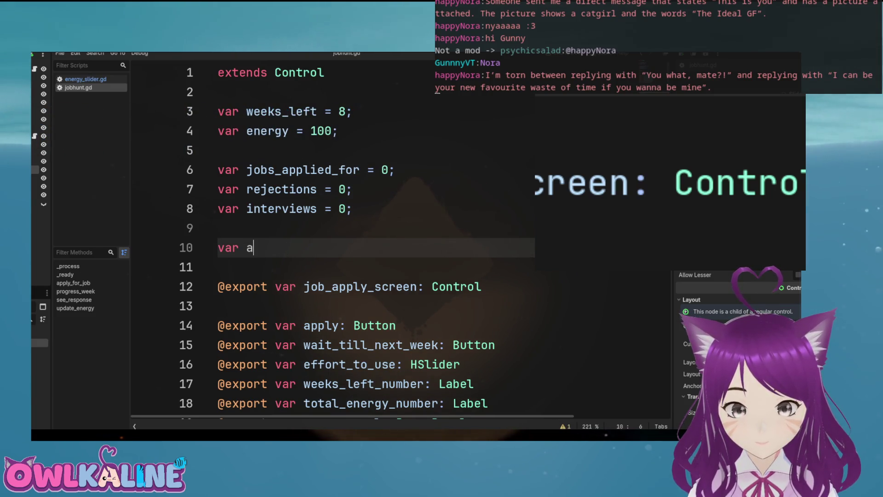
text(_his)
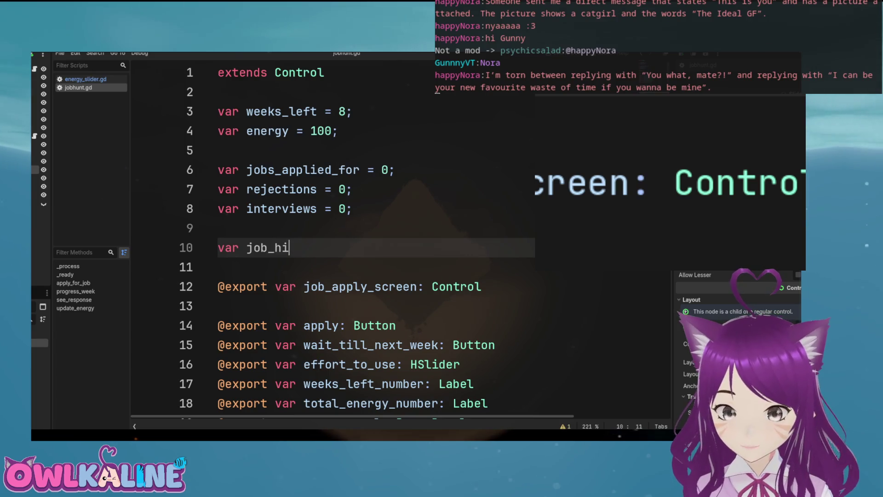
text(a)
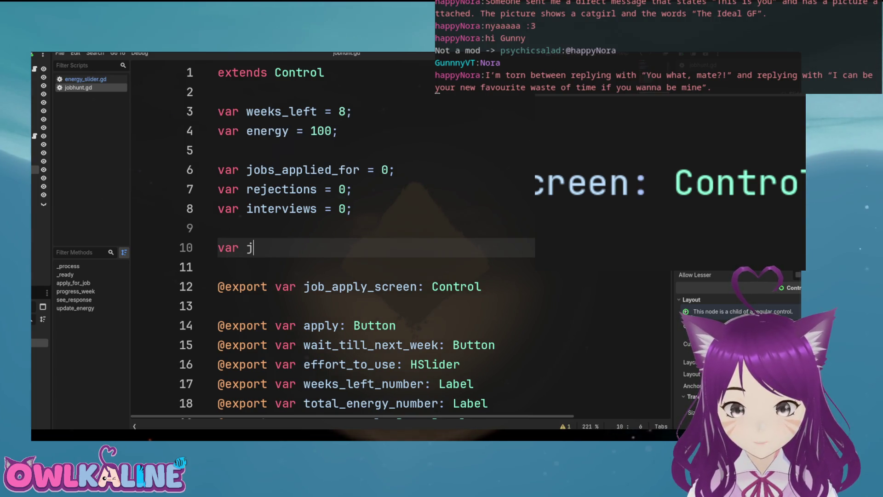
text(iti)
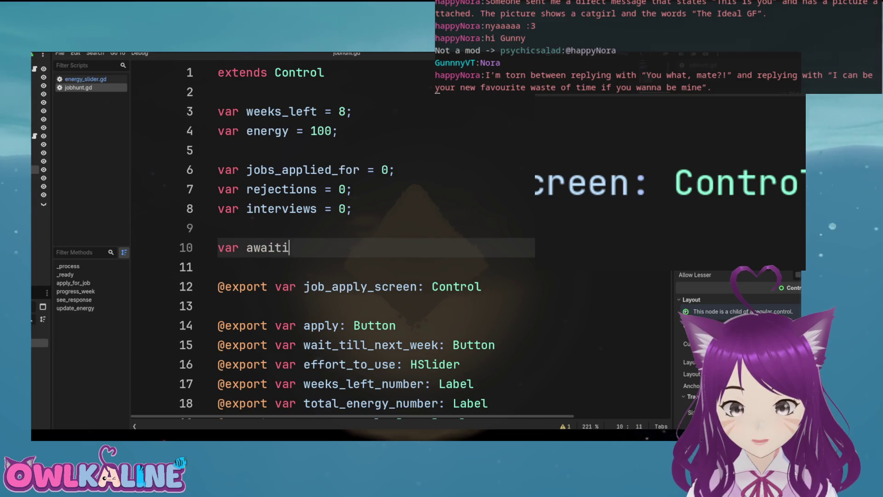
text(jobs = []\)
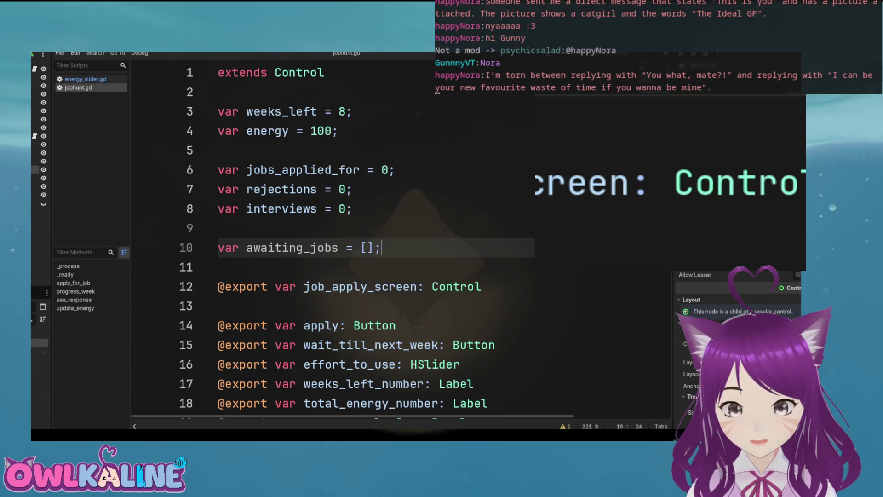
Give the line-10 variable a dict[int, int] type hint and save the script
key(BackSpace)
key(BackSpace)
key(BackSpace)
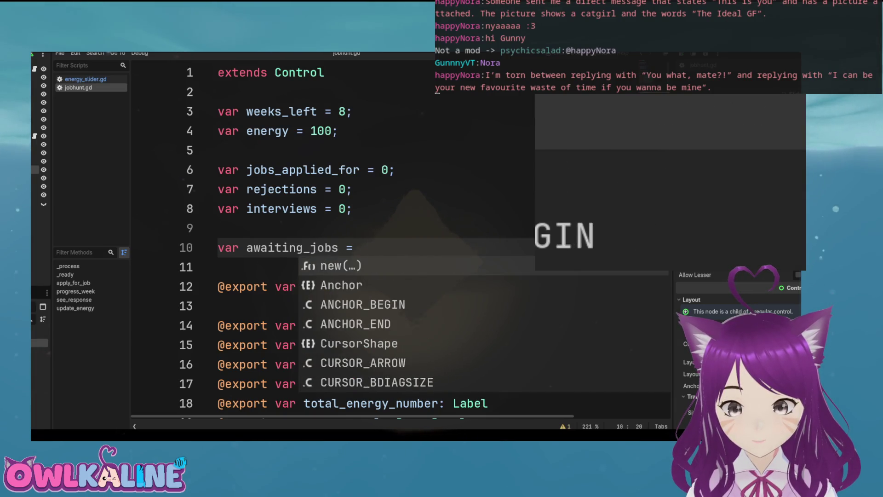
text(t)
key(BackSpace)
text(: dict[]\)
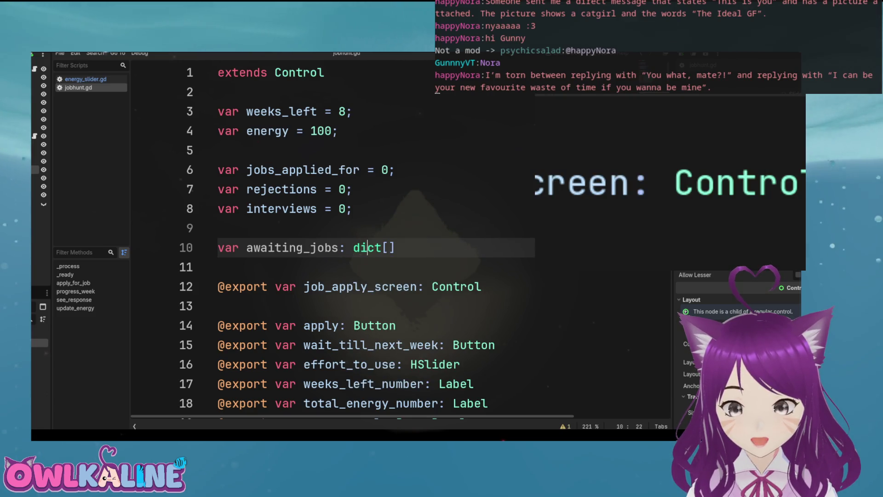
key(Right)
key(Right)
key(Right)
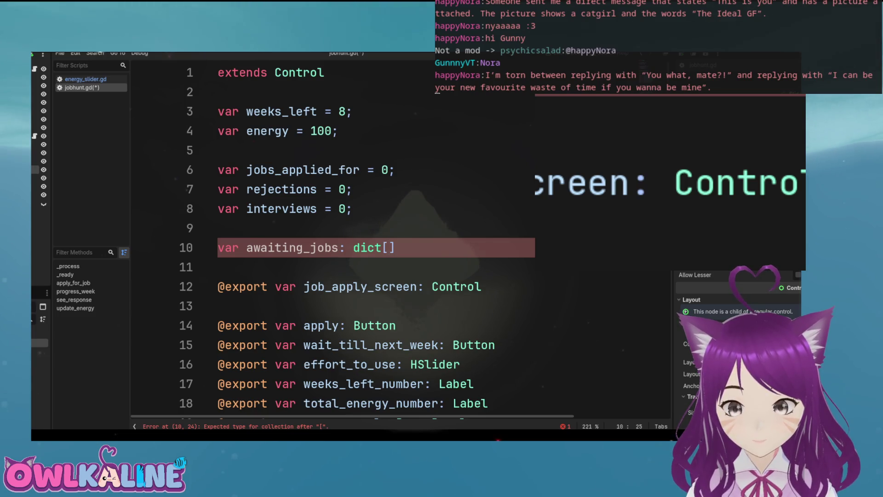
key(BackSpace)
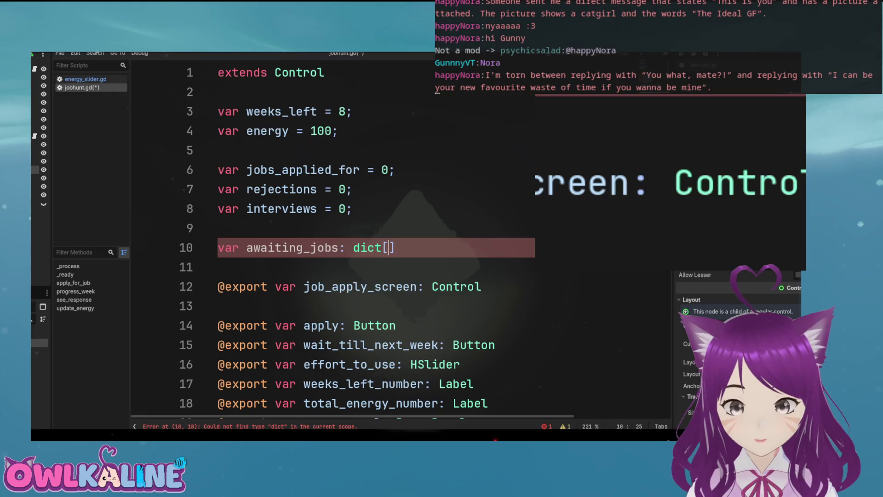
text(int,)
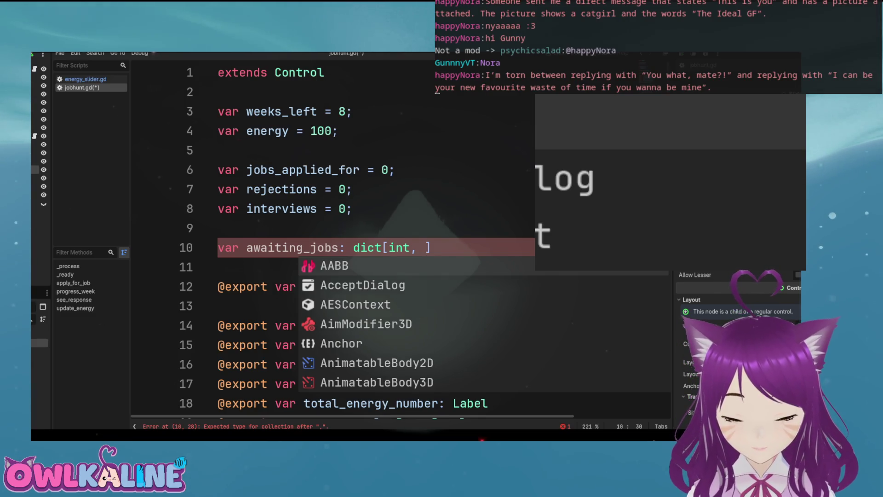
text(int)
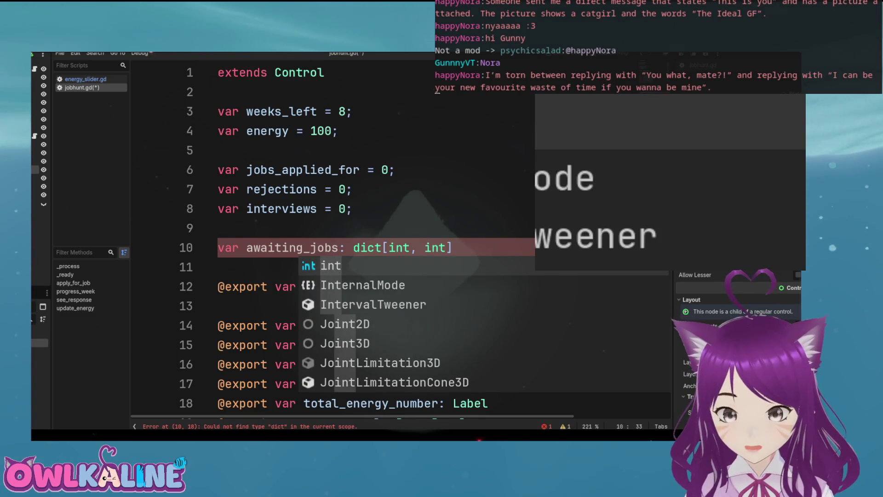
text(])
key(ctrl+s)
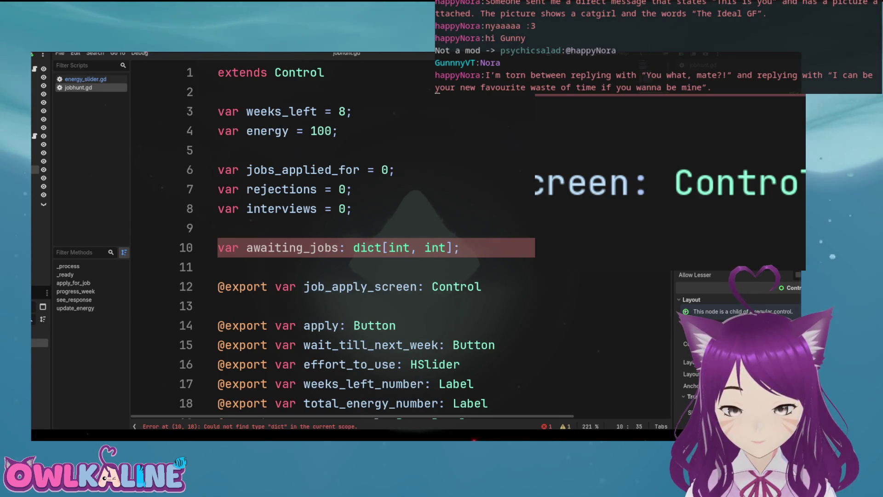
Replace the invalid dict[int, int] hint with the untyped initializer = {};
click(354, 248)
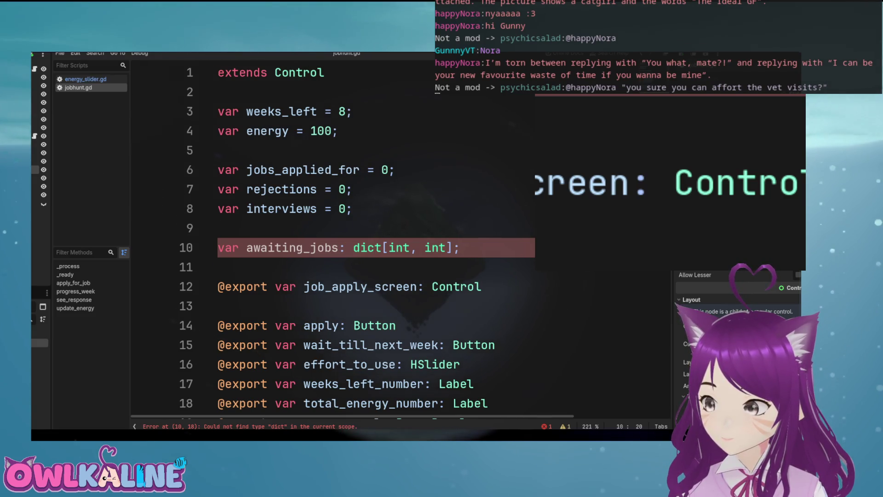
click(221, 229)
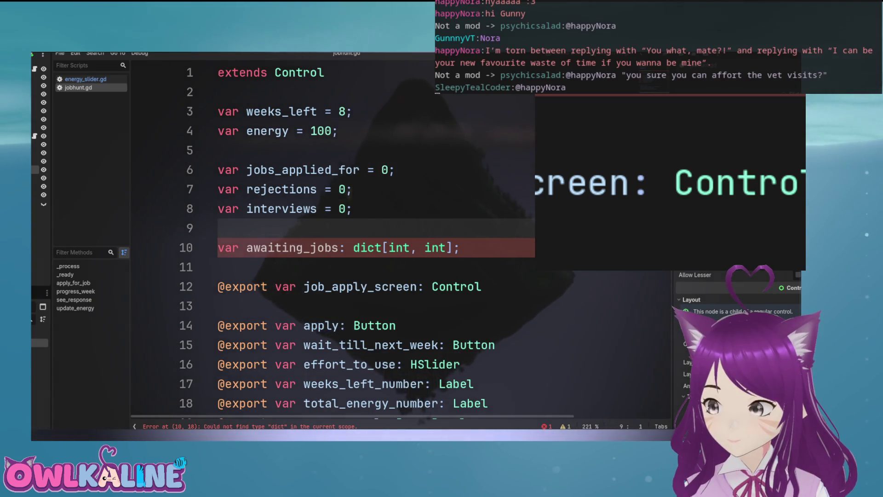
key(Down)
key(End)
key(ctrl+shift+Left)
key(ctrl+shift+Left)
key(ctrl+shift+Left)
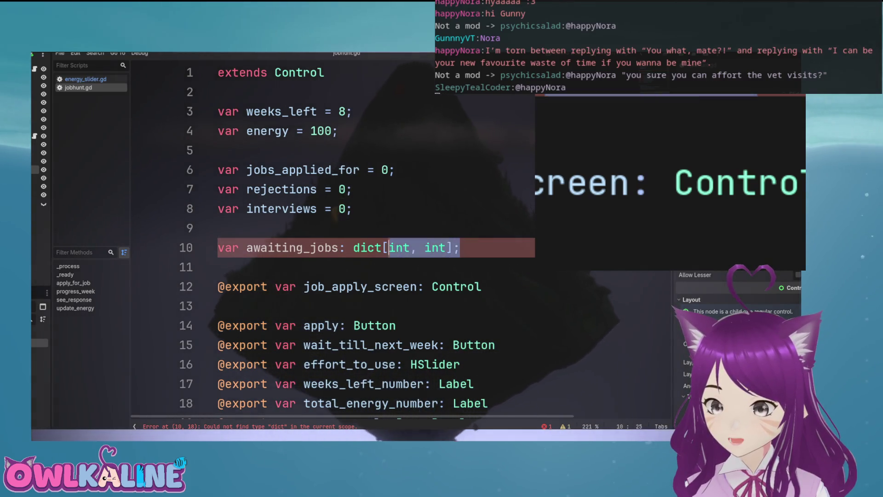
key(BackSpace)
key(BackSpace)
key(BackSpace)
text(= {};)
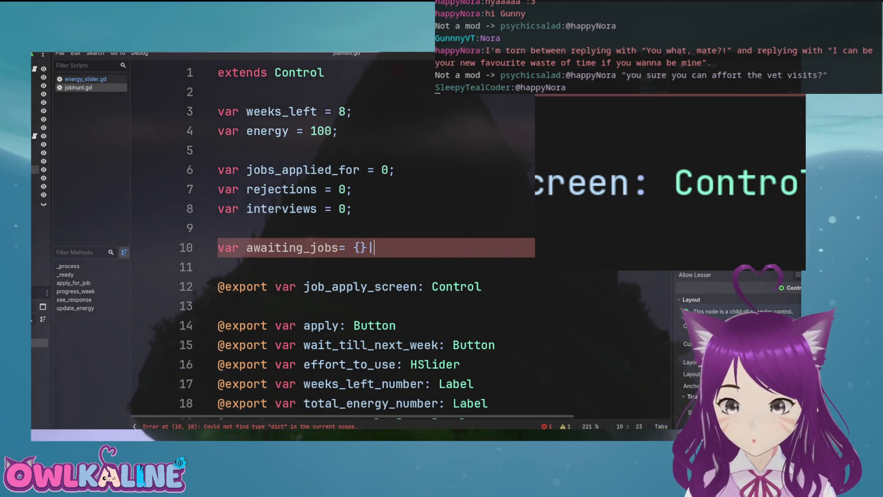
key(Home)
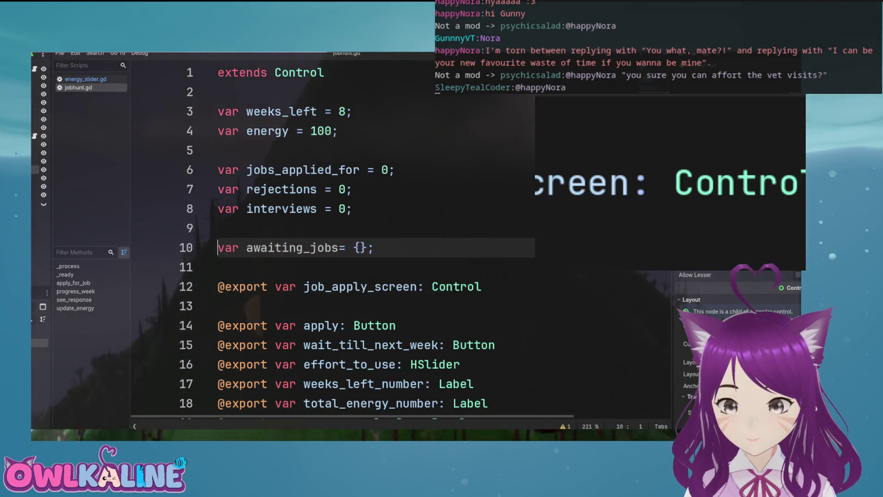
scroll(396, 239, down, 9)
Add a var energy_used = declaration inside apply_for_job
scroll(395, 239, up, 2)
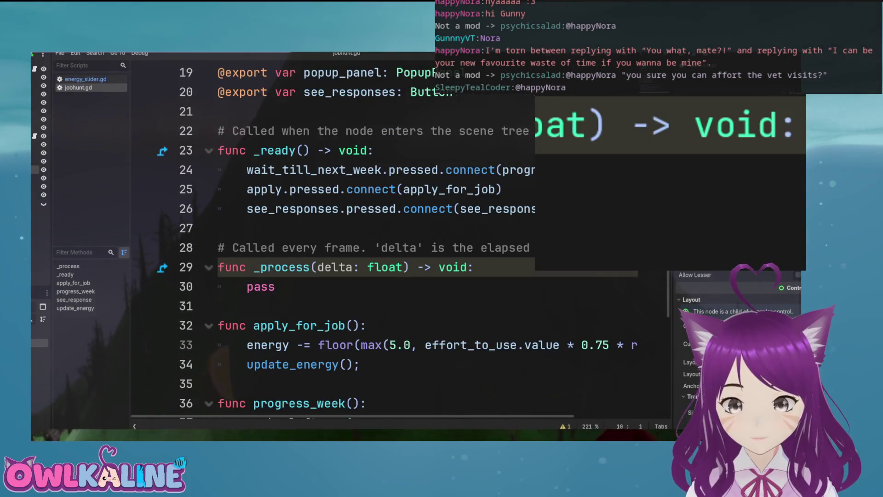
click(368, 267)
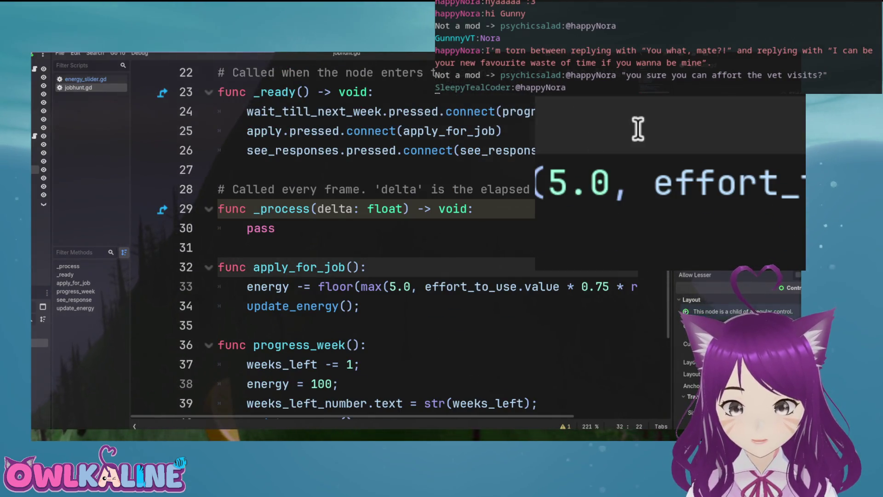
key(Return)
text(let)
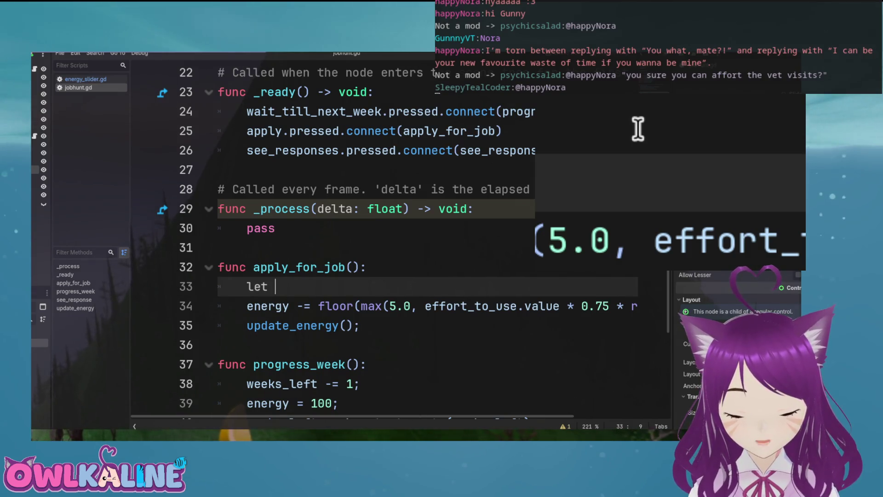
key(BackSpace)
text(var energy)
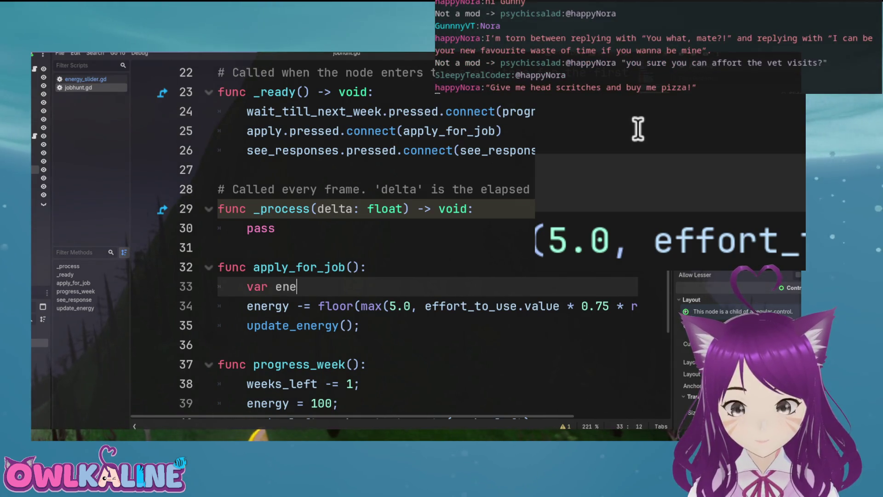
text(_used =)
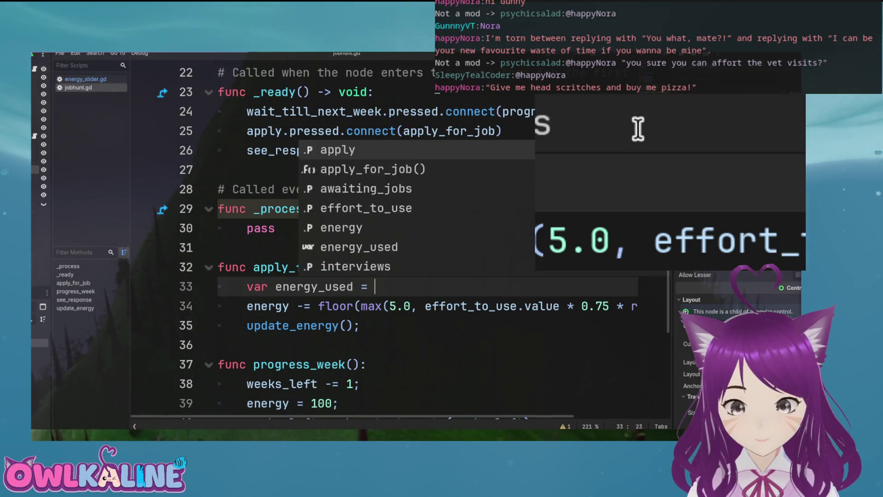
key(Escape)
Move the floor cost expression from the deduction line into energy_used
key(Down)
key(Home)
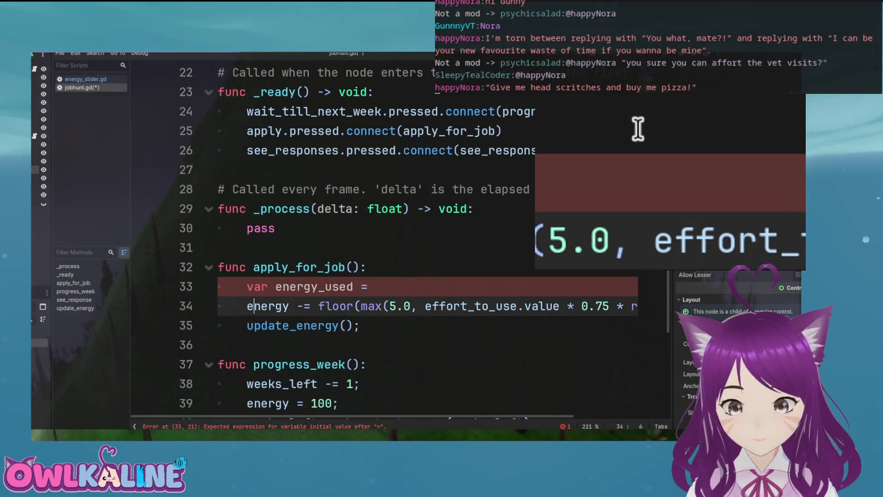
key(shift+End)
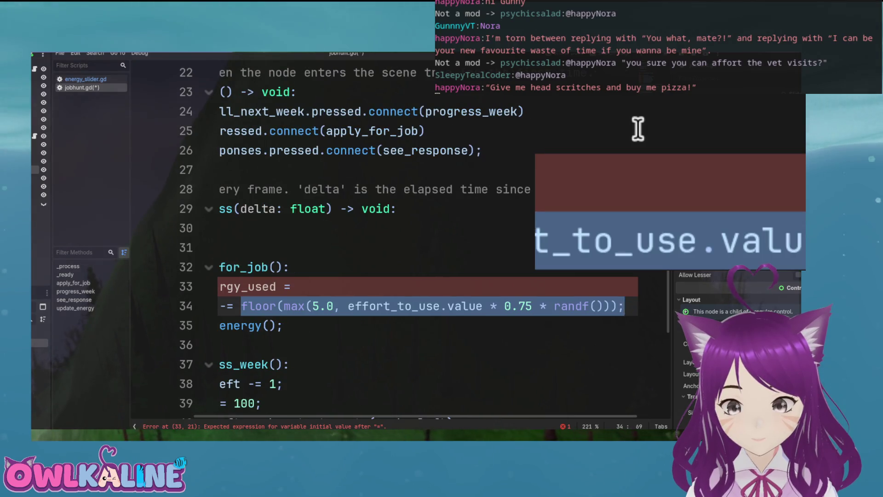
key(ctrl+x)
key(Up)
key(End)
key(ctrl+v)
key(Home)
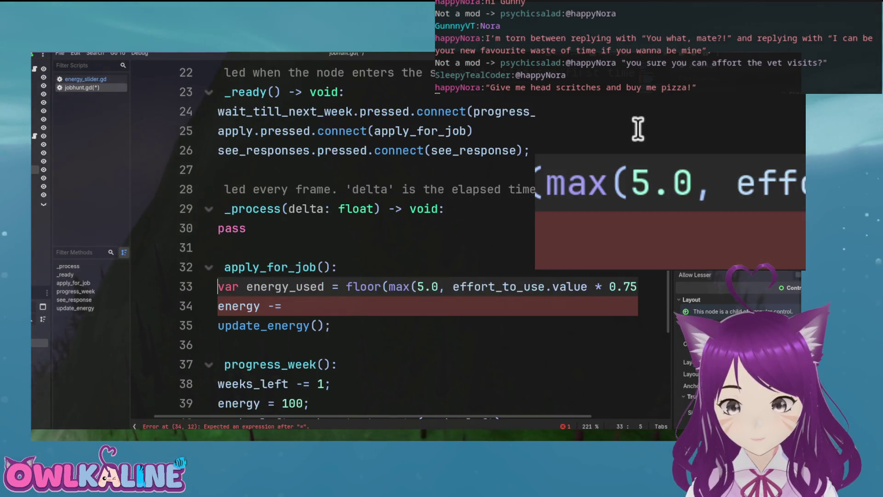
key(Down)
key(Home)
Open blank lines above the energy -= line, removing stray backslashes
text(\)
key(BackSpace)
key(Return)
key(Up)
key(Return)
text(\)
key(BackSpace)
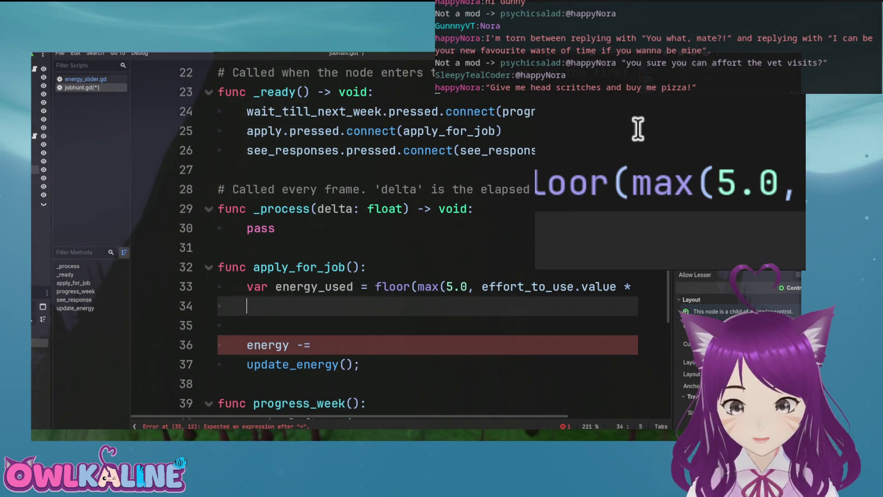
key(Return)
key(Up)
Write an if condition checking whether energy_used > energy
text(gy)
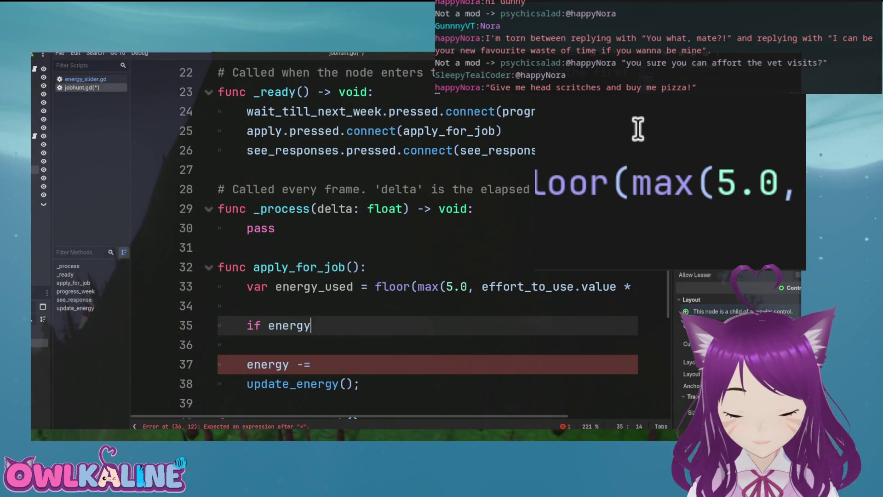
key(Down)
key(Return)
text(\)
key(BackSpace)
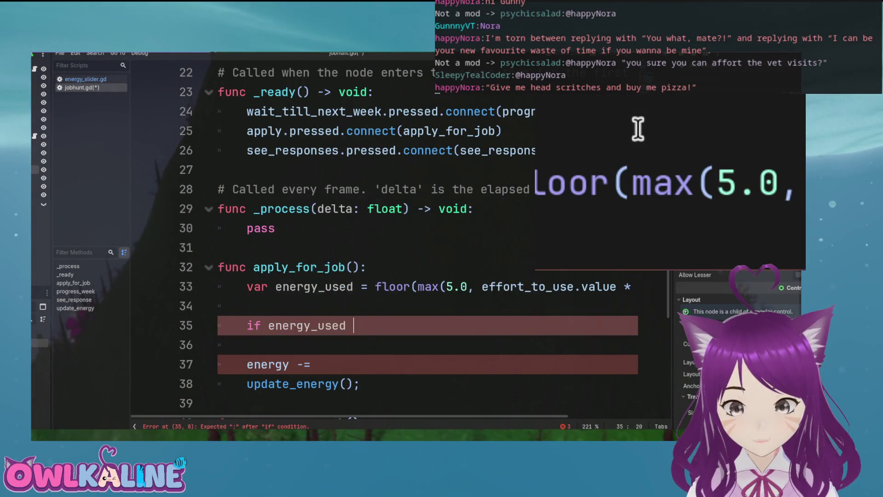
key(BackSpace)
key(BackSpace)
text(> energy:)
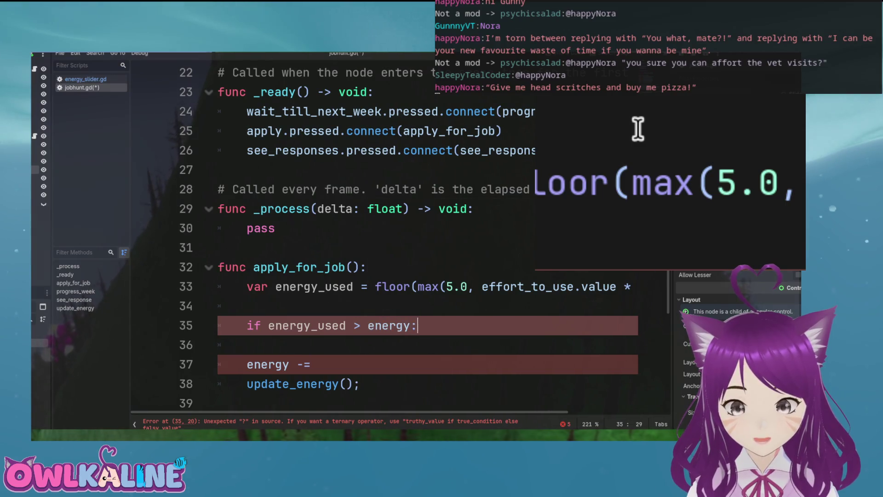
key(Return)
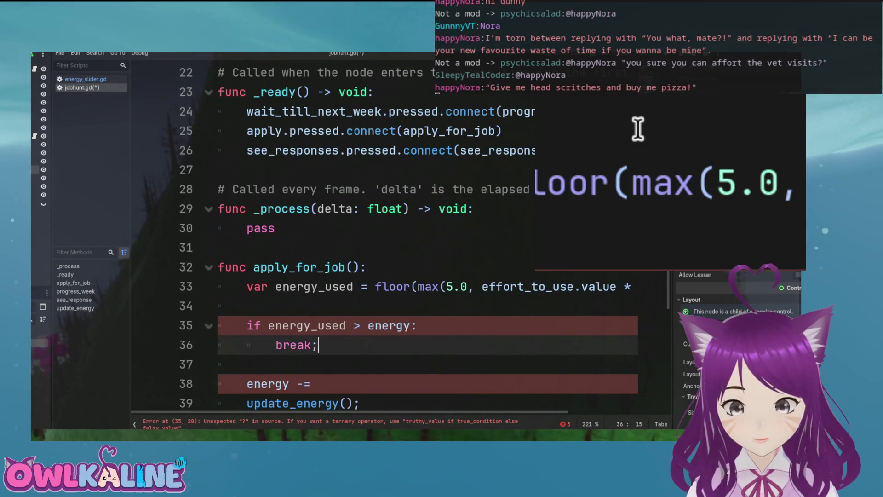
Put pass in the if body and open a line under the condition
scroll(644, 130, down, 2)
key(Left)
key(BackSpace)
key(BackSpace)
key(BackSpace)
text(return)
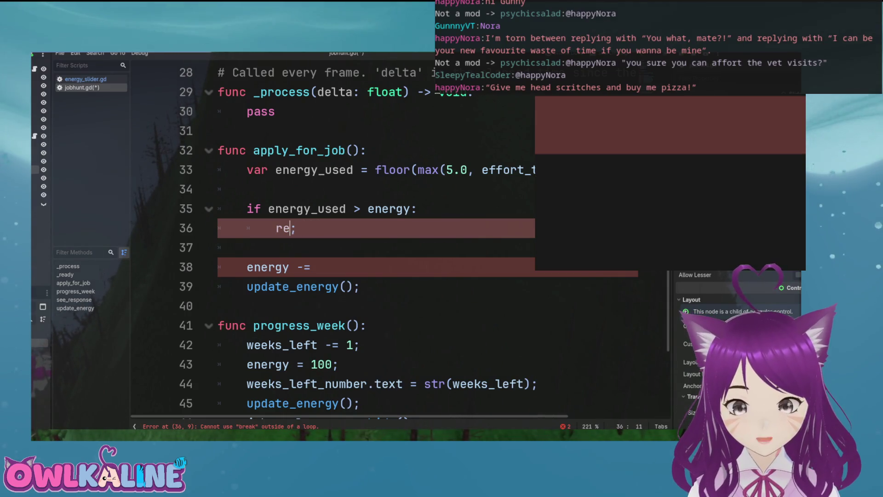
text(ass;)
key(Up)
key(End)
text(\)
key(Return)
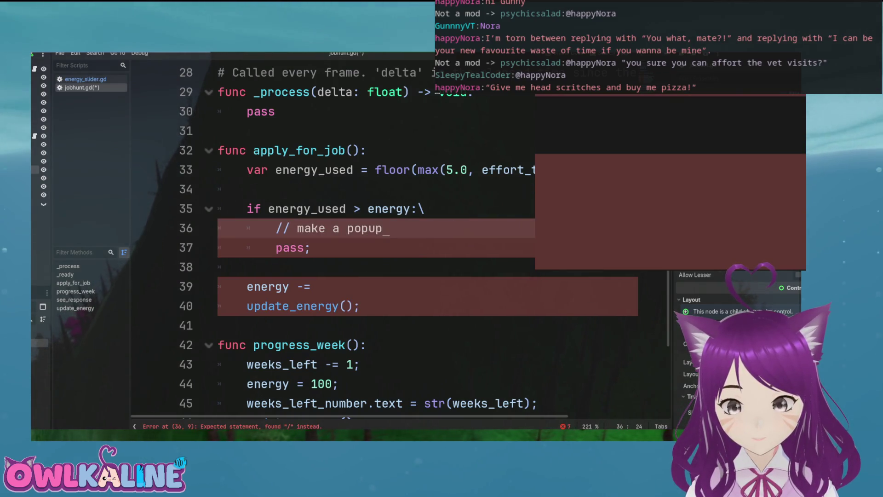
Turn the popup note into a # comment and add a print of the not-enough-energy popup message
key(Delete)
key(Delete)
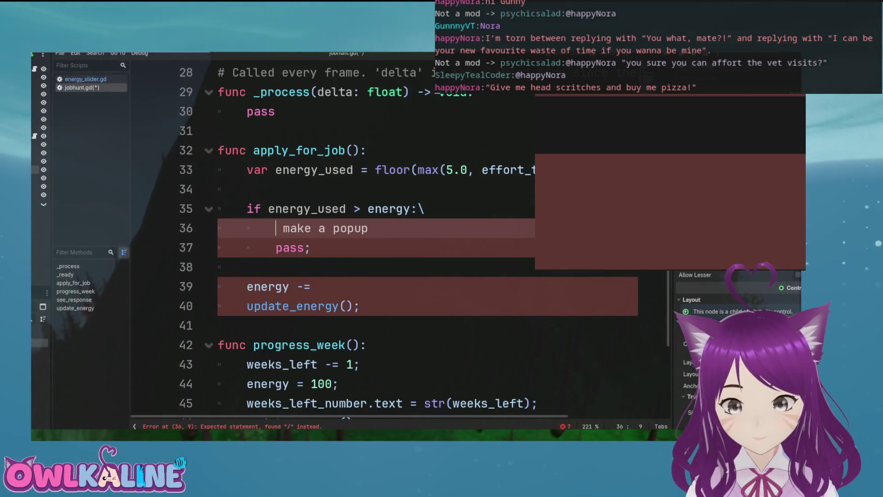
text(#)
key(Down)
key(Up)
key(End)
key(Return)
text(print()
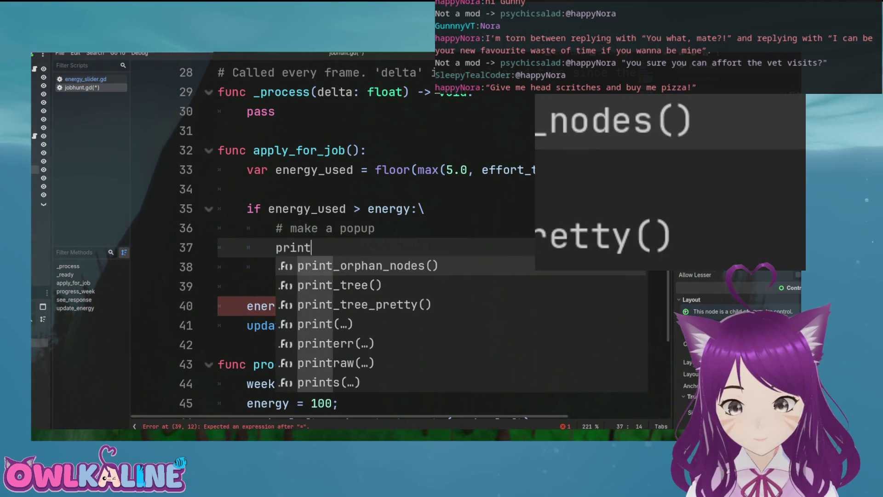
text("Make )
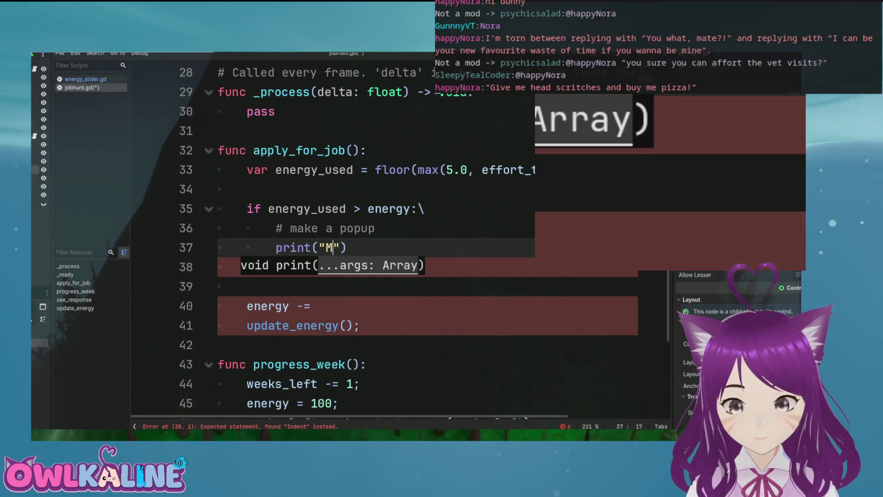
text(popup sayingne)
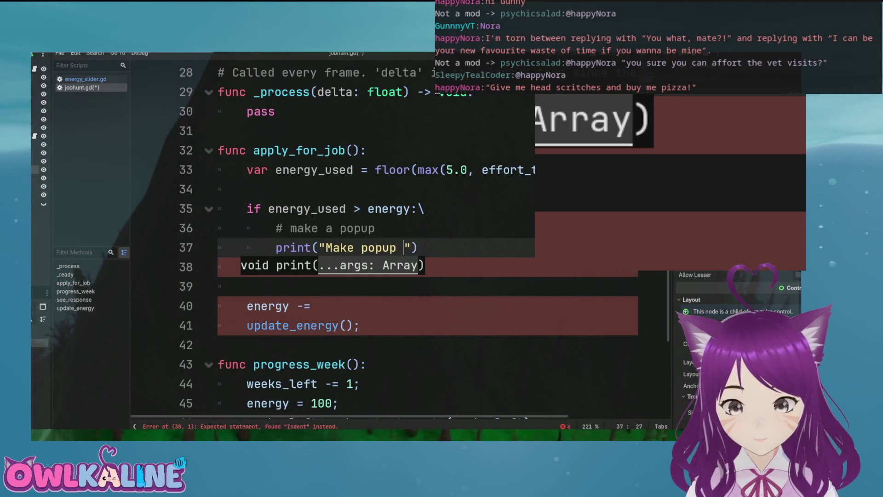
key(BackSpace)
key(BackSpace)
key(BackSpace)
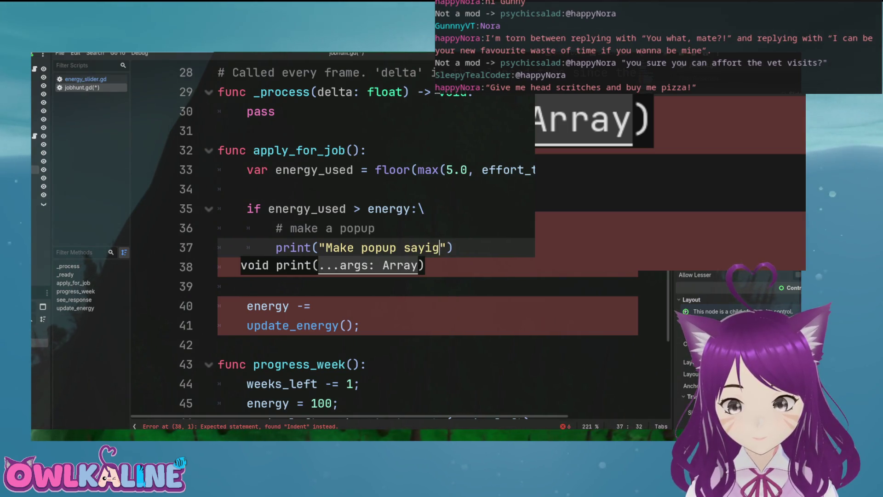
text(ng not enoguh energy)
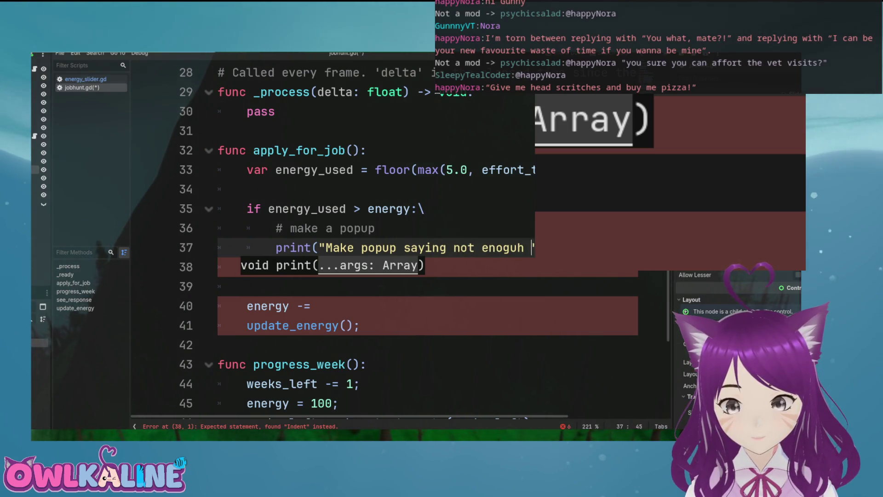
Complete energy -= energy_used;, end the print with a semicolon, drop the trailing backslash and save
key(Down)
key(Down)
key(Down)
text(ene)
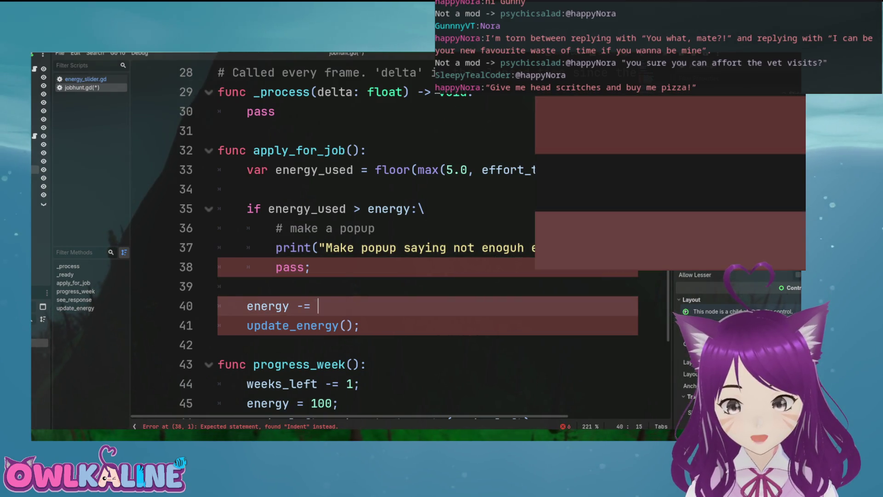
text(rgy_used;)
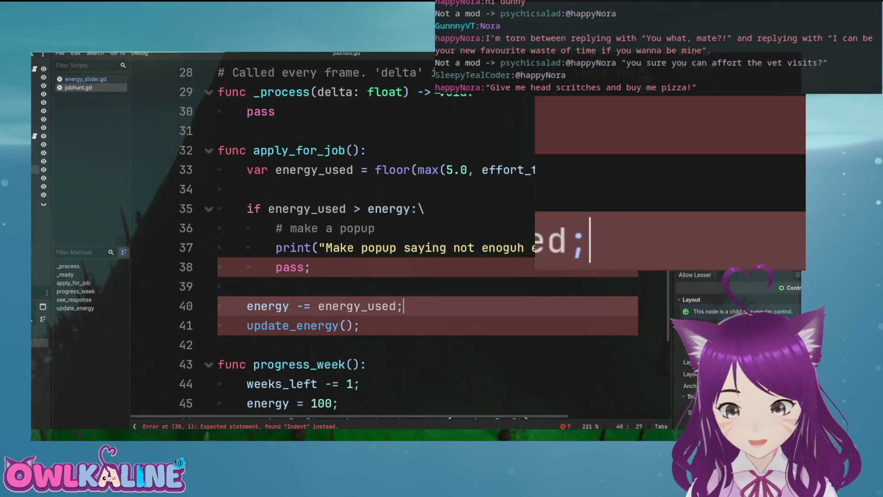
click(311, 267)
key(ctrl+s)
click(642, 248)
text(;)
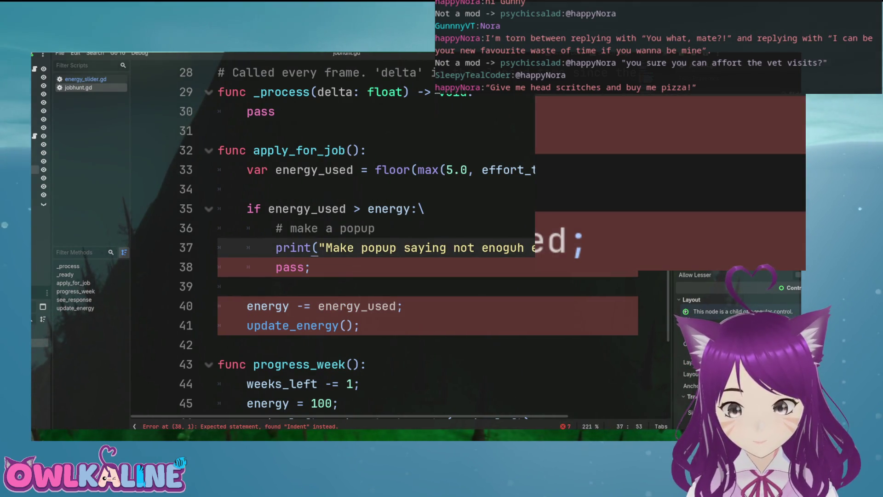
click(426, 209)
key(BackSpace)
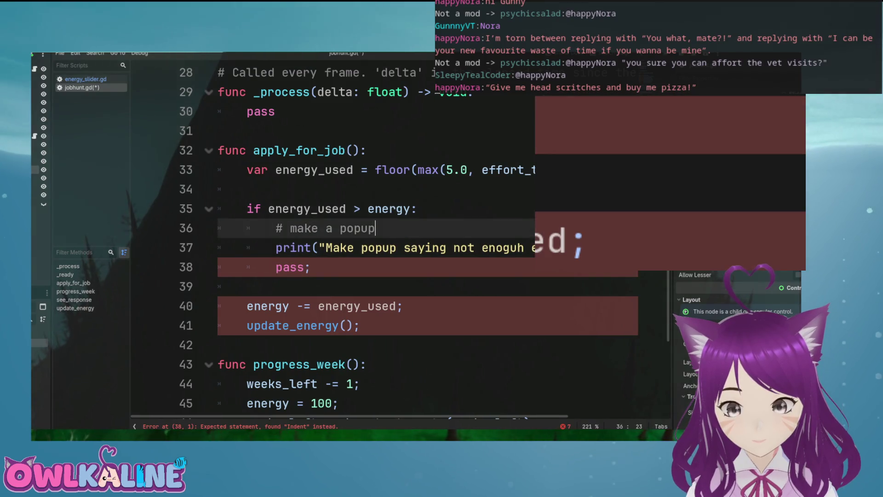
click(247, 286)
key(ctrl+s)
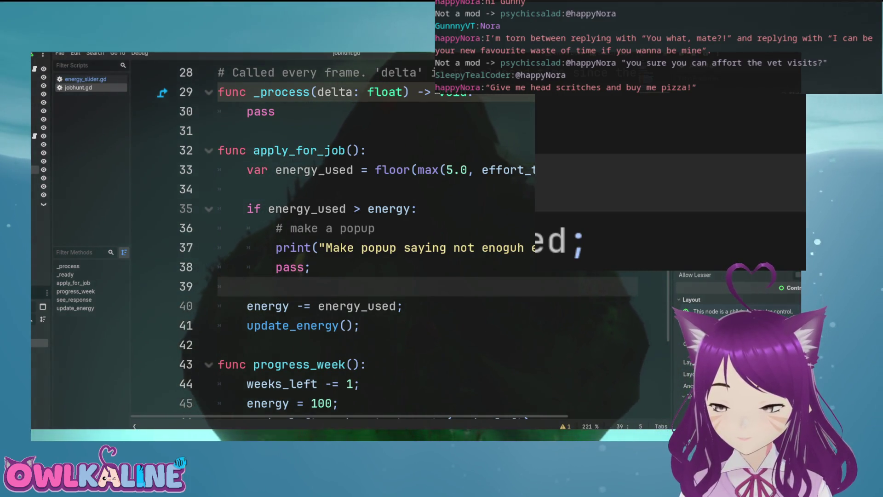
Start a new awaiting_jobs line above the energy subtraction in apply_for_job
scroll(401, 239, down, 2)
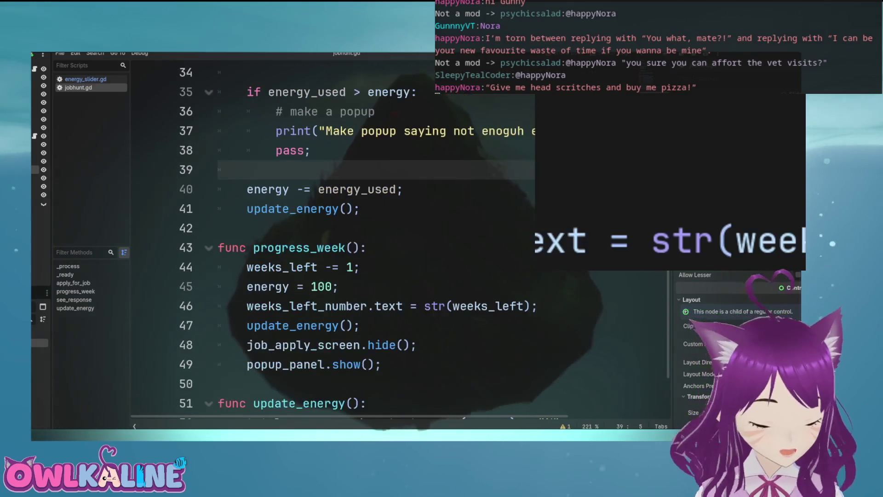
scroll(400, 239, up, 2)
click(402, 306)
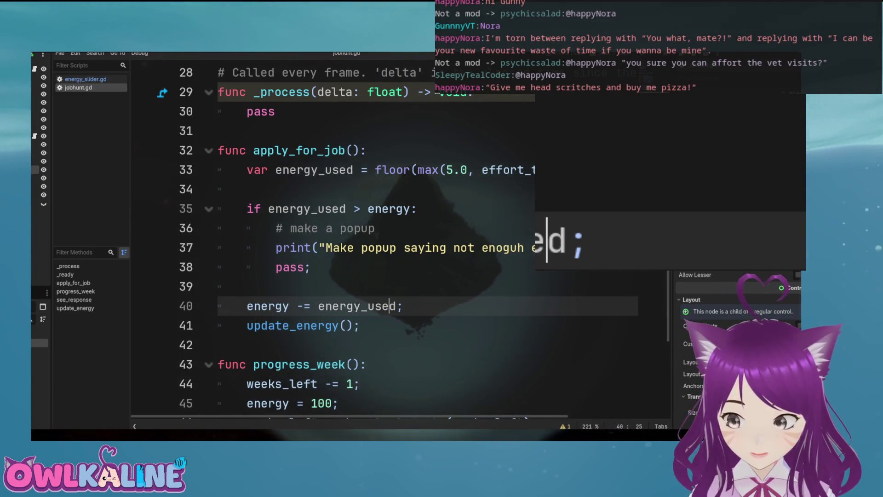
click(455, 305)
click(391, 247)
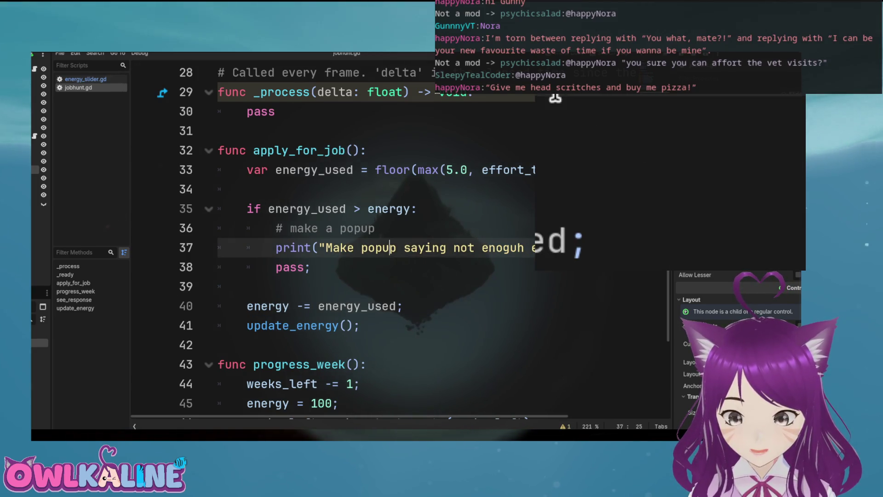
click(559, 170)
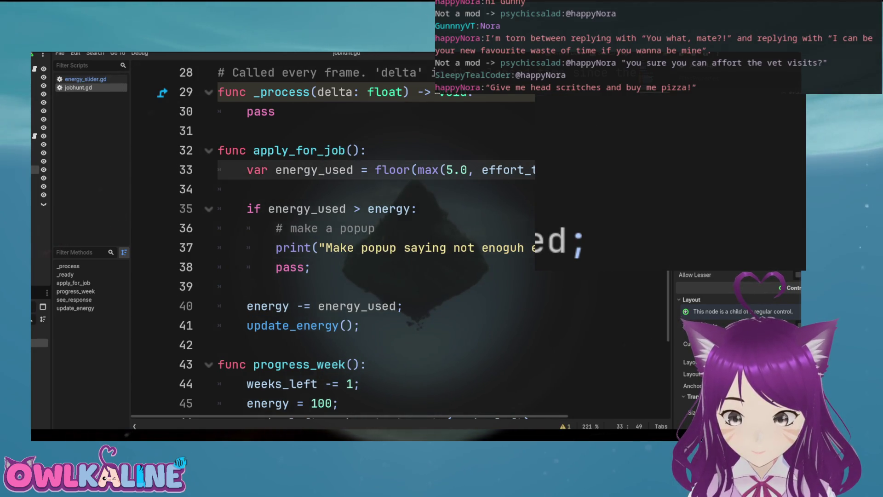
mouse_move(349, 416)
mouse_down()
mouse_move(445, 417)
mouse_move(352, 417)
mouse_up()
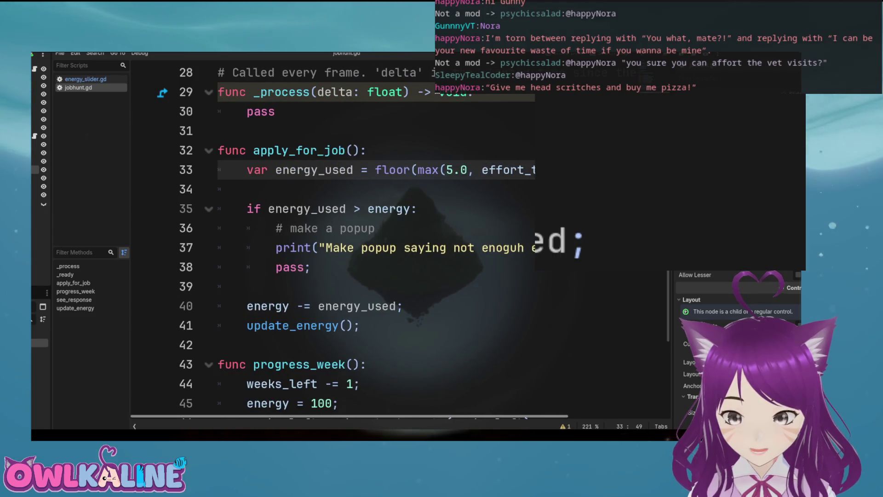
click(403, 306)
key(Up)
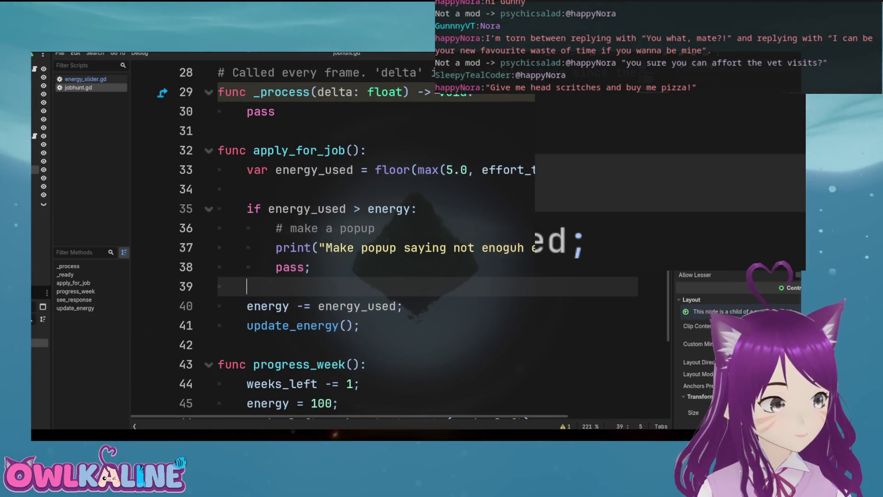
scroll(573, 169, up, 7)
scroll(573, 169, down, 7)
key(Return)
text(awa)
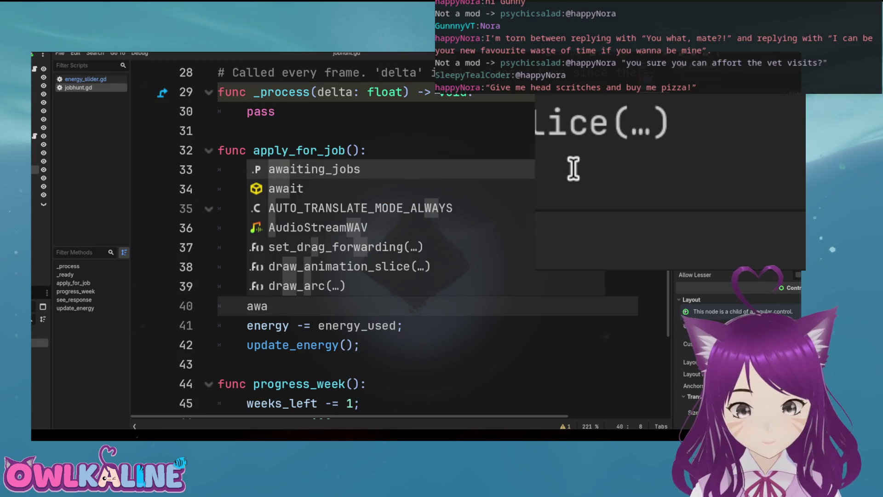
key(Return)
text(\)
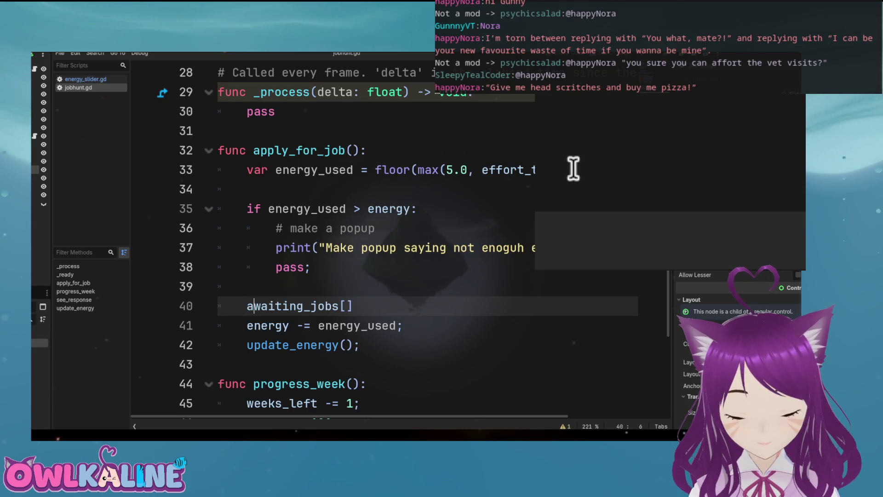
scroll(773, 141, up, 7)
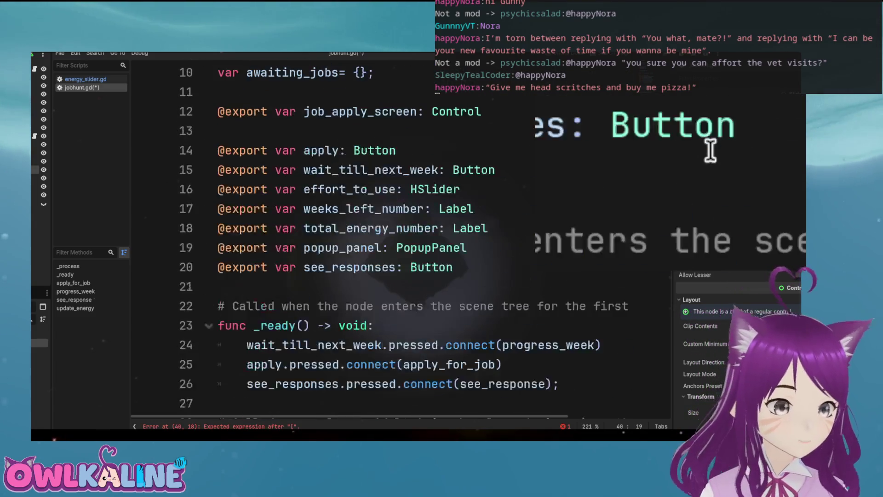
scroll(442, 285, up, 2)
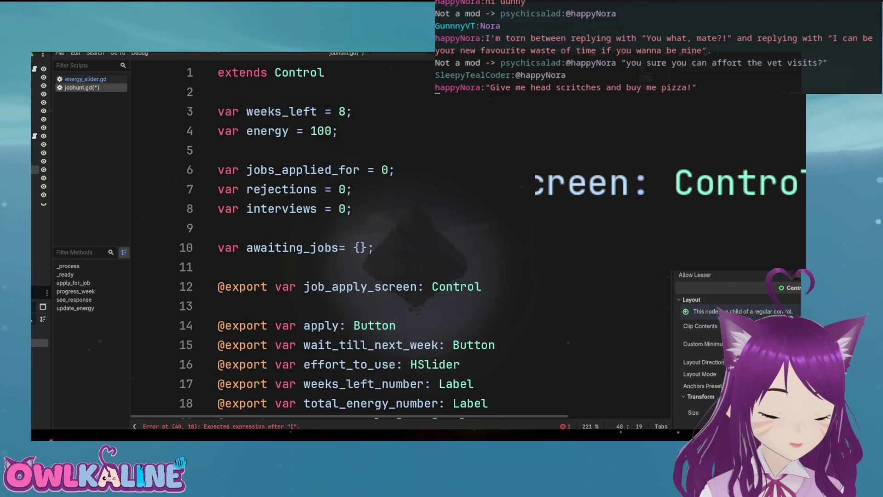
scroll(616, 98, down, 12)
scroll(616, 98, up, 2)
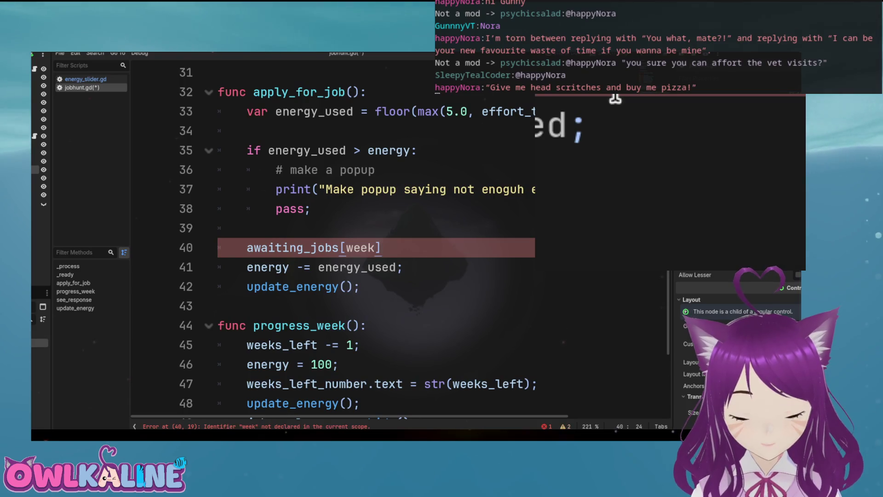
text(append()
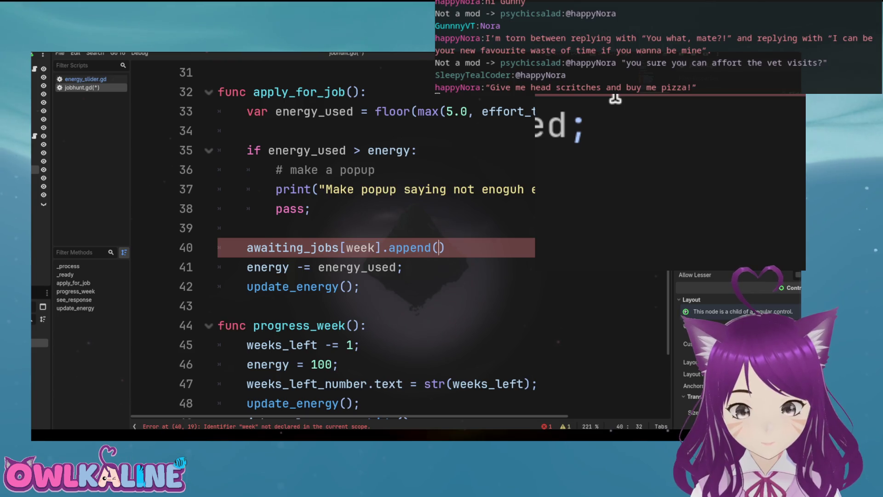
text(used)
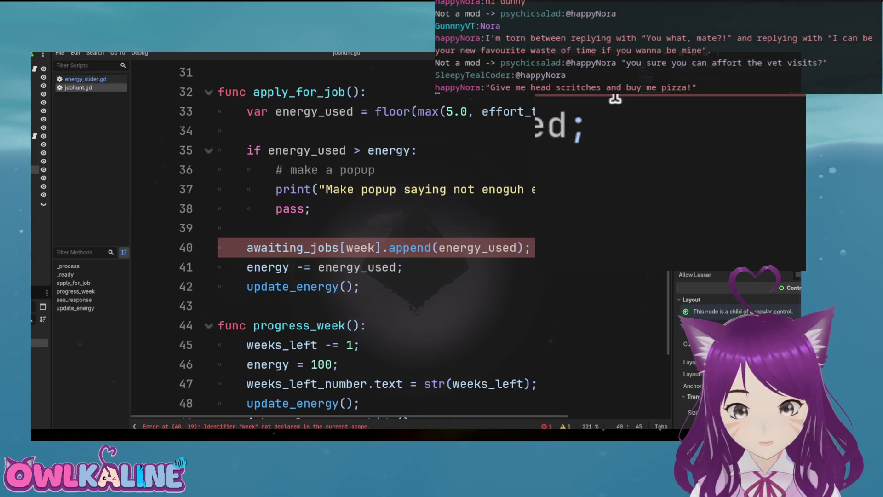
Change the awaiting_jobs index from week to weeks_left and save the script
scroll(616, 98, up, 10)
click(281, 111)
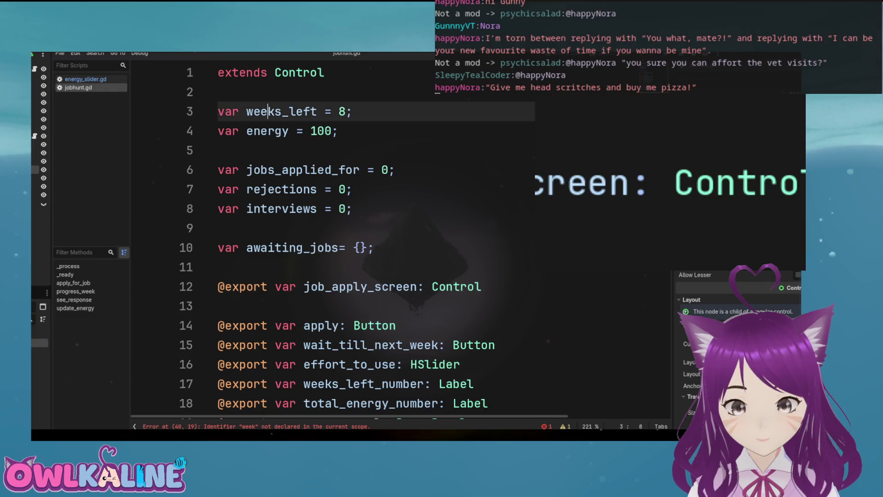
double_click(282, 112)
key(ctrl+c)
scroll(368, 230, down, 10)
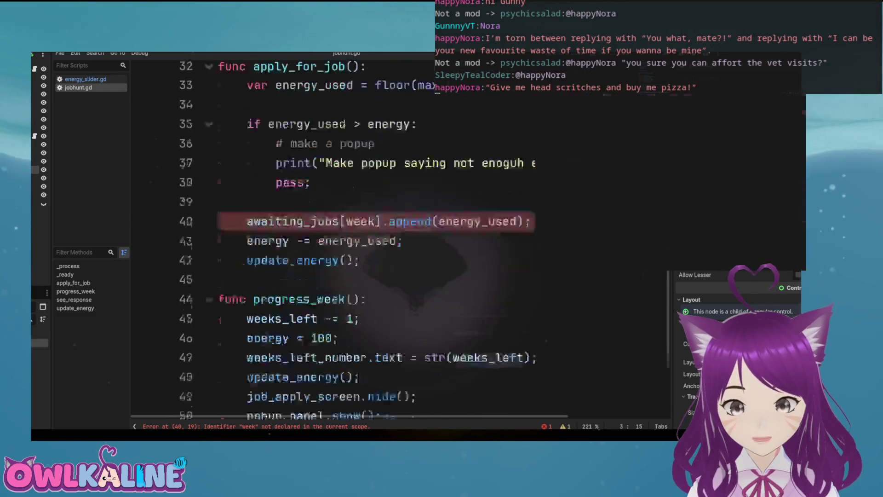
double_click(364, 189)
key(ctrl+v)
key(ctrl+s)
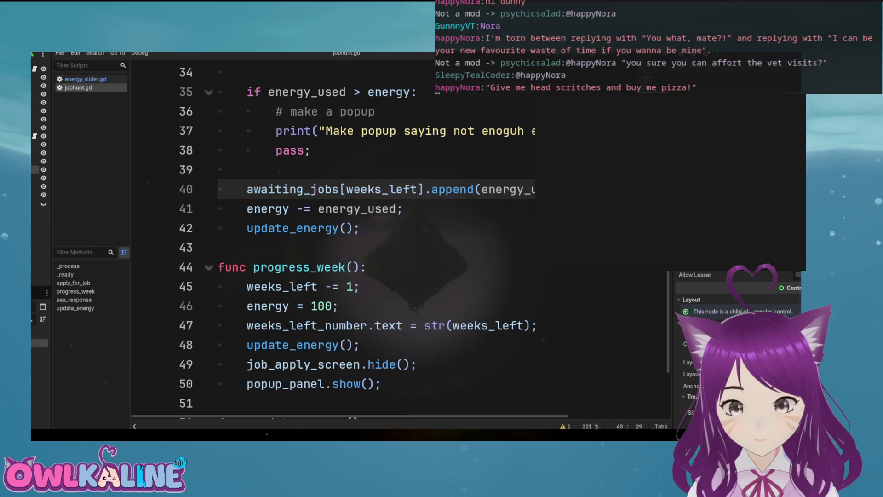
Add jobs_applied_for += 1 on a new line right after the awaiting_jobs append
double_click(506, 189)
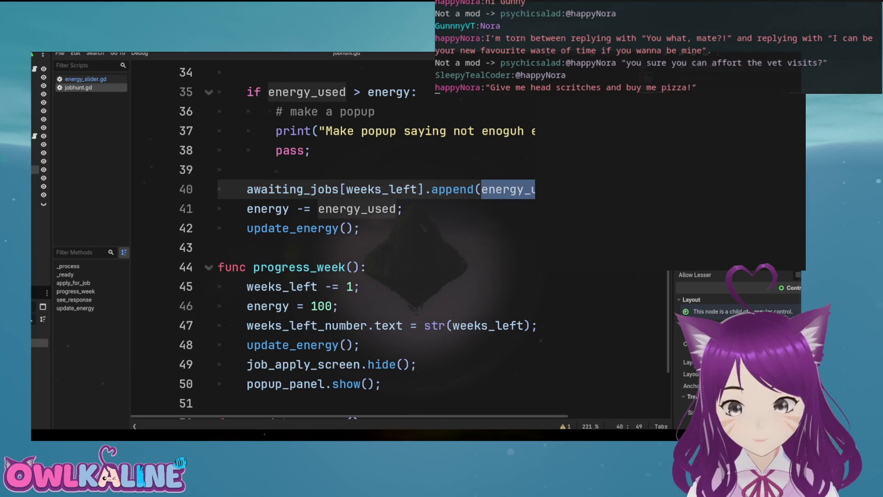
click(396, 209)
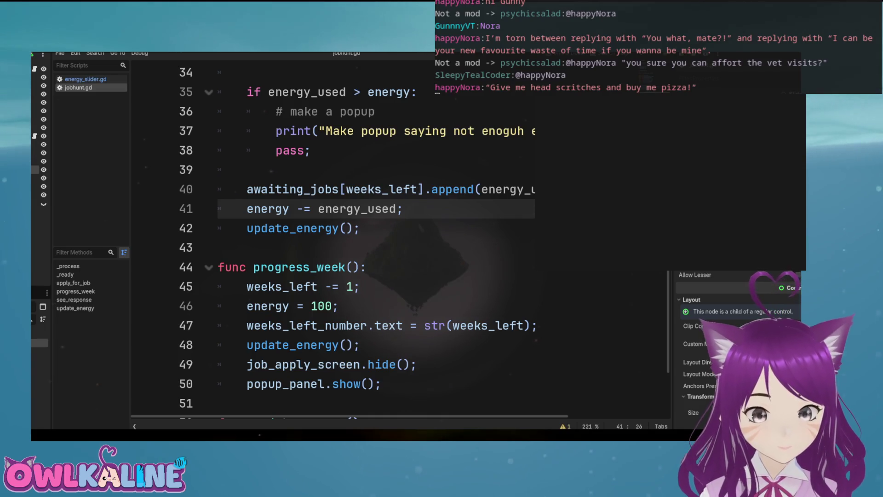
click(572, 190)
key(Return)
text(o)
key(Return)
text(\)
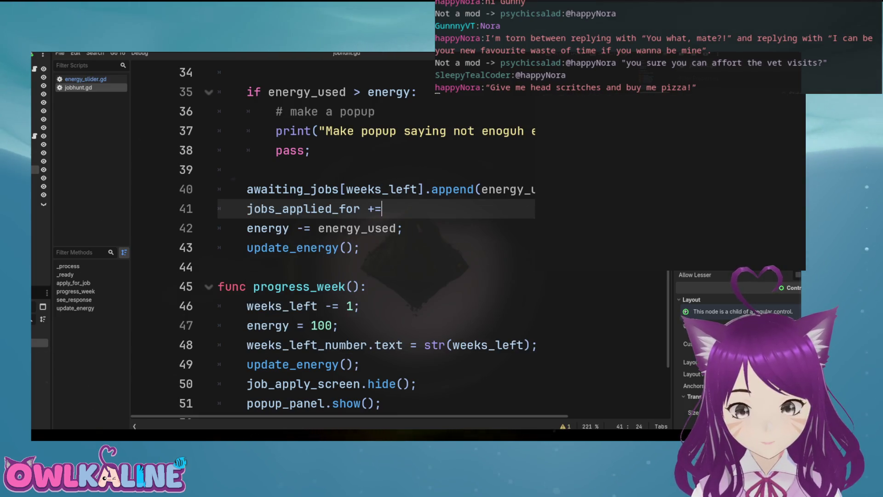
scroll(400, 239, up, 10)
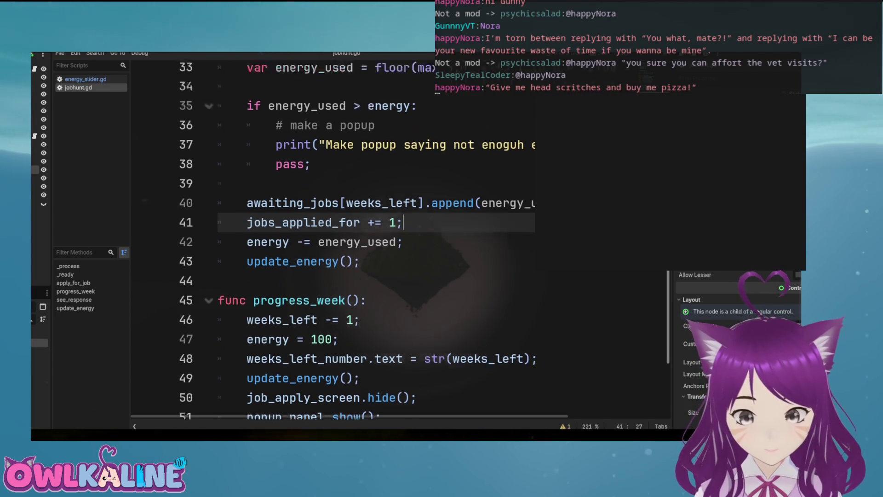
scroll(400, 239, up, 2)
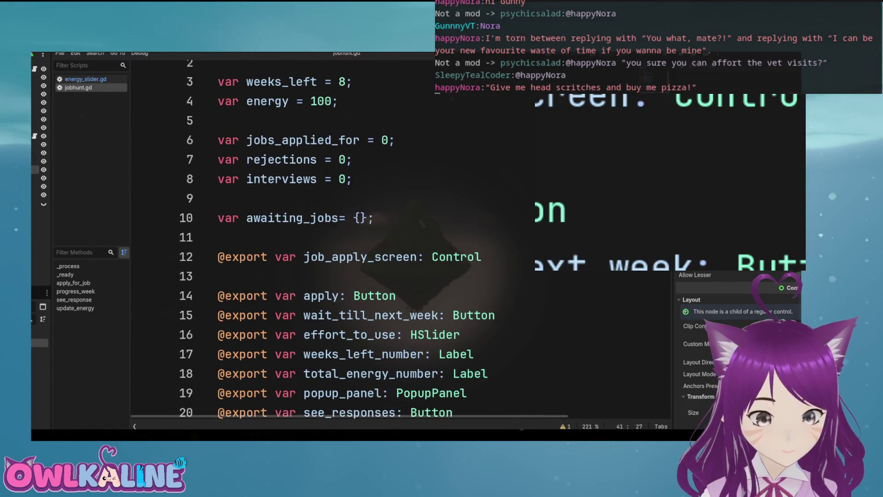
scroll(400, 239, down, 8)
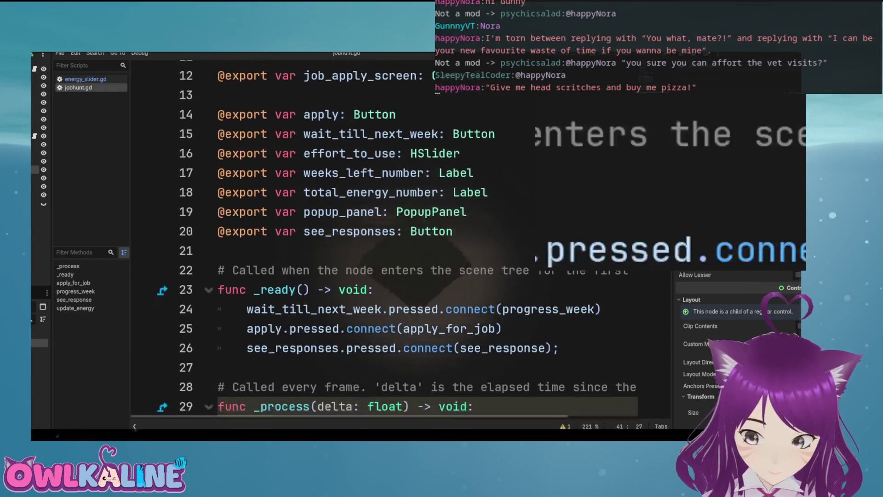
scroll(400, 239, down, 3)
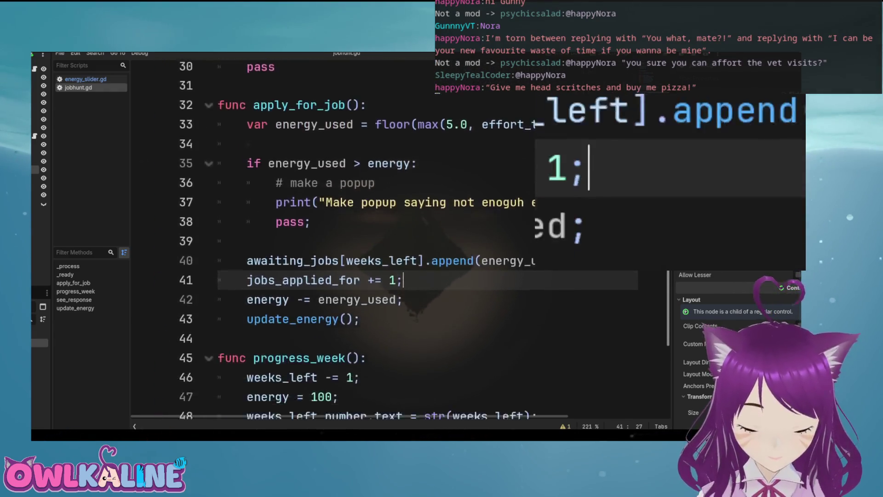
scroll(400, 239, down, 2)
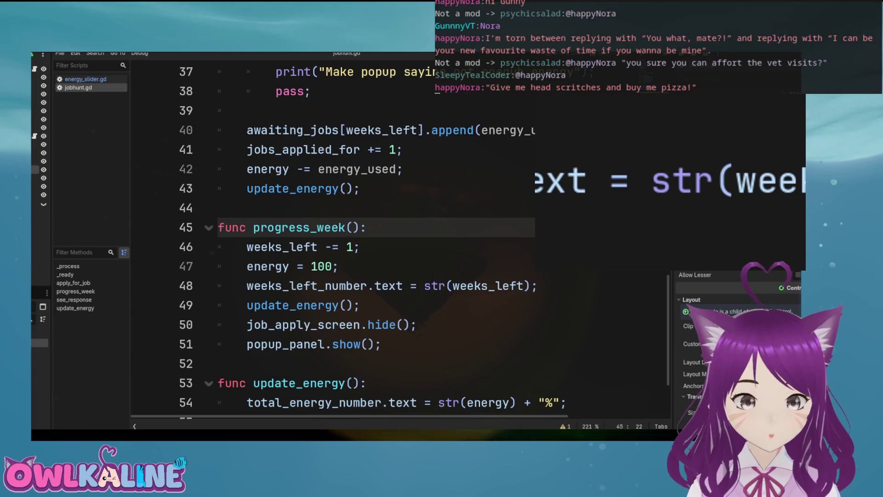
Add a loop over awaiting_jobs setting var energy_used = awaiting_jobs[week] at progress_week's top
key(Return)
key(Return)
key(Up)
text(for)
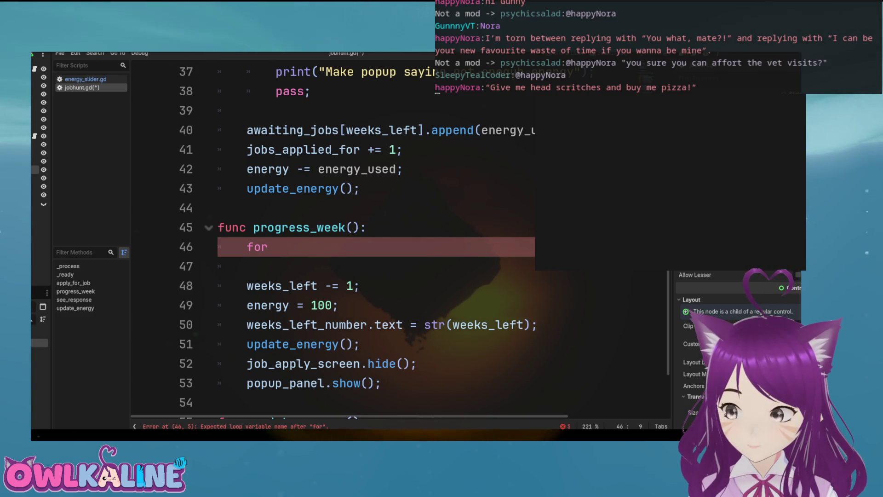
text(eek in a)
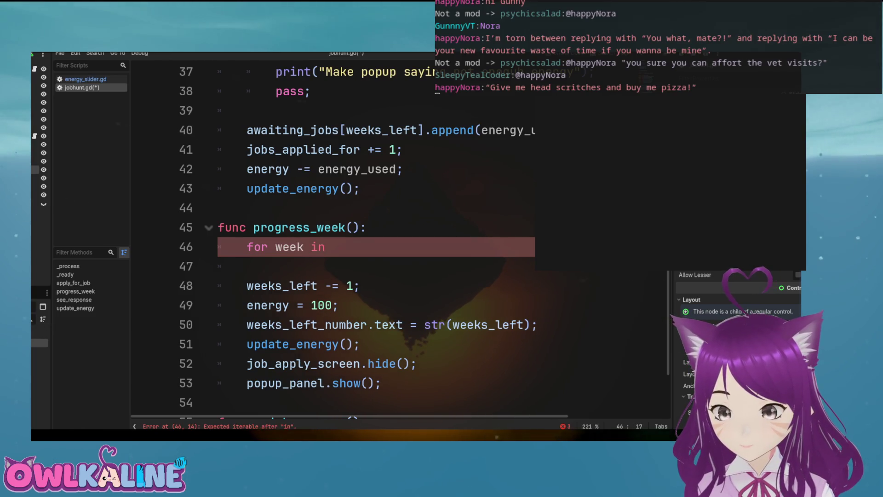
text(waiting_)
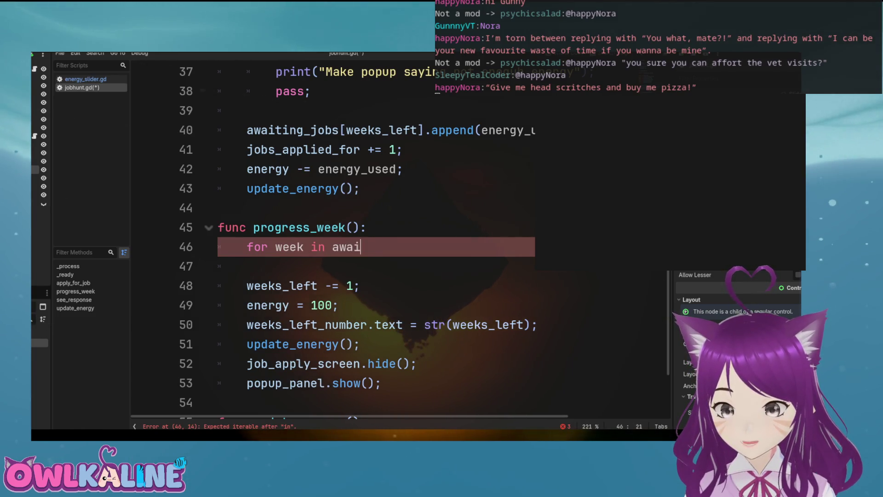
key(Return)
text(:)
key(Return)
key(BackSpace)
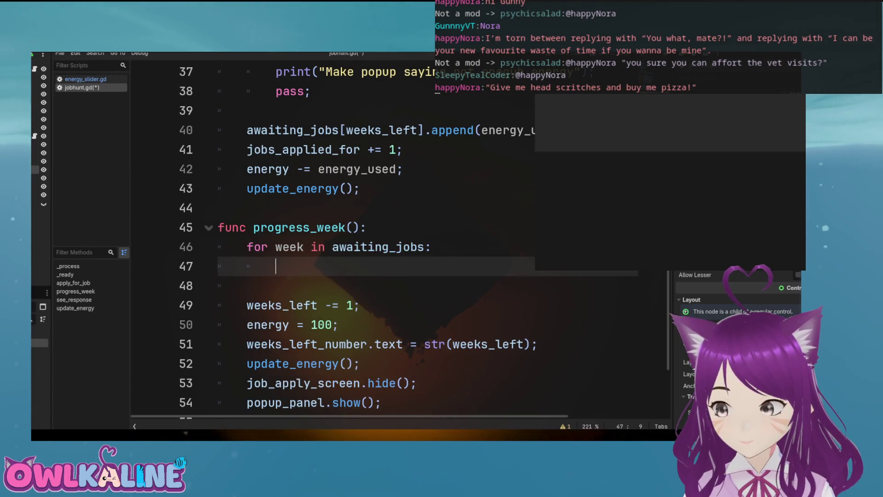
text(var energy_used)
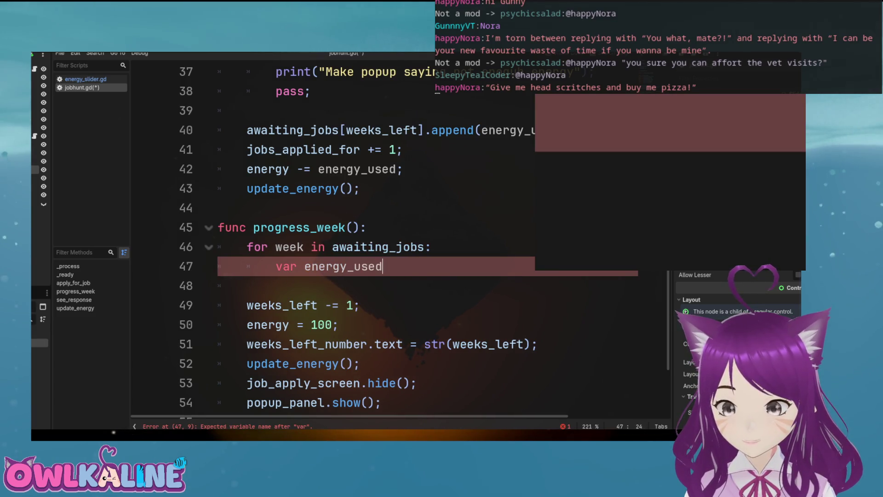
text( = )
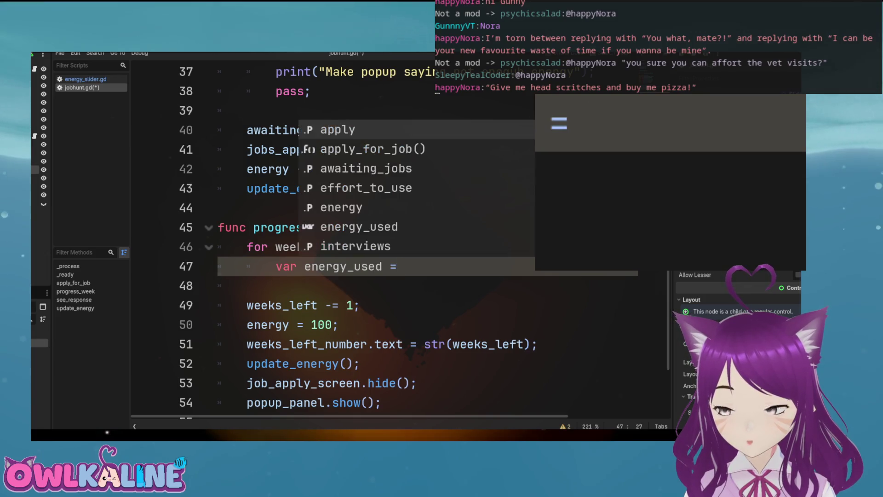
text(awa)
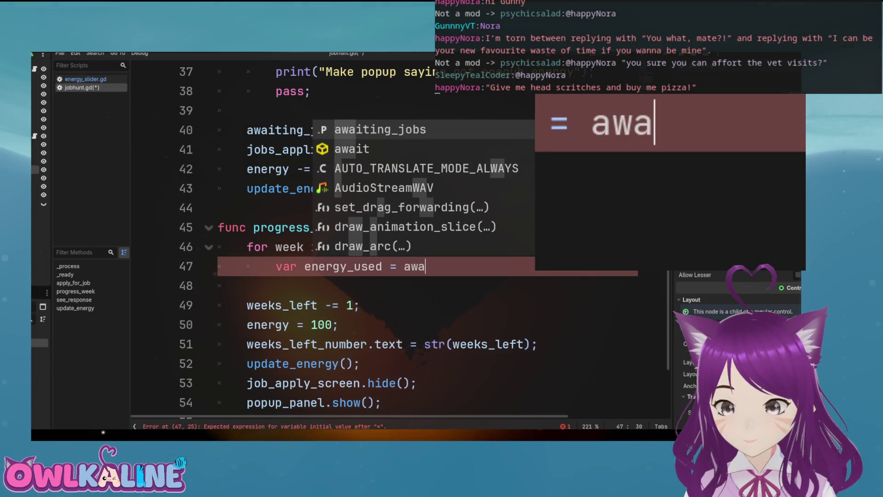
key(Return)
text([)
text(week];)
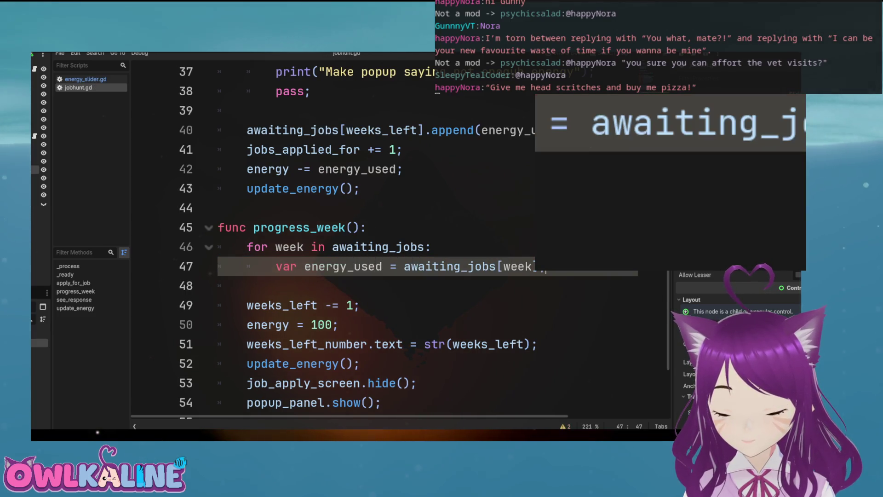
key(ctrl+s)
Rename the loop variable to in_week in the header and the index, then save
key(Up)
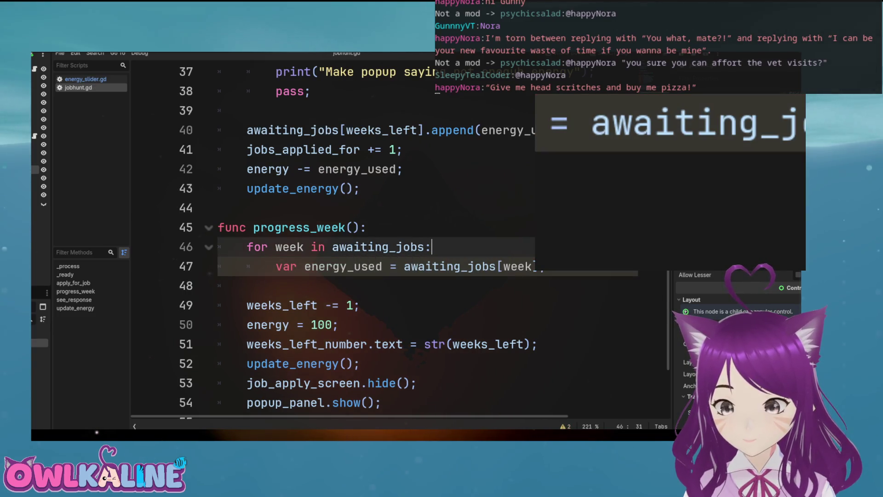
text(in_)
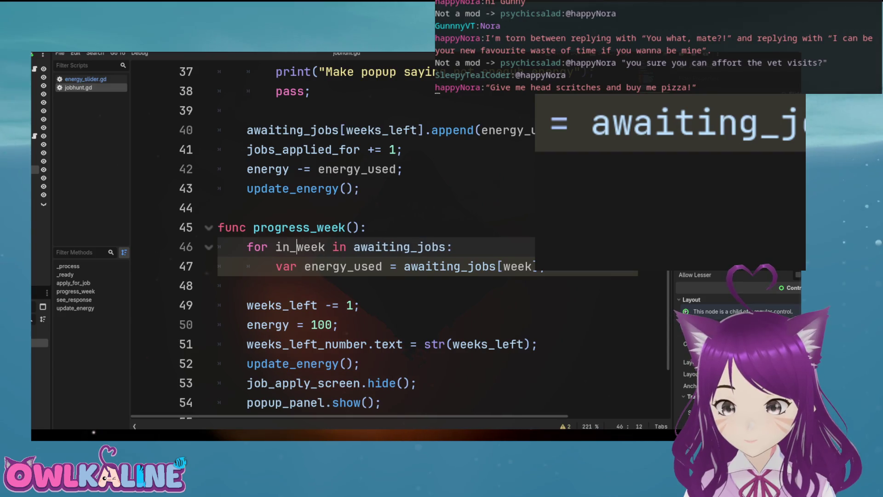
click(504, 266)
text(_))
key(ctrl+s)
key(End)
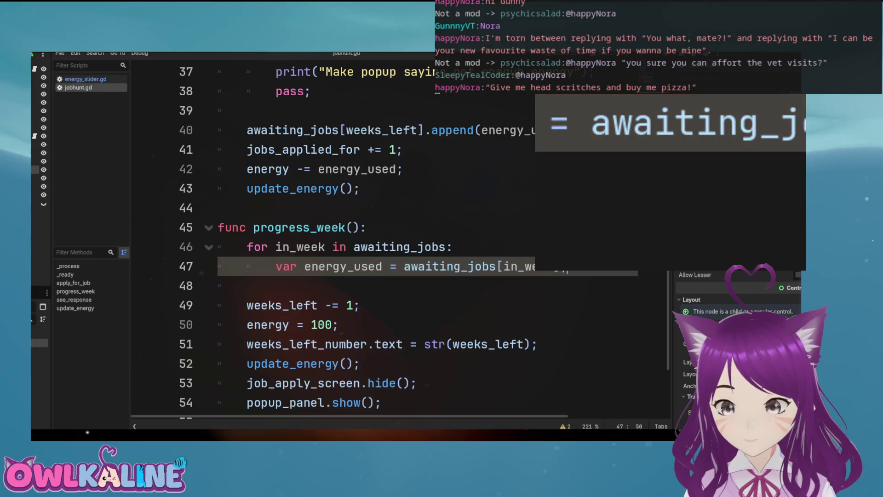
key(Return)
text(\)
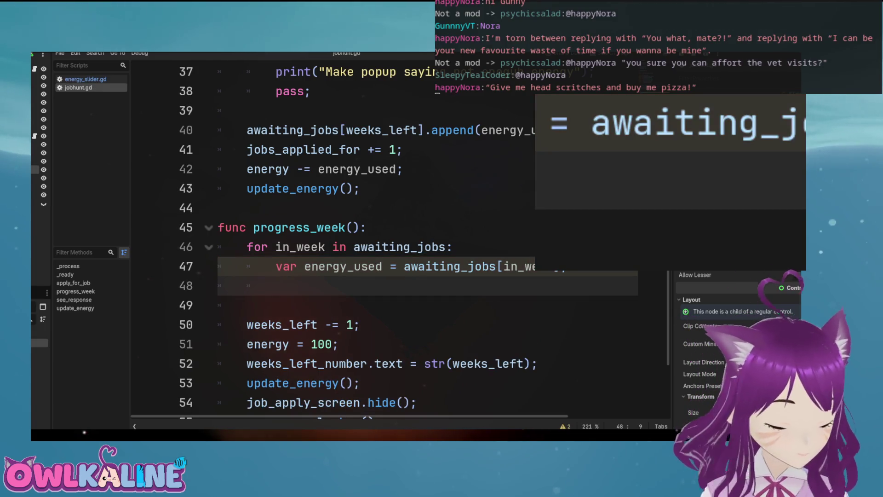
scroll(395, 239, down, 2)
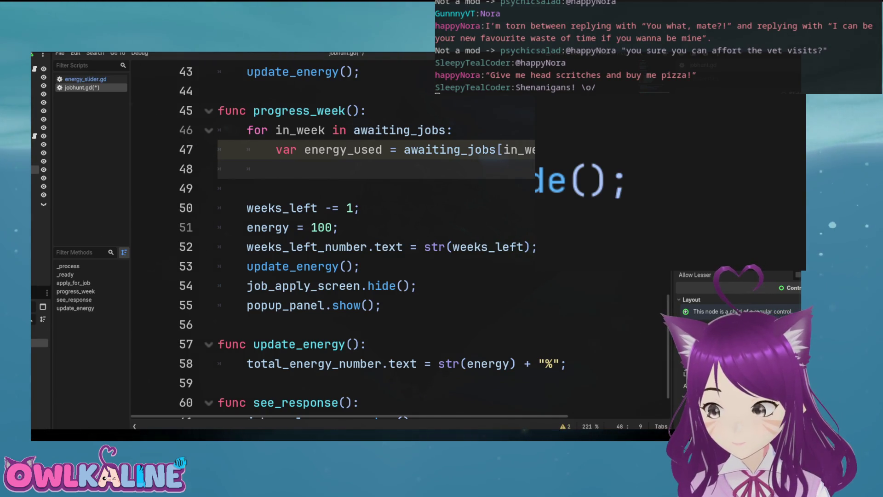
Insert two blank lines above the energy_used line inside the loop
key(Up)
key(Return)
text(\)
key(BackSpace)
key(Up)
key(Return)
text(\)
key(BackSpace)
key(Up)
Declare var distance_in_weeks = in_week - weeks_left and begin the base_response_chance line
click(277, 189)
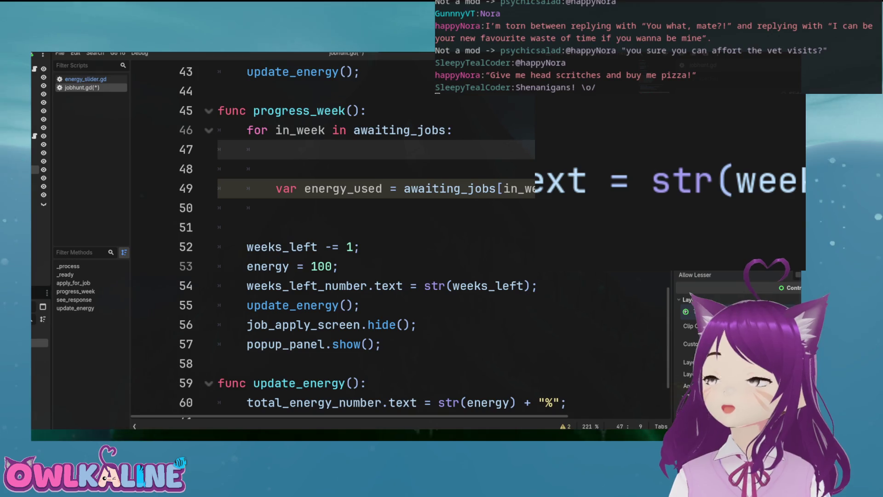
text(var )
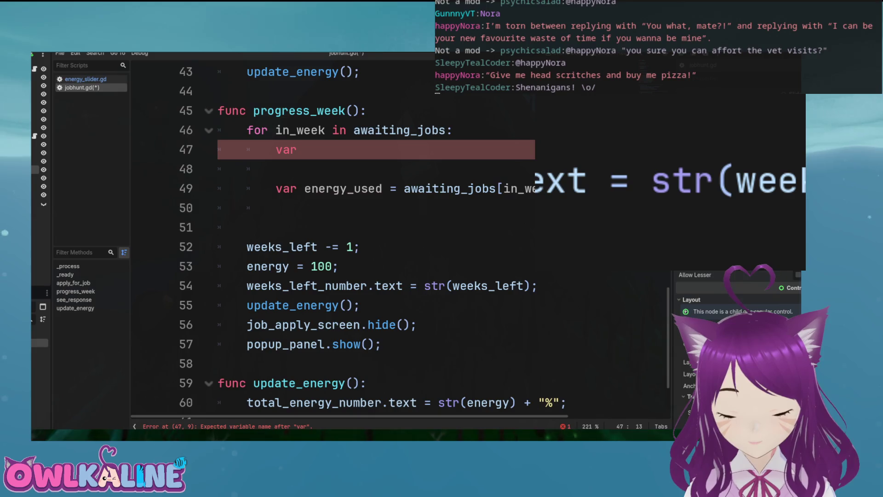
text(distance_in_w)
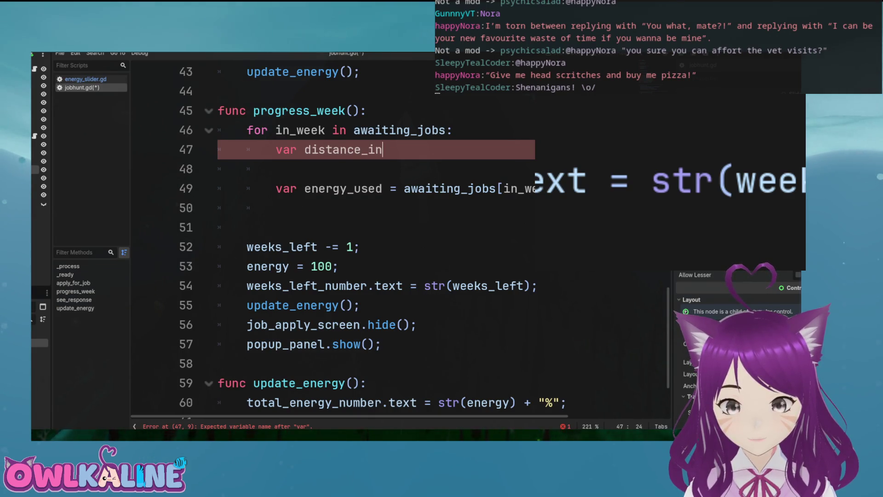
text(eeks = in_week - w)
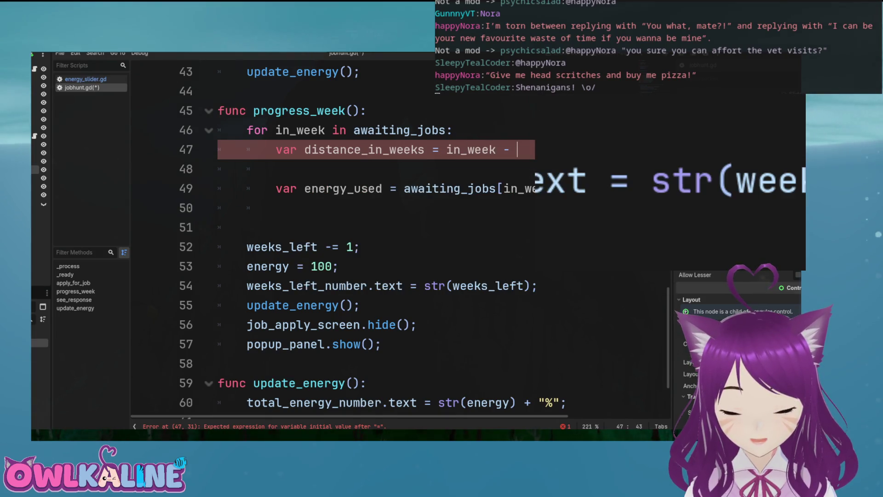
text(eek)
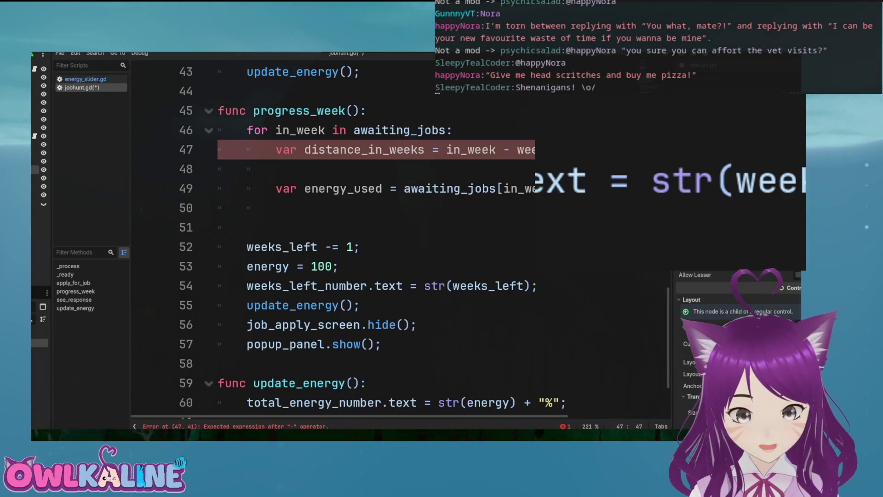
key(Return)
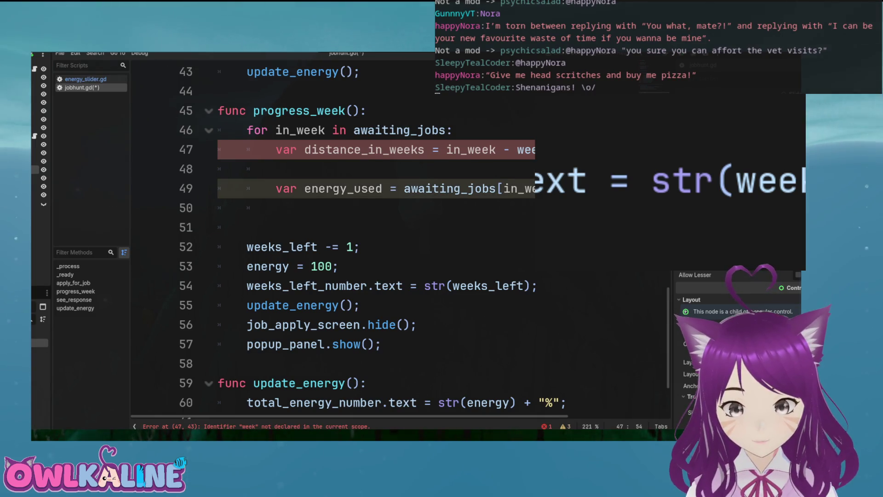
key(Down)
key(Return)
key(Up)
key(Return)
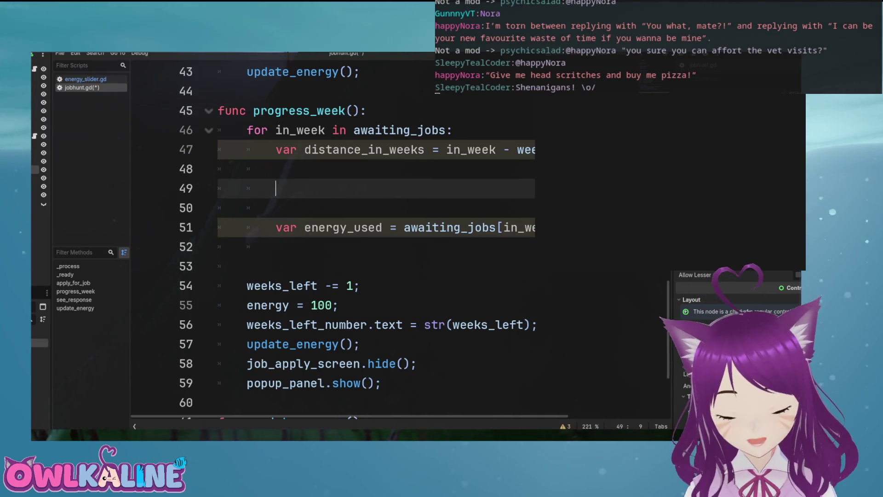
text(distance_in_)
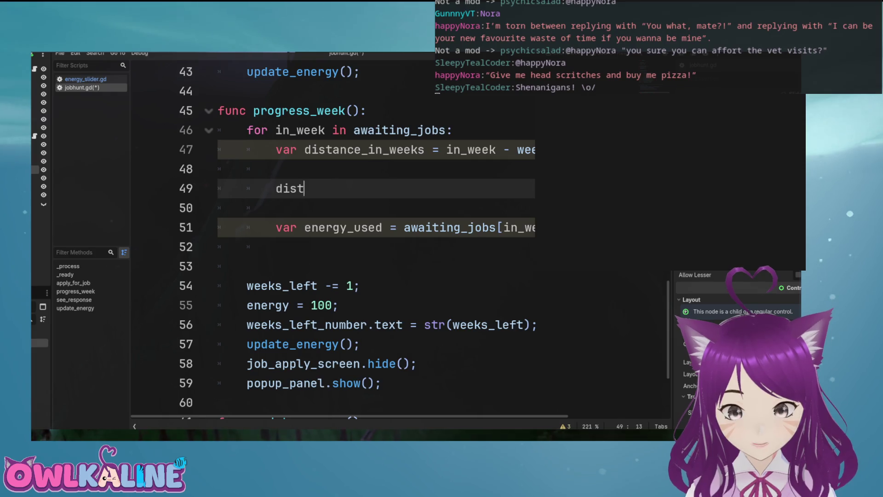
text(weeks * 15)
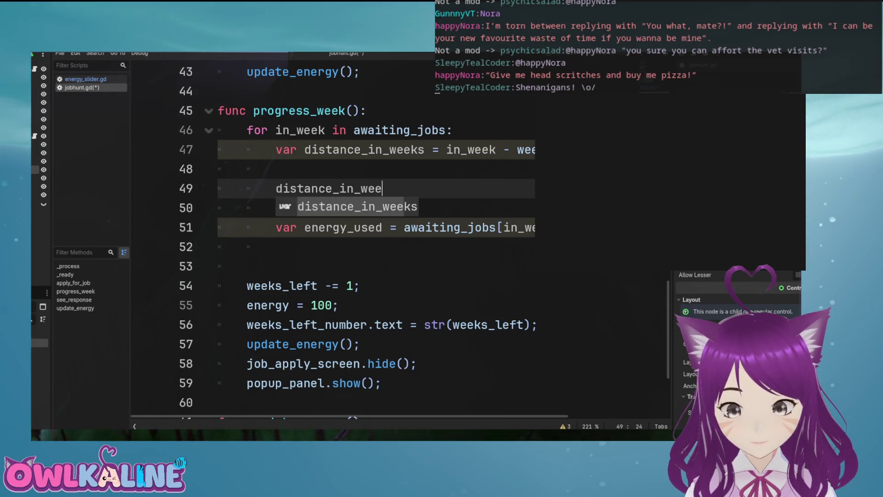
text(.0;)
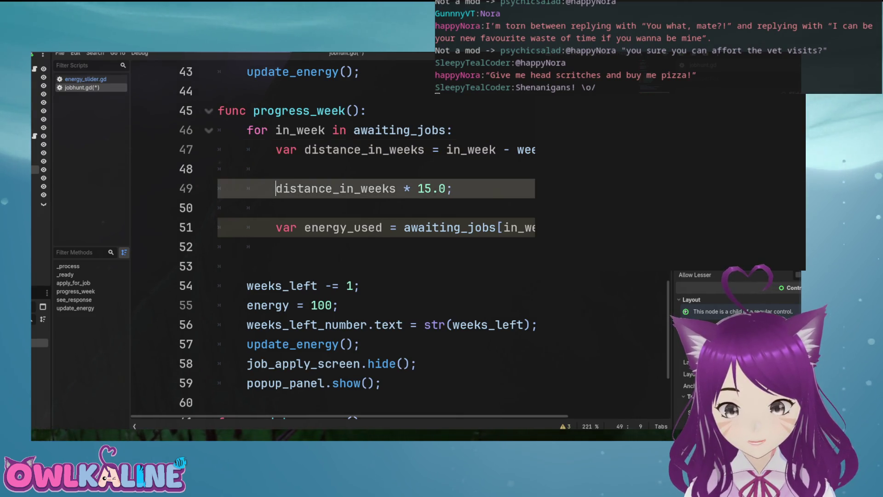
text(var base_res)
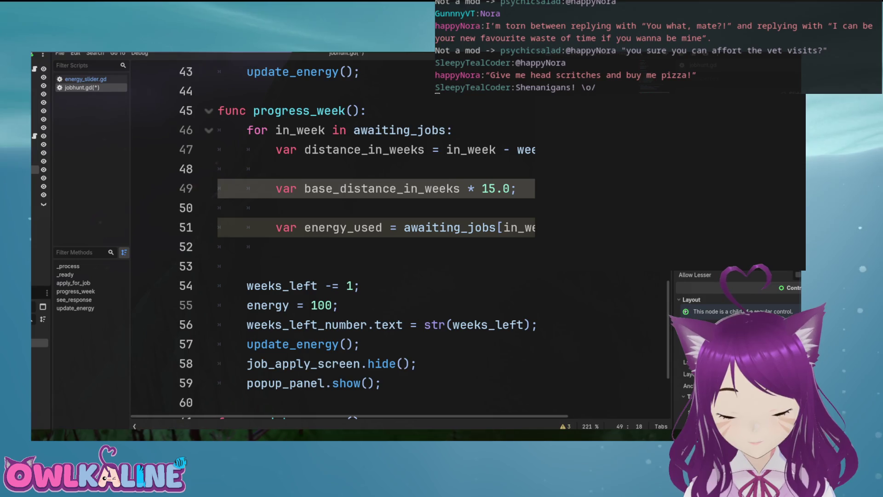
text(ponse_chance =)
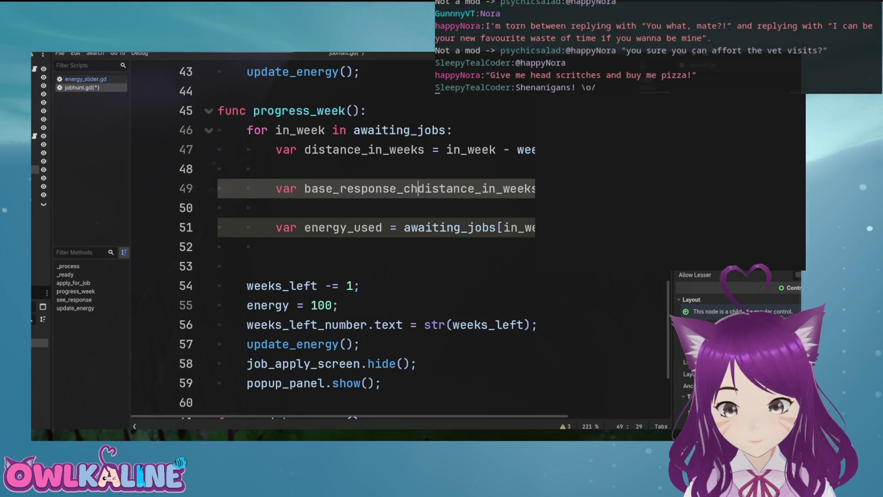
Try appending a multiplication to line 49 and remove the mistaken 15/
key(End)
key(Return)
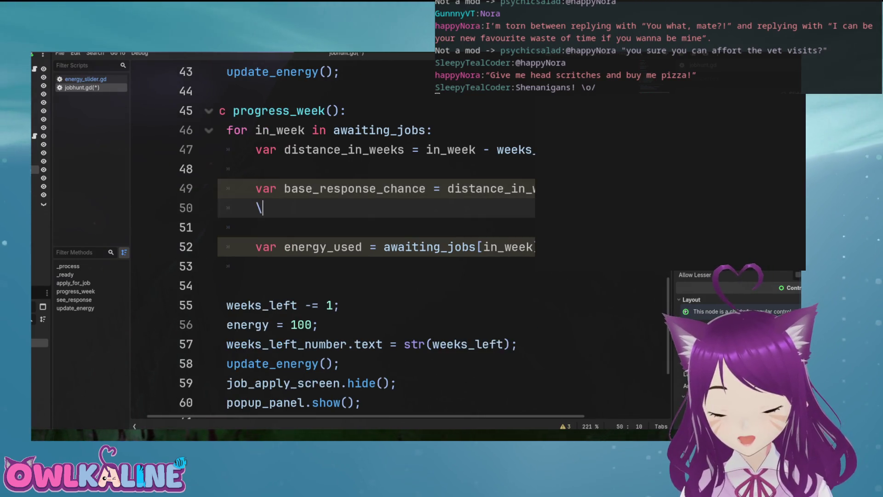
key(Up)
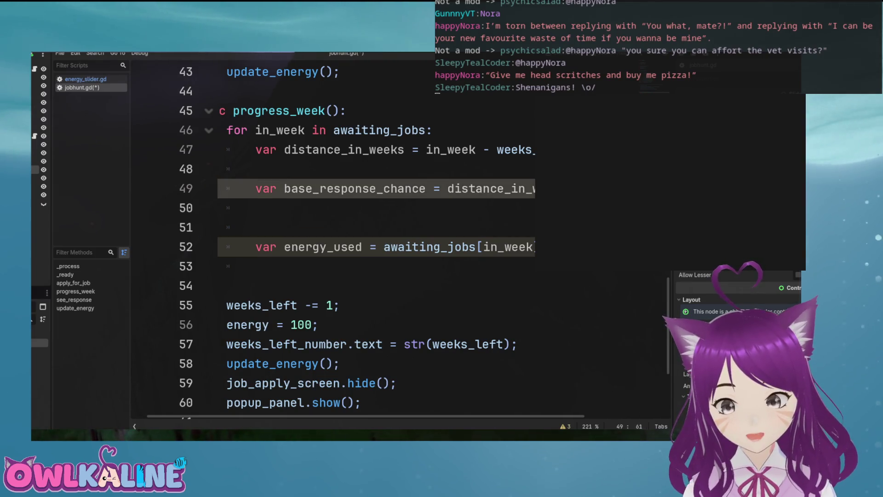
key(End)
text(*)
key(ctrl+s)
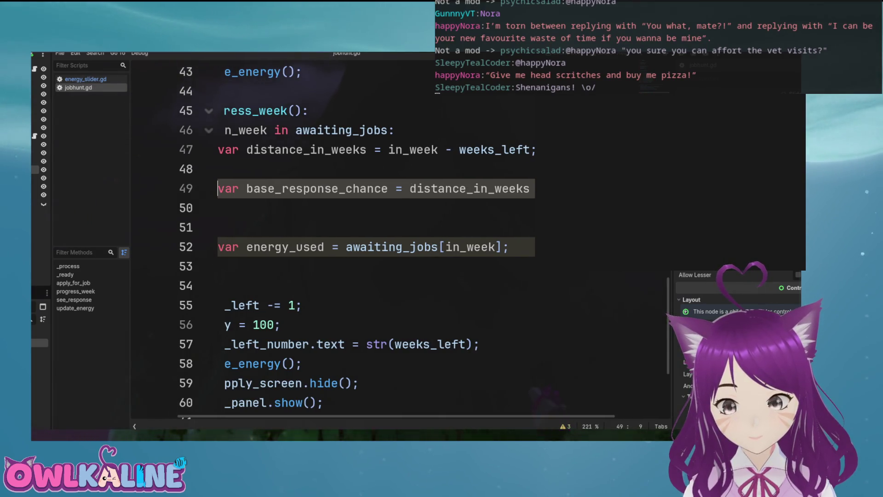
text(0)
key(Home)
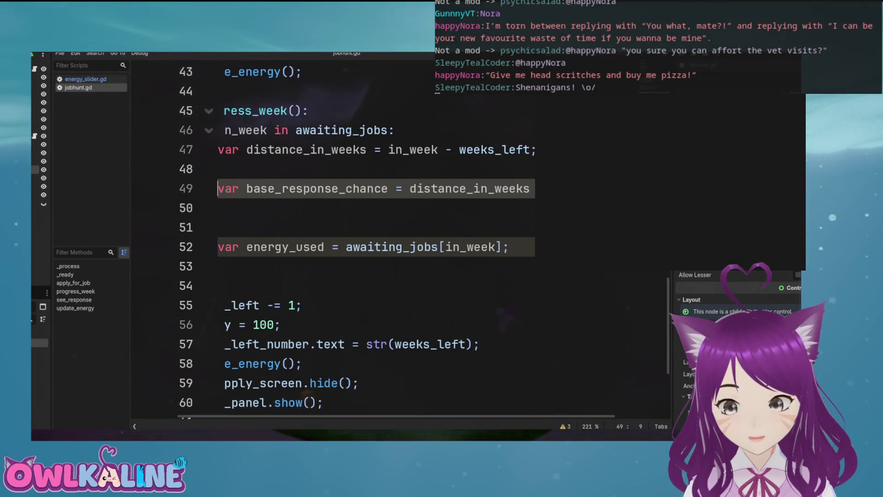
key(Right)
key(Right)
key(Right)
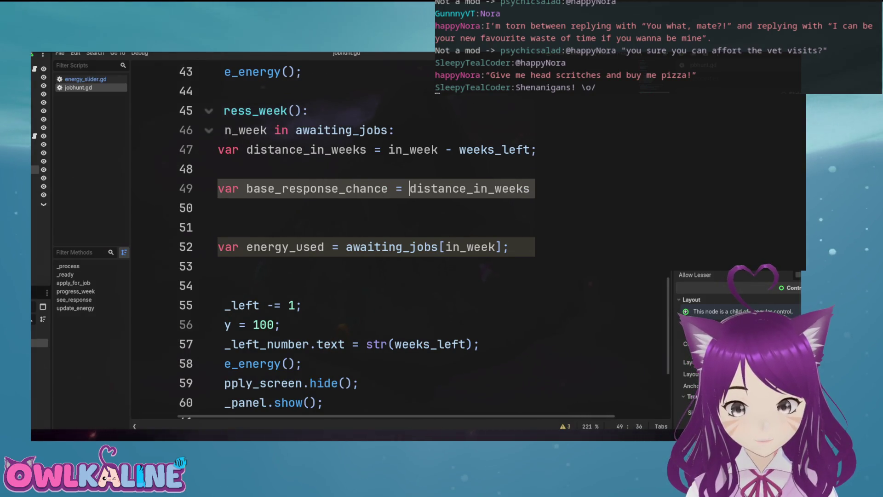
text(15/)
key(BackSpace)
key(BackSpace)
key(BackSpace)
Rewrite line 49 so it starts var base_response_chance = (1.0+distance_in_weeks
key(End)
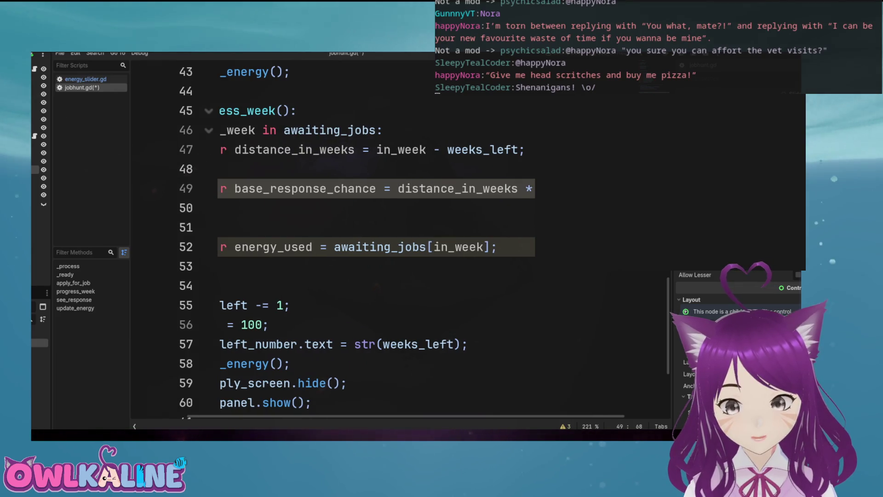
key(BackSpace)
key(BackSpace)
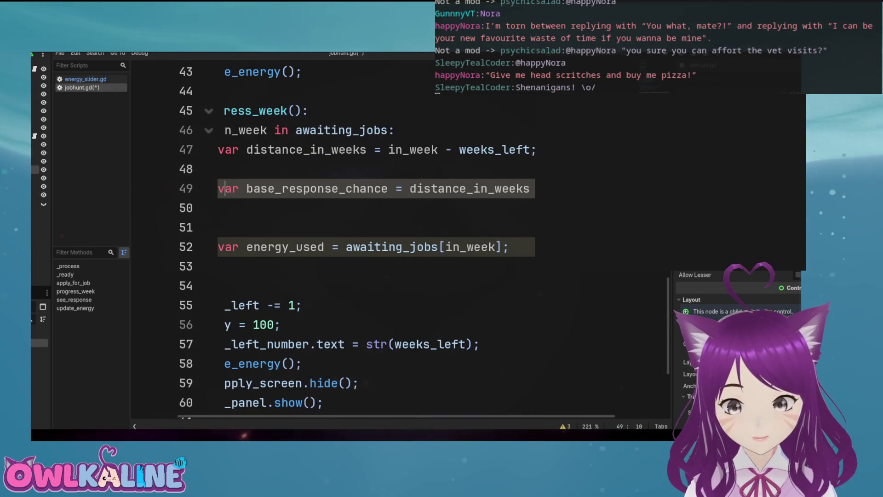
click(404, 189)
key(Delete)
text((1.0+)
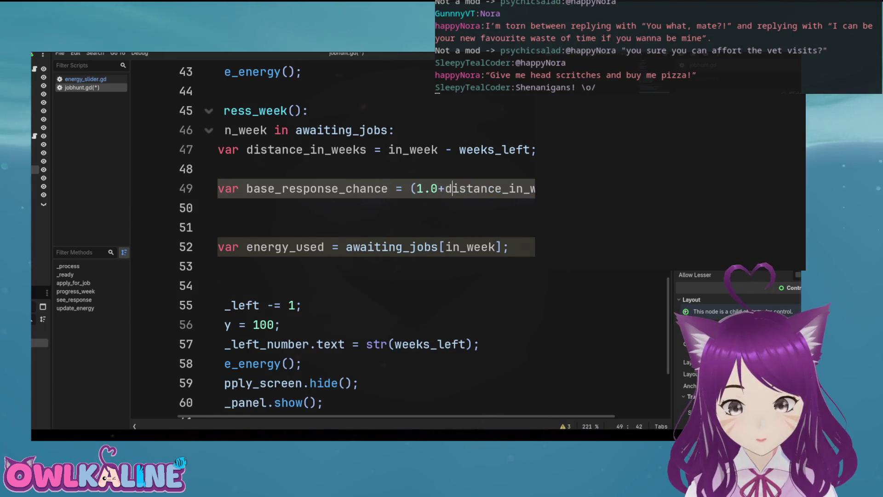
key(ctrl+Right)
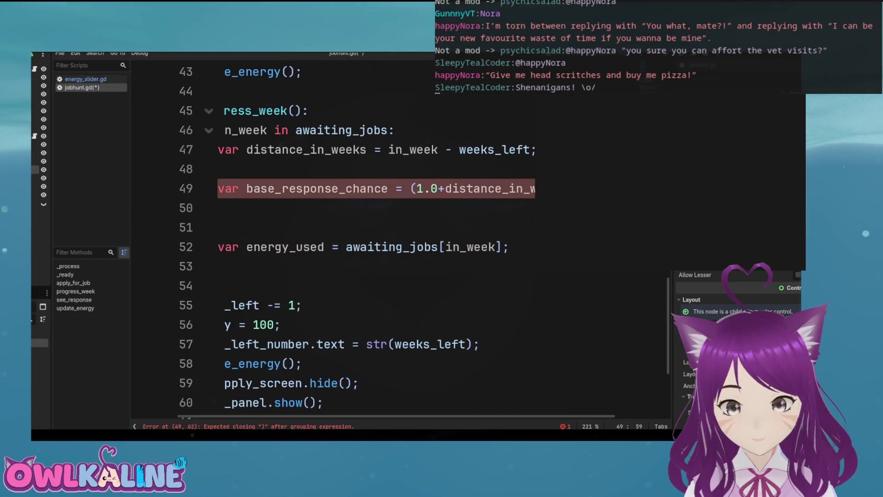
key(Home)
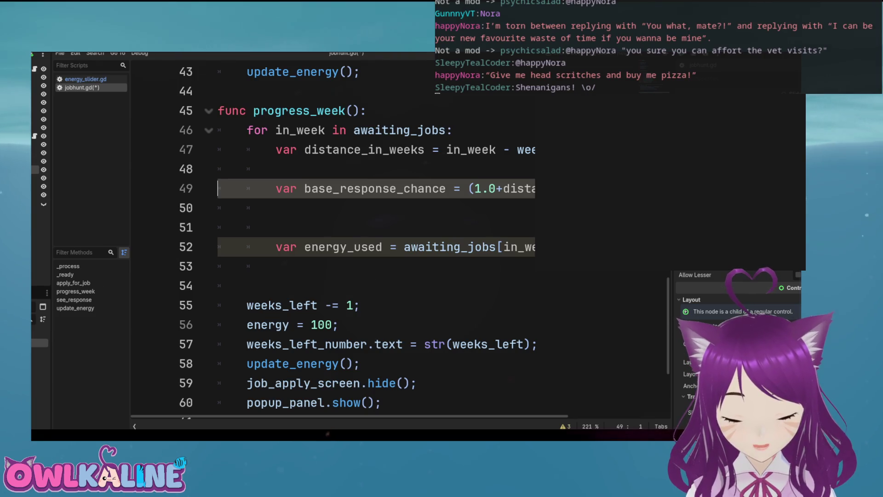
Type base_response_chance = on line 50 using autocomplete
click(276, 208)
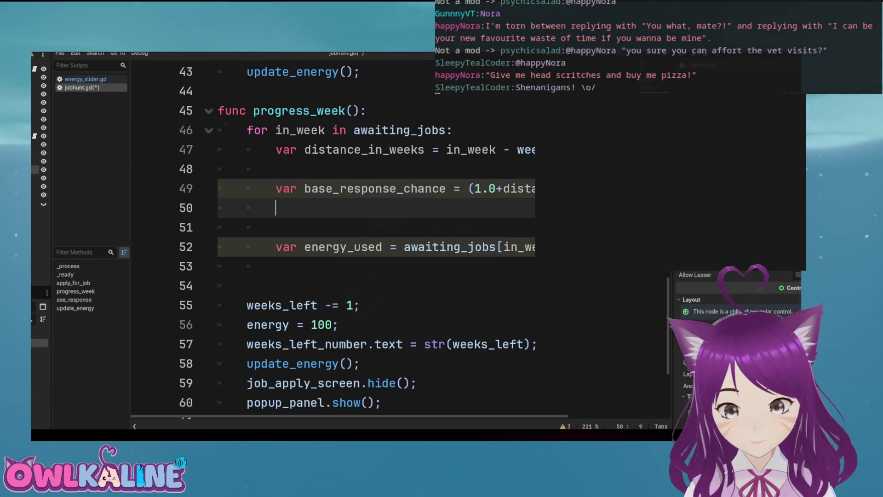
text(bas)
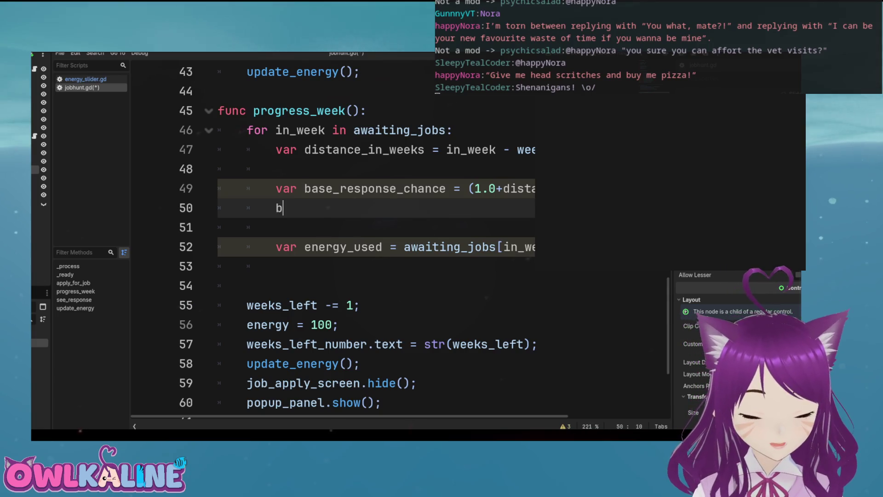
key(Return)
text(\)
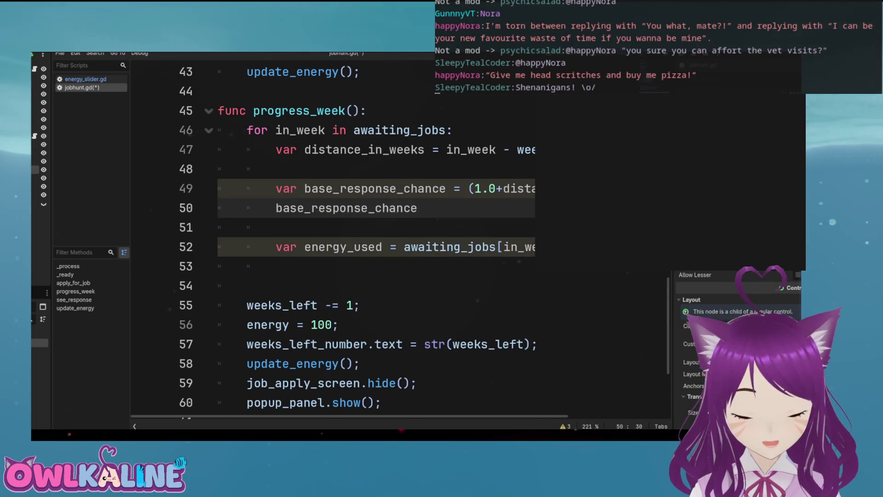
text(=)
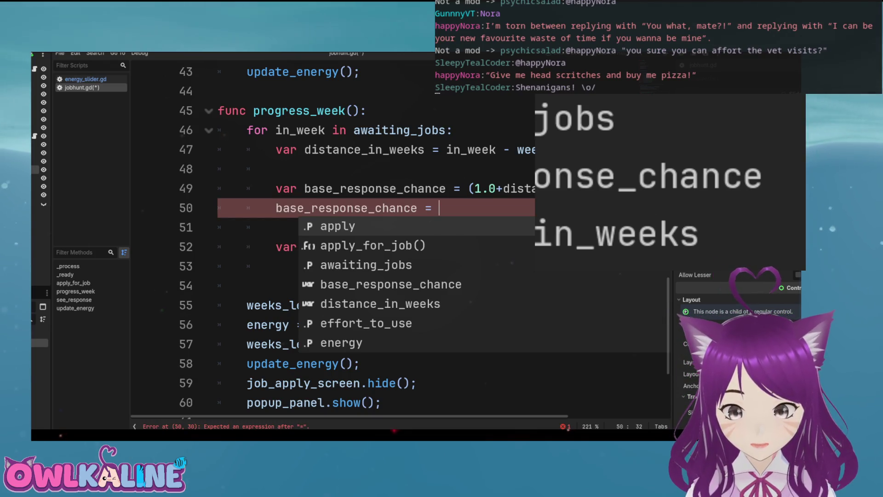
key(Escape)
Move the var energy_used declaration to directly under distance_in_weeks
key(Down)
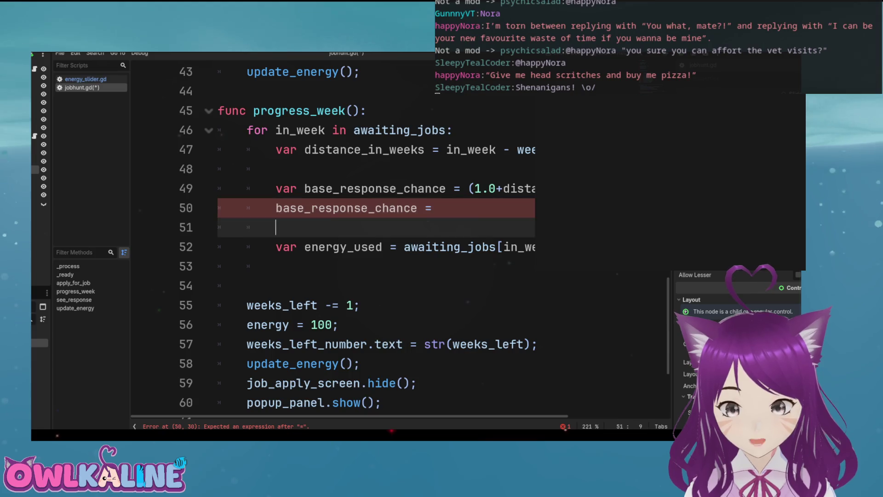
key(Down)
key(shift+End)
key(ctrl+c)
key(Delete)
key(Up)
key(Up)
key(Up)
key(Up)
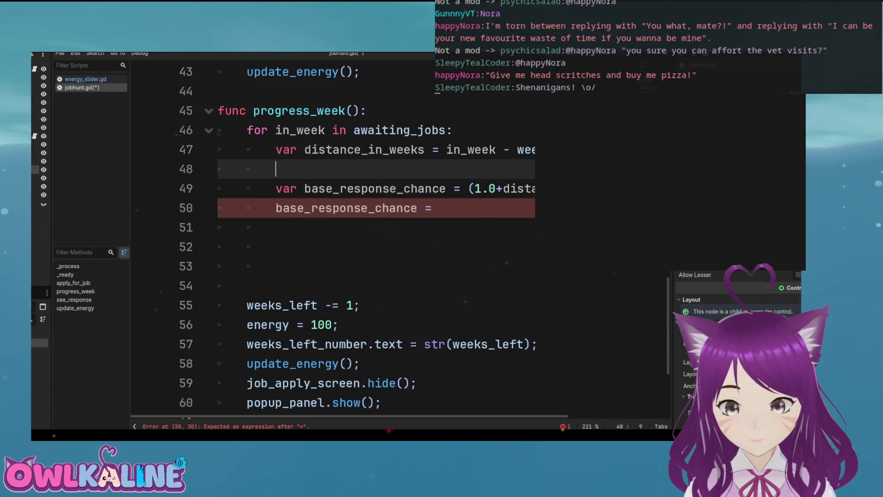
key(ctrl+v)
key(Return)
key(Down)
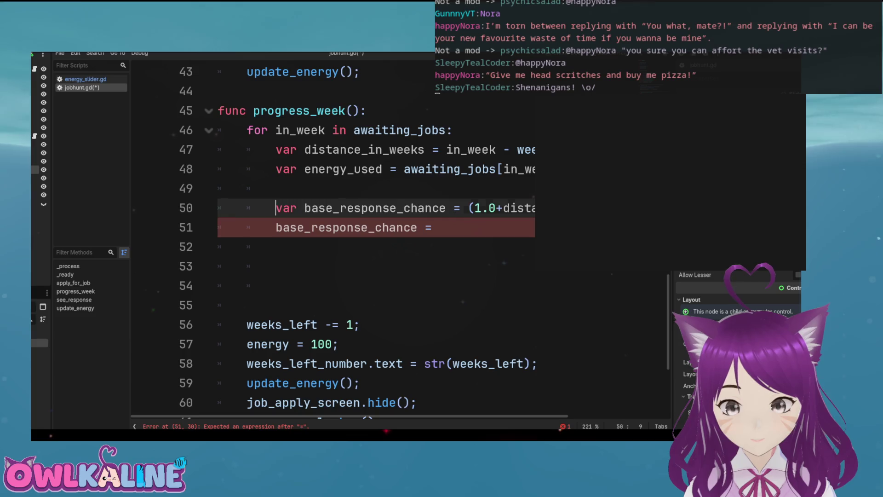
Complete line 51 as base_response_chance += energy_used
key(Down)
key(End)
key(BackSpace)
text(+)
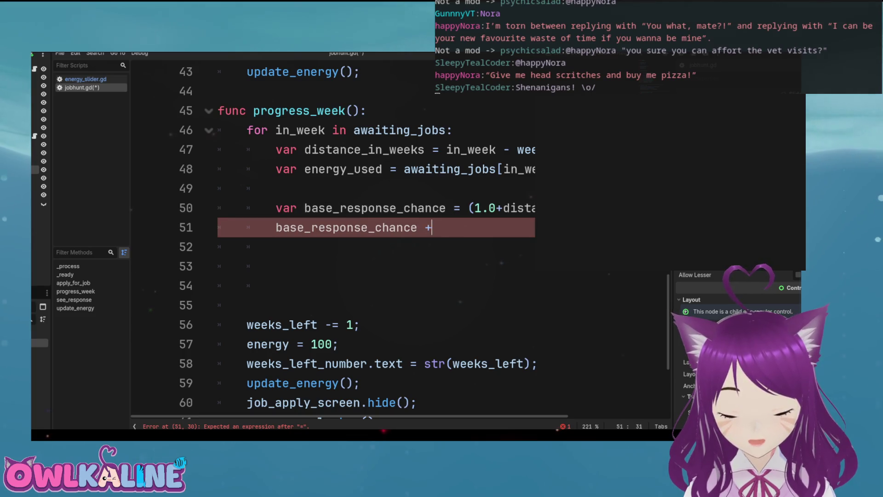
key(ctrl+space)
key(BackSpace)
key(BackSpace)
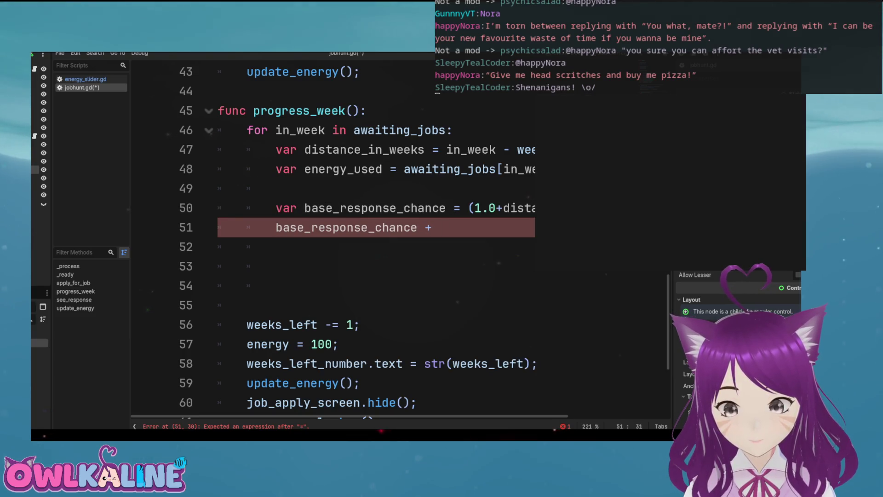
text(energy_used\)
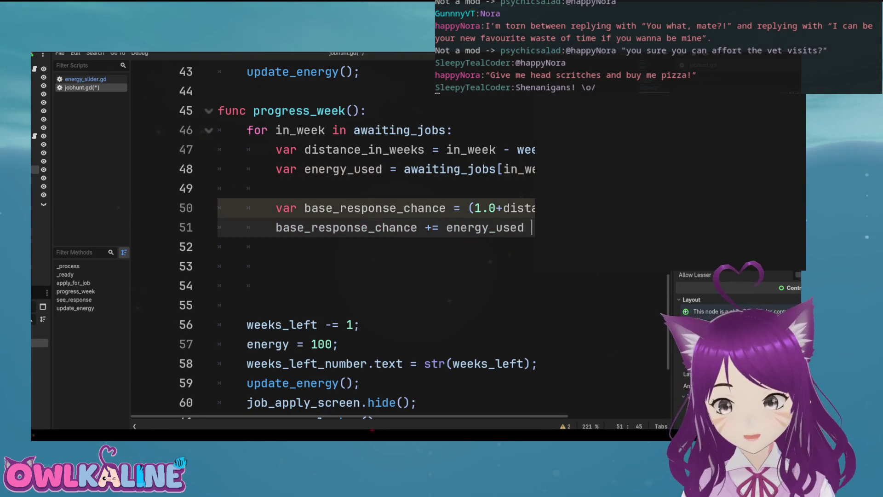
key(Up)
key(Up)
key(Up)
key(Down)
key(Down)
key(Down)
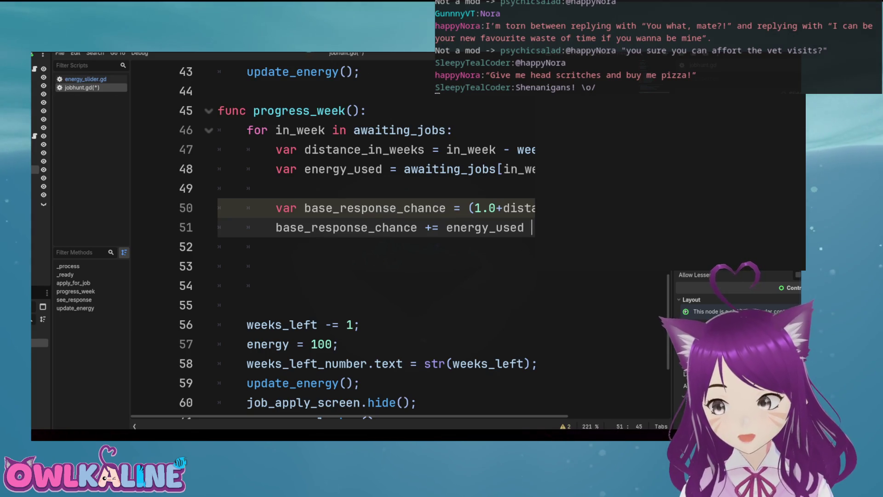
Change += to *= and begin a division after energy_used
key(ctrl+Left)
key(ctrl+Left)
key(ctrl+Left)
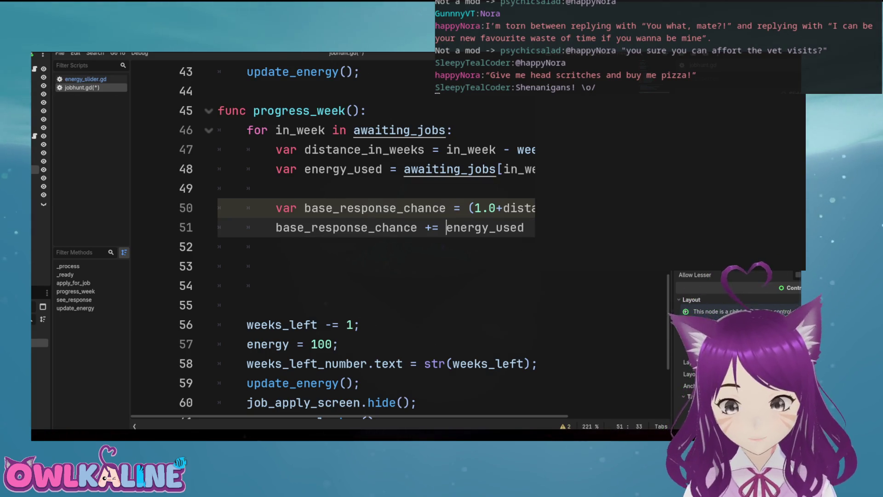
key(Right)
key(Right)
key(Right)
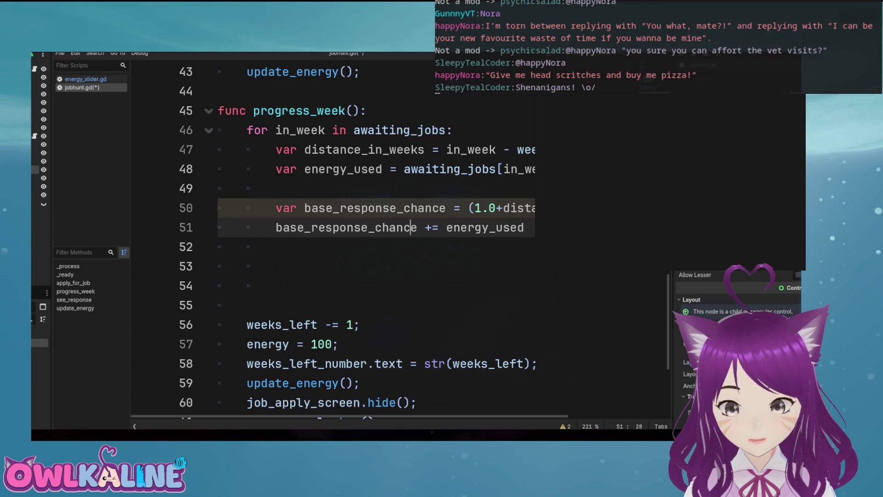
key(Delete)
text(*)
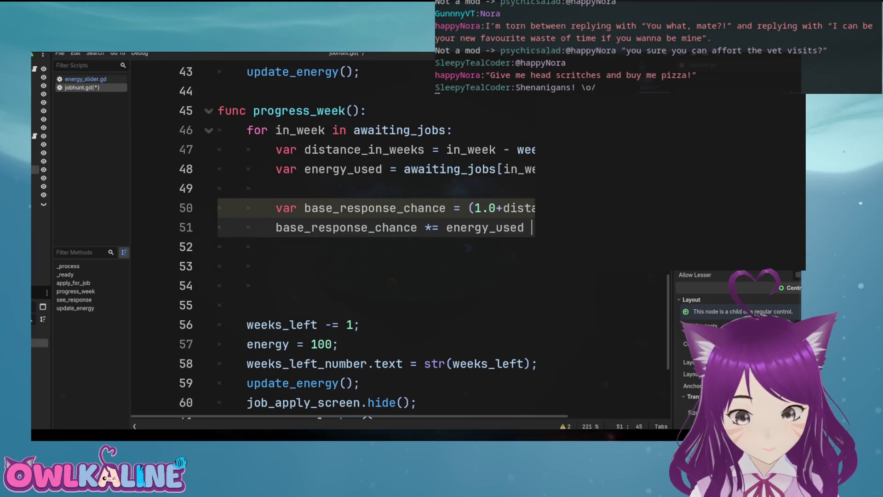
text( /)
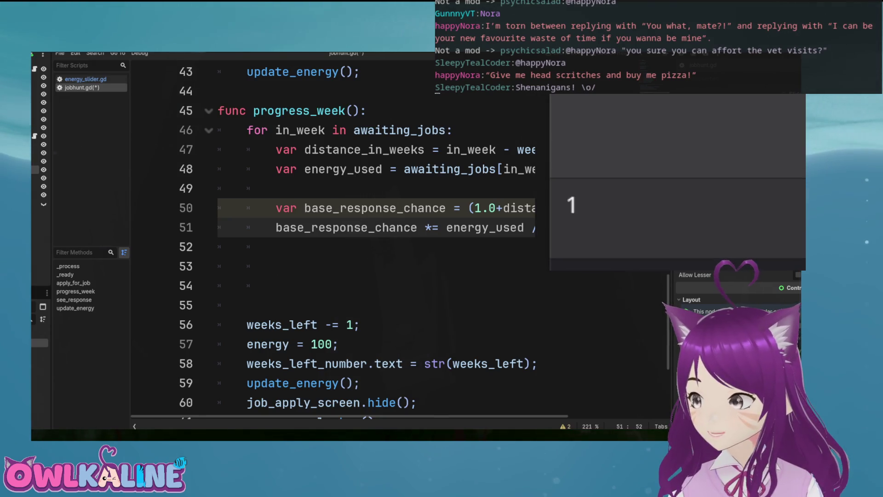
Calculate 15×(5÷50) in Calculator, getting 1.5
text(5)
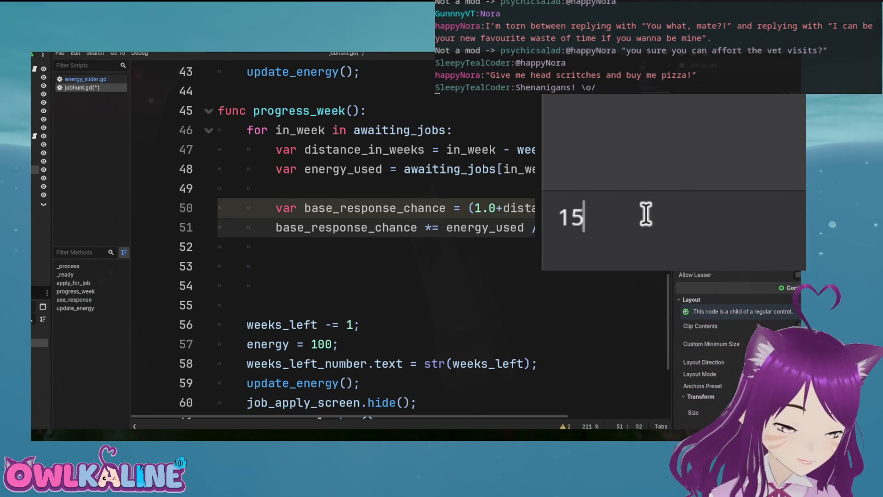
text(*)
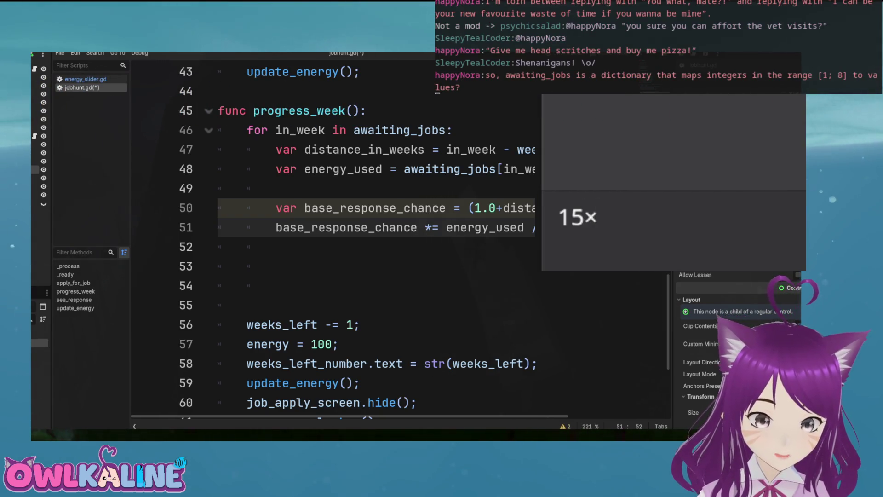
text(()
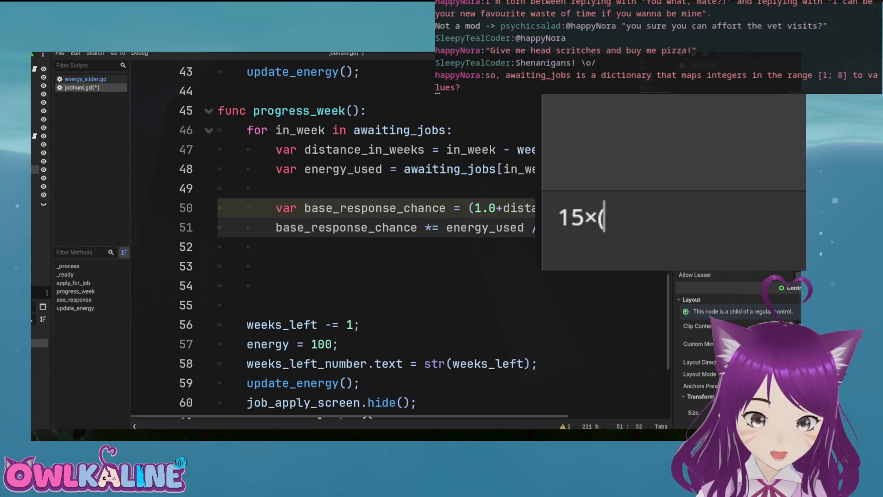
text(0)
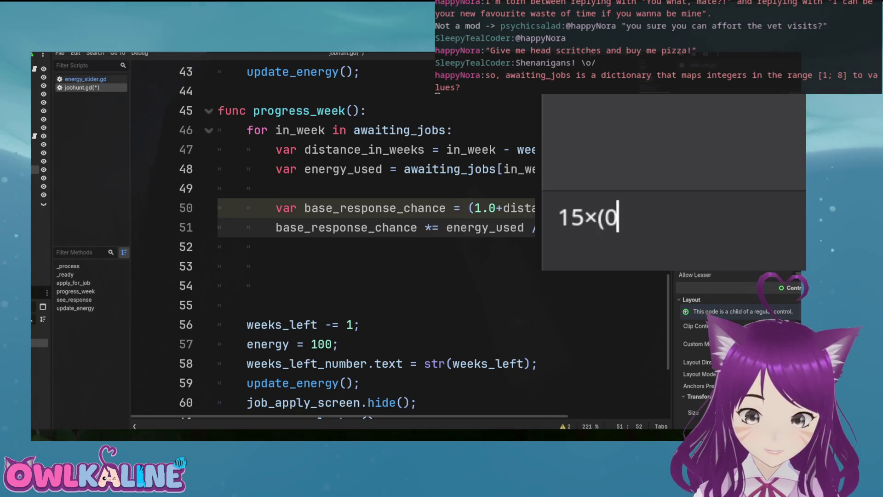
key(BackSpace)
text(5)
text(*)
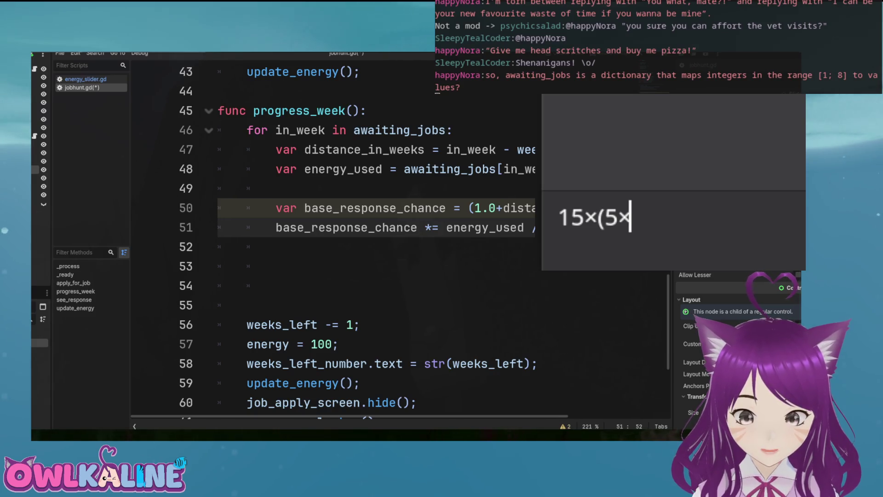
key(BackSpace)
text(/)
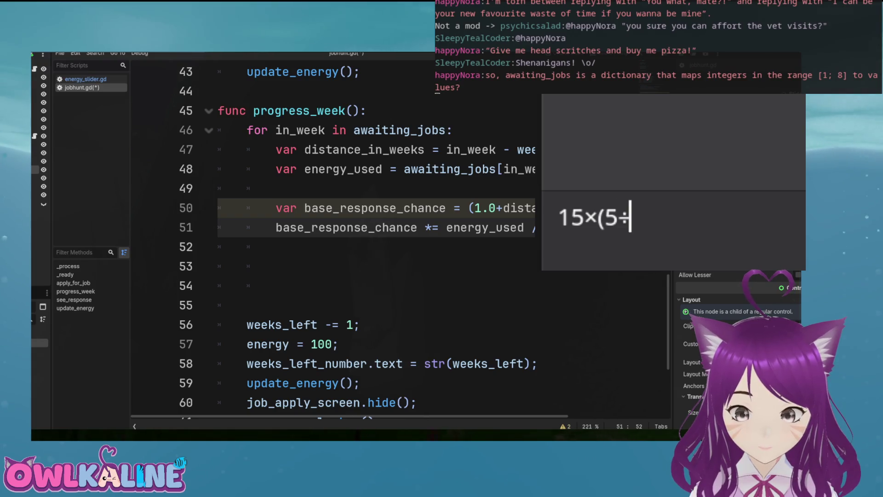
text(50)
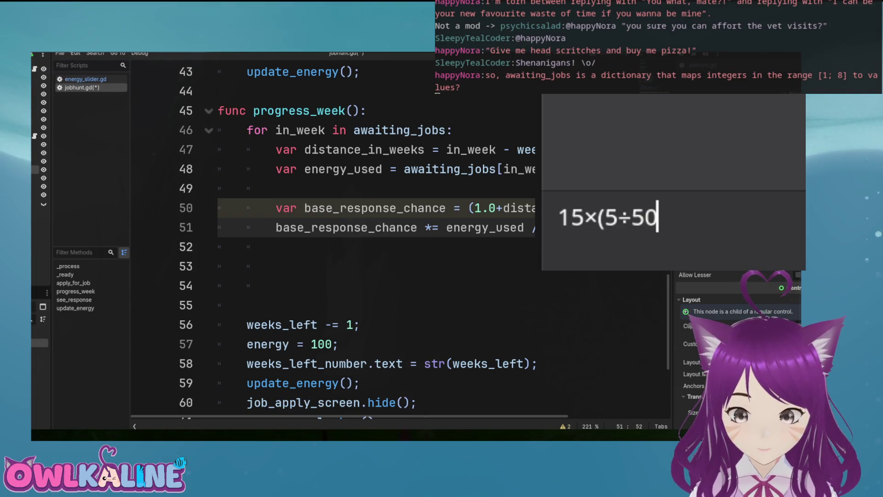
text())
key(Return)
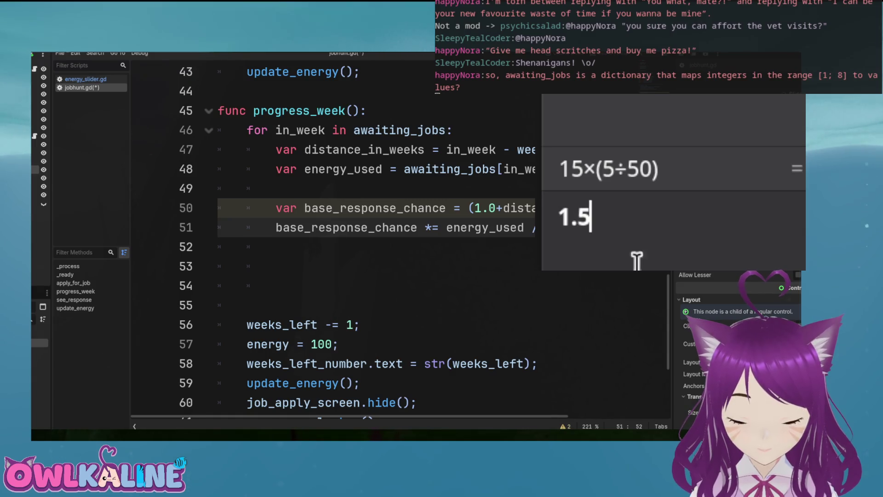
Recalculate with 100 in place of 5 to get 30, then close Calculator
key(ctrl+a)
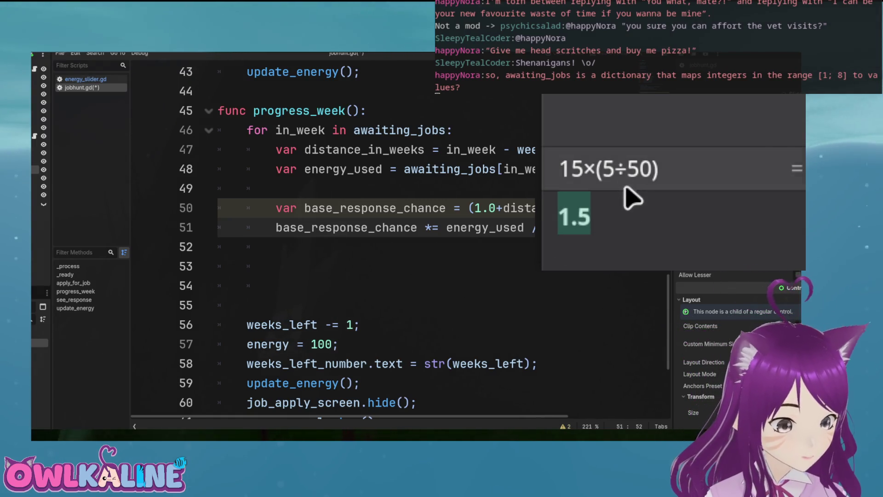
click(626, 188)
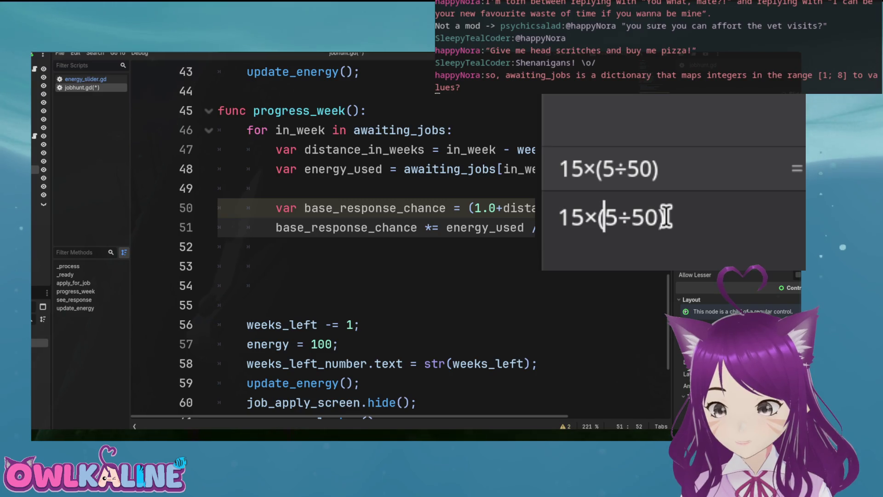
text(1.5)
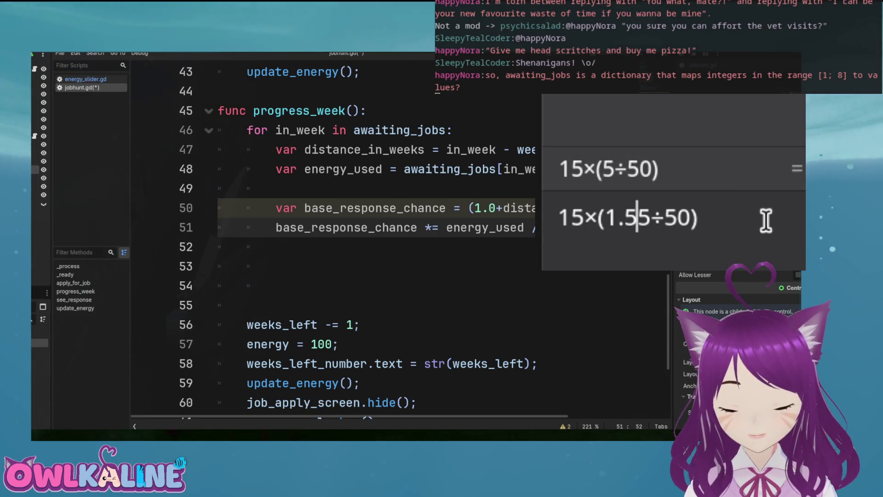
text(1.5)
click(658, 182)
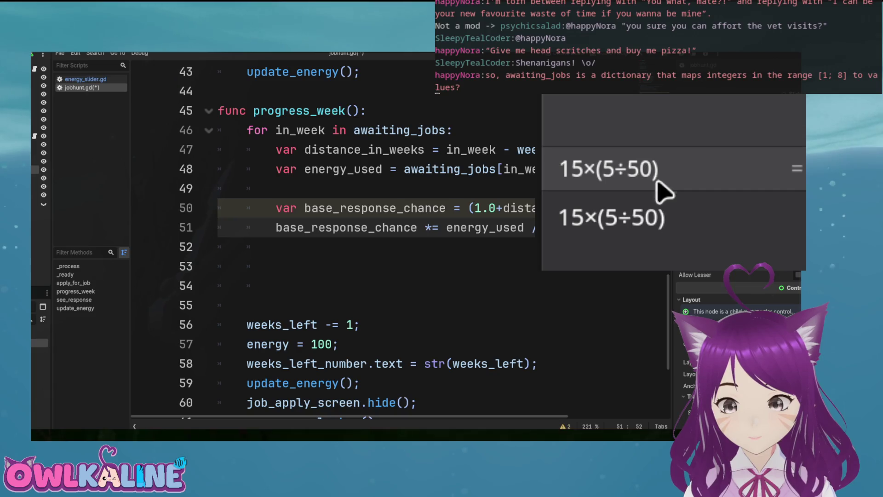
key(Return)
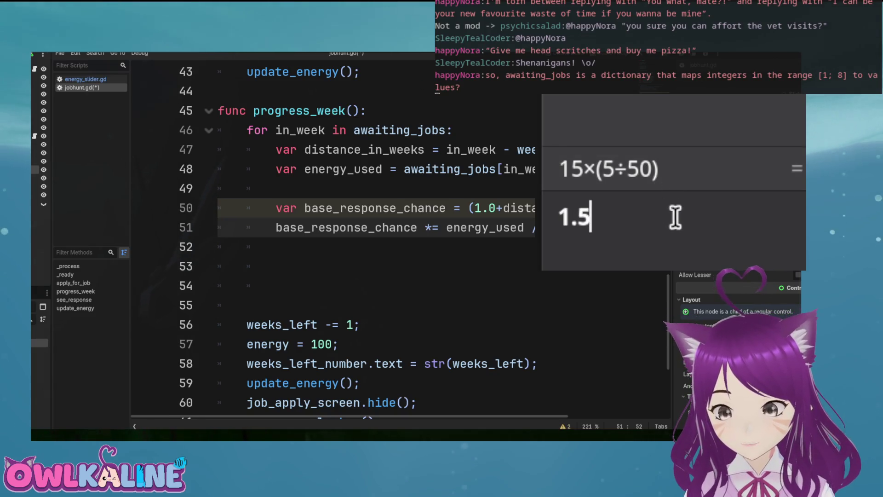
click(631, 173)
drag(620, 216, 607, 214)
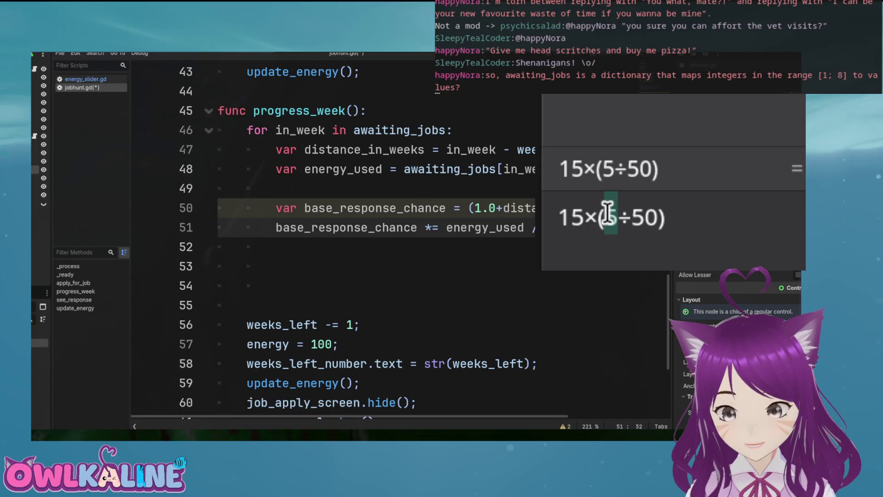
text(100)
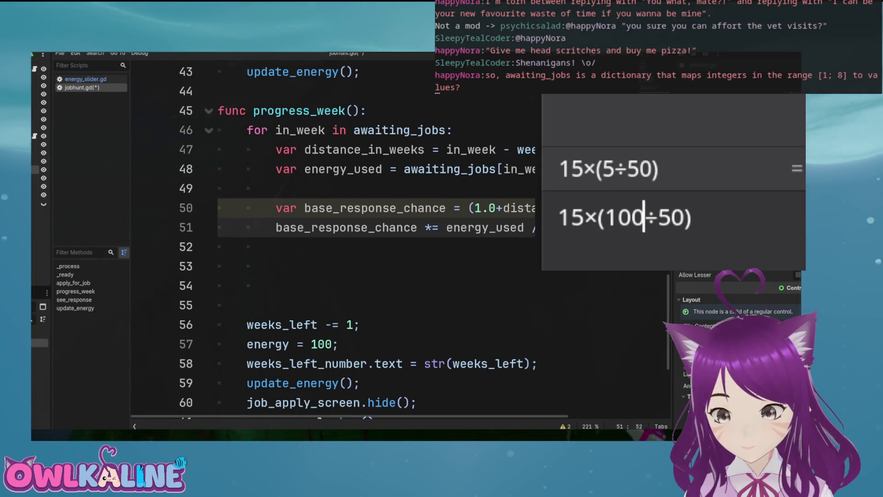
key(Return)
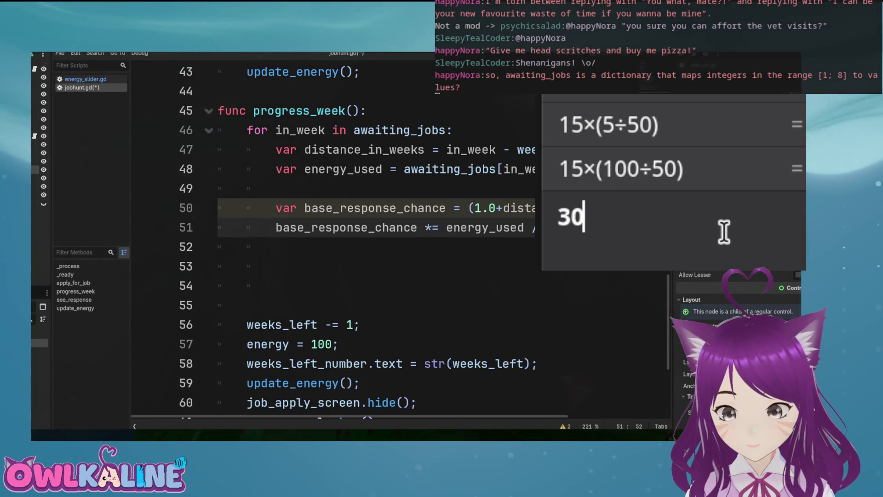
key(Escape)
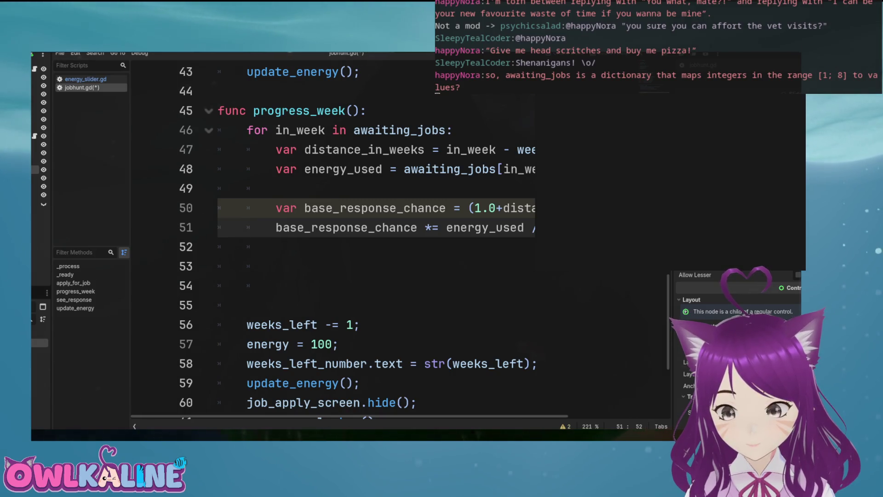
In the calculator, turn 15×(5÷50) into 60×(5÷50), getting 6, then recall it and select 5÷50
key(alt+space)
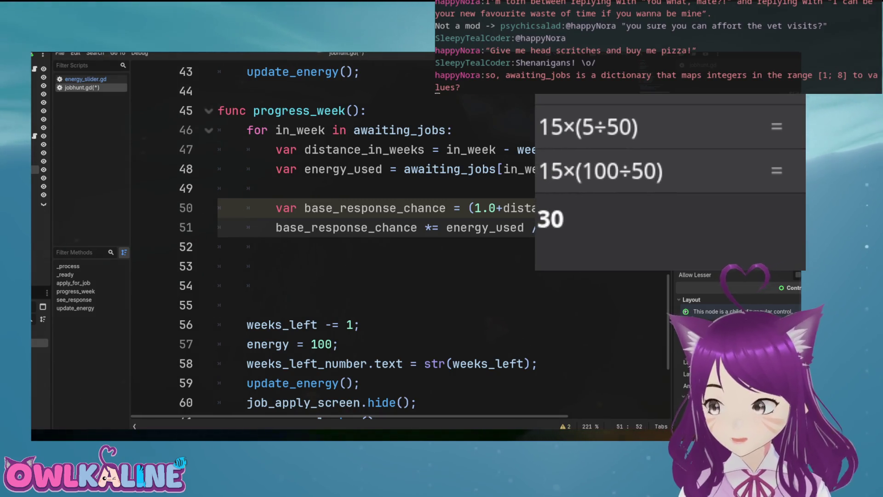
click(740, 139)
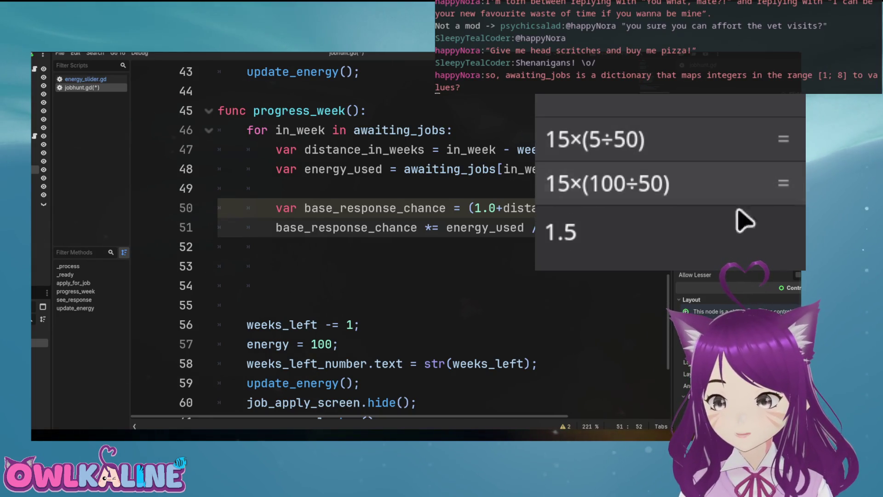
click(619, 150)
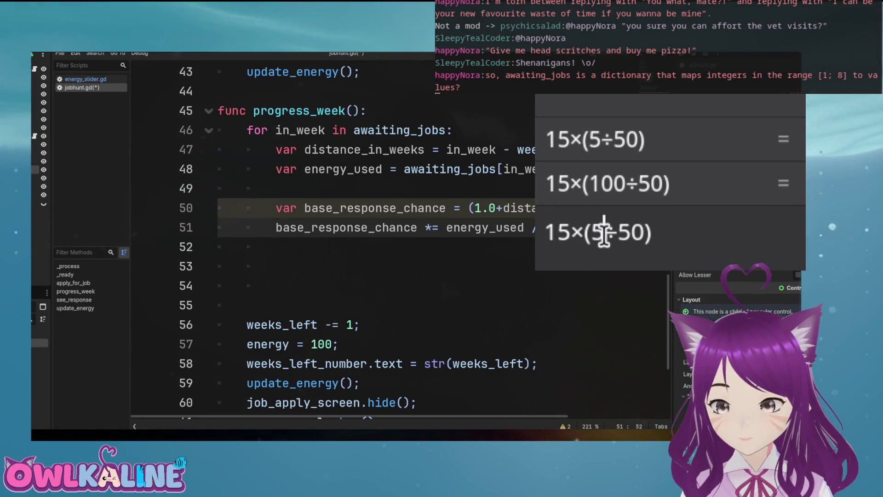
click(558, 233)
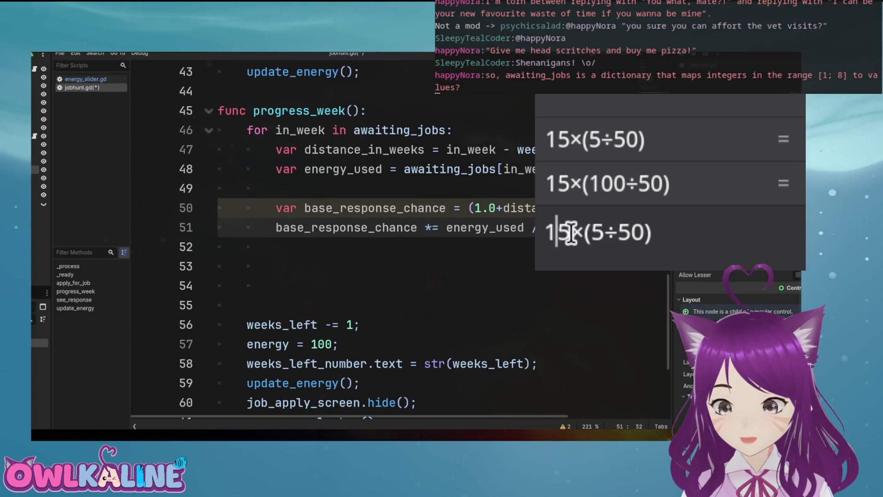
drag(571, 234, 539, 231)
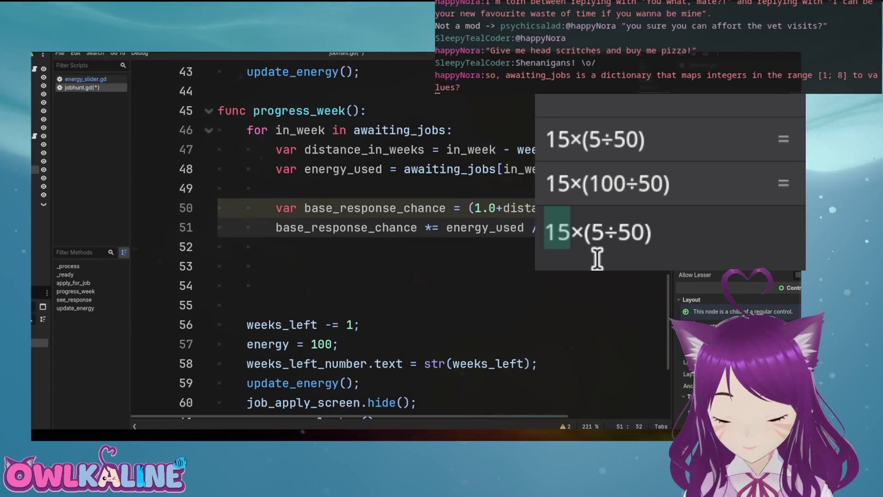
text(60)
key(Return)
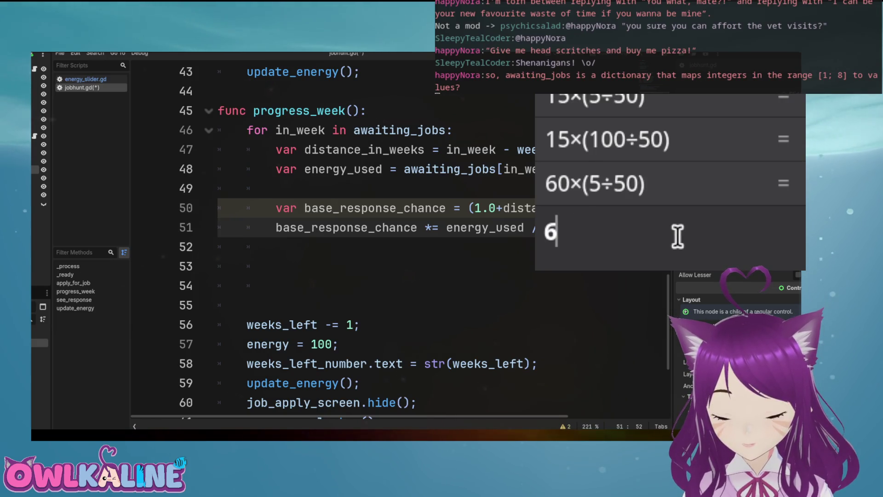
click(621, 189)
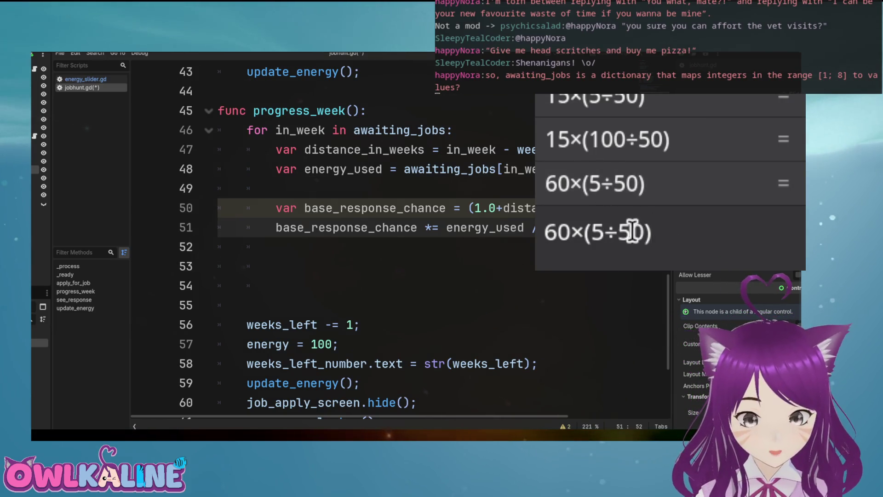
drag(644, 233, 594, 232)
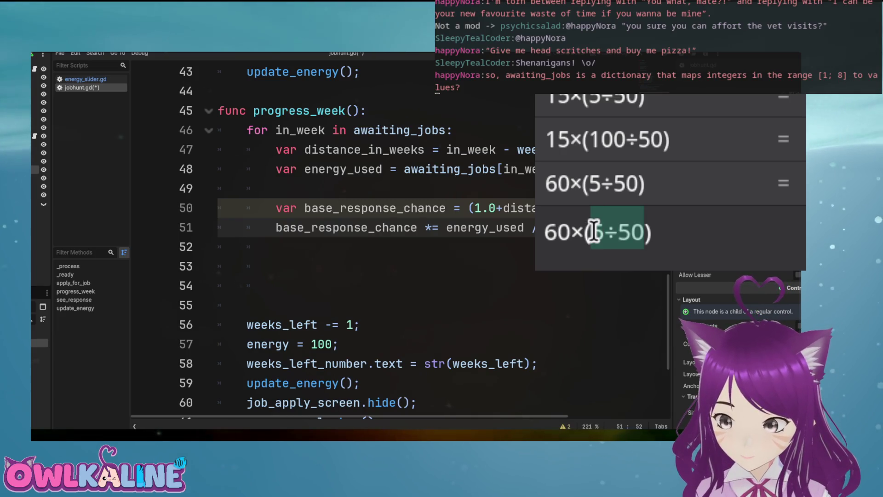
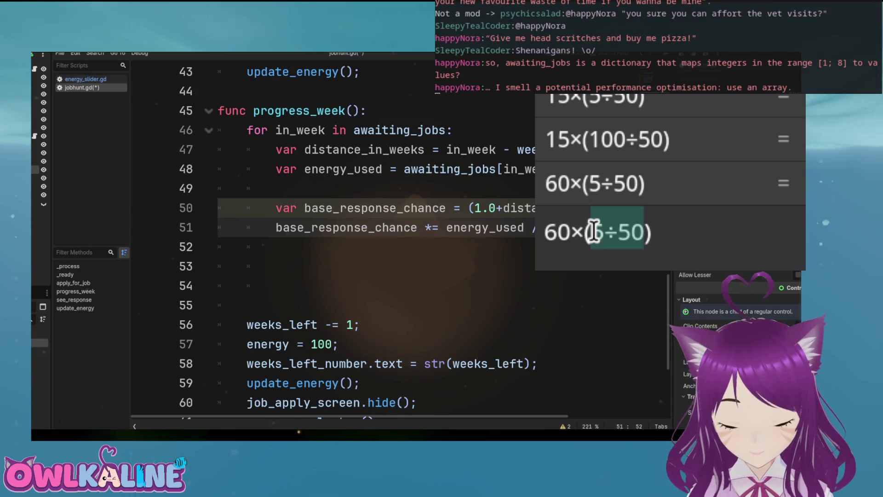
Edit the calculator expression to 60×(1.0+(100÷50)) and evaluate it to 180
click(594, 230)
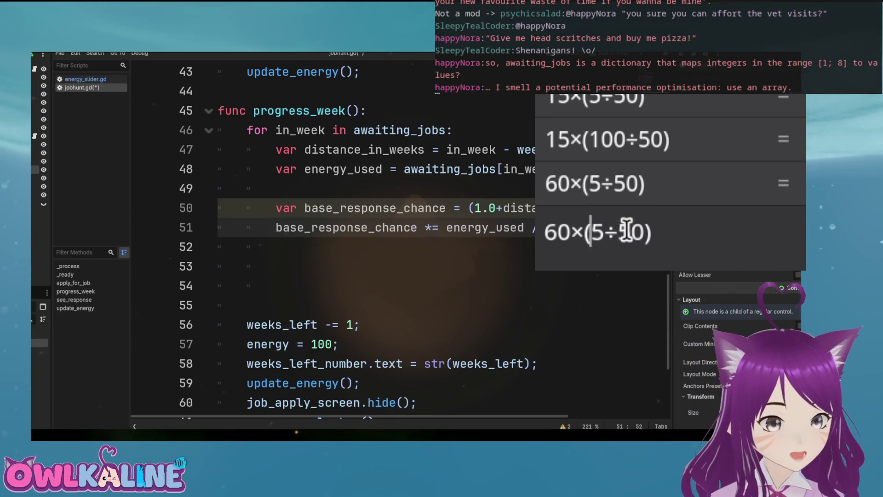
drag(643, 233, 591, 238)
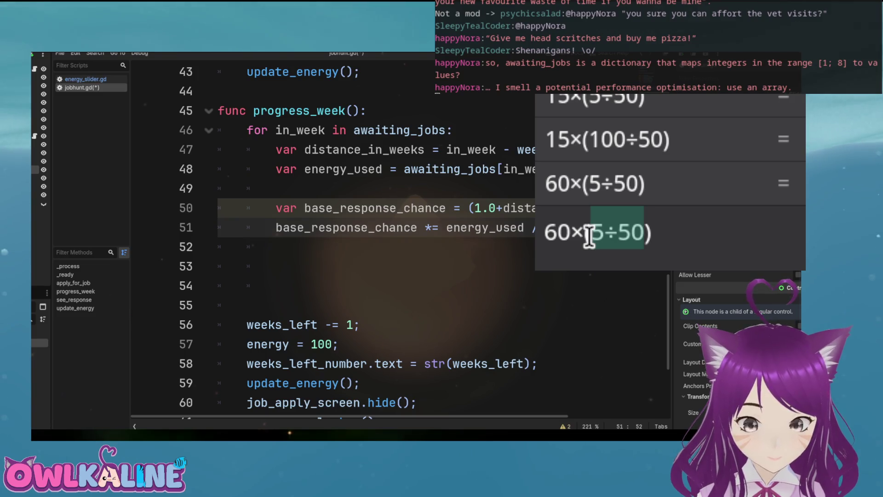
key(End)
click(582, 244)
text(1.0+)
key(Left)
key(Left)
key(Left)
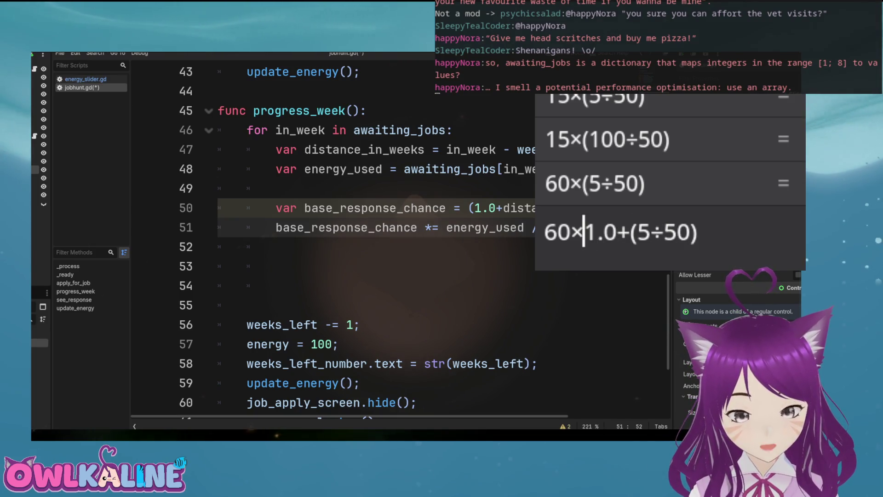
text(()
key(End)
text())
key(Left)
key(Left)
key(Left)
key(BackSpace)
text(100)
key(End)
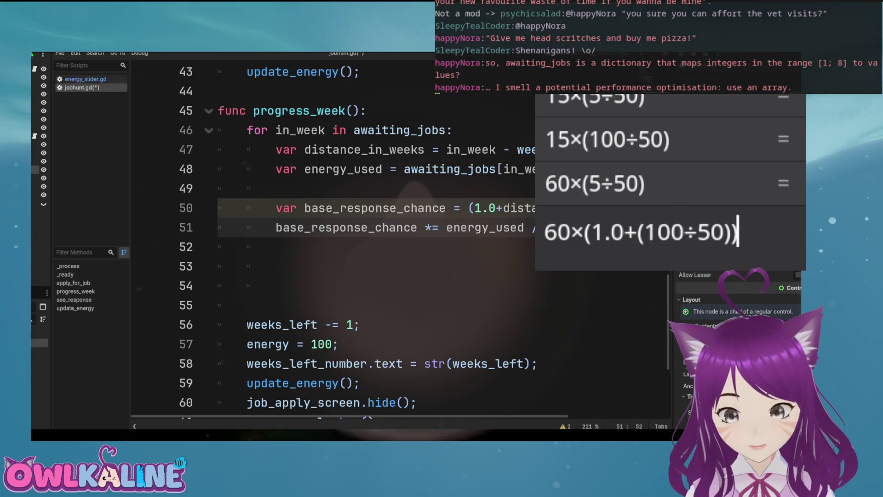
key(Return)
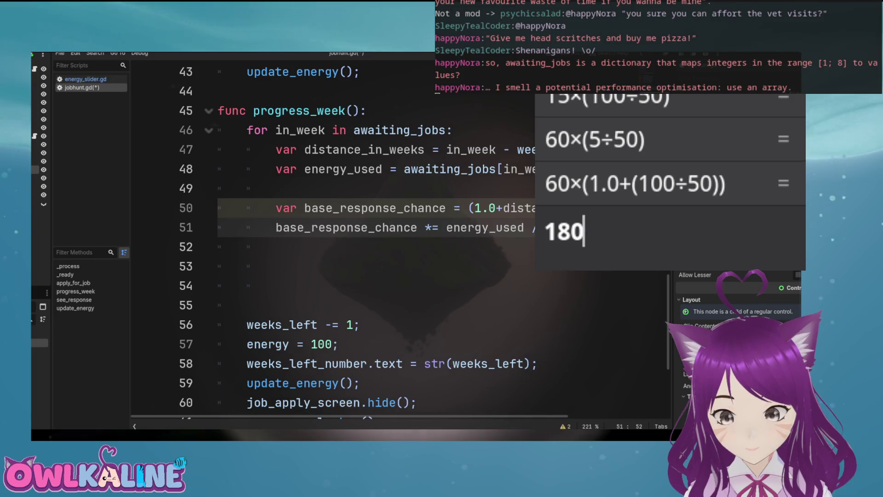
Re-evaluate the expression with multipliers 15 and 30 (45 and 90), then hide the calculator
click(572, 189)
drag(568, 231, 542, 240)
text(15×(1.0+(100÷50)
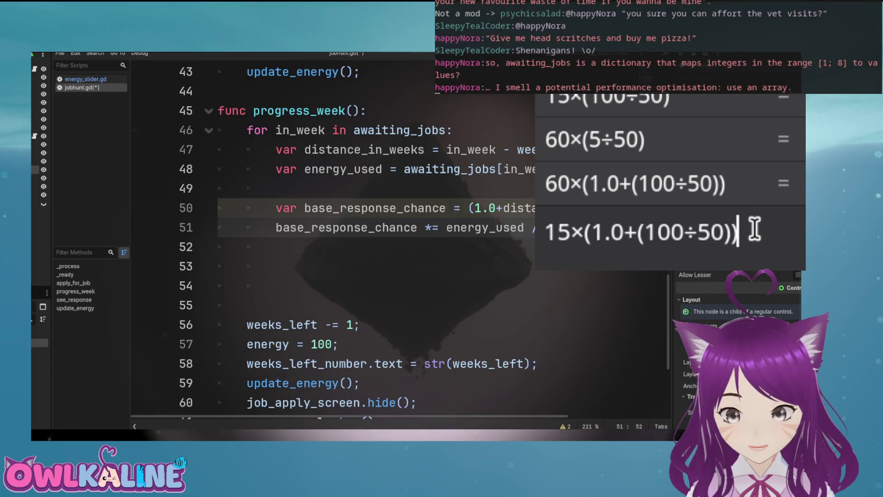
key(Return)
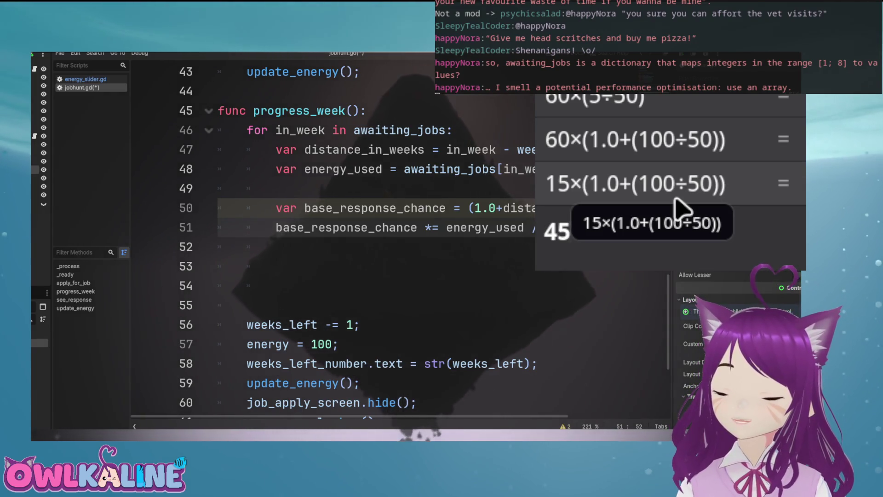
click(677, 202)
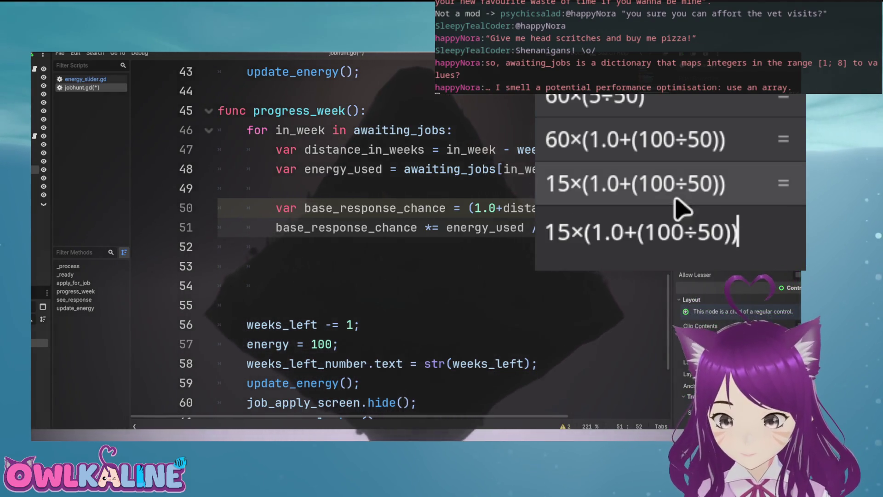
double_click(558, 230)
text(30)
key(Return)
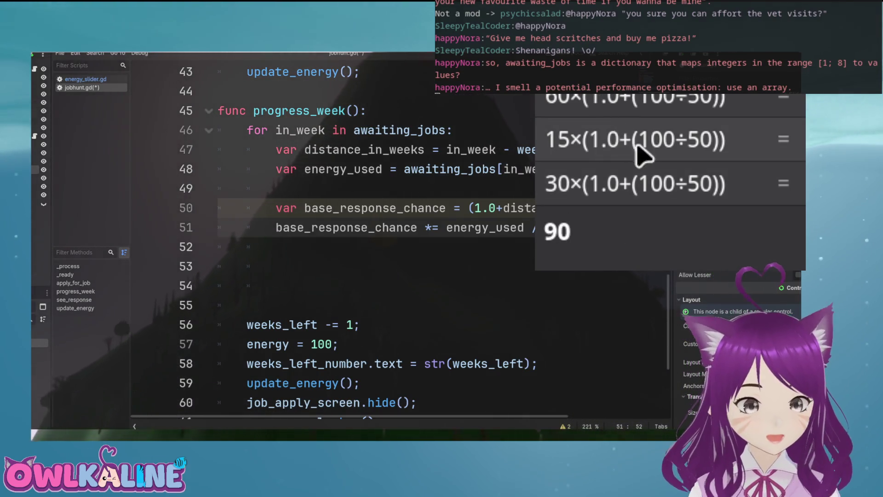
key(Escape)
click(447, 227)
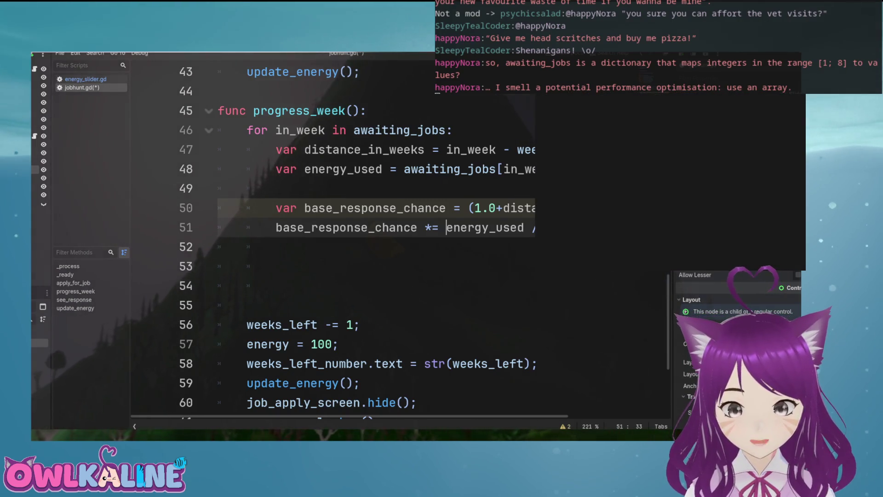
Wrap line 51's energy_used term as (1.0 + (…)) around base_response_chance and save jobhunt.gd
text(1.0 + ()
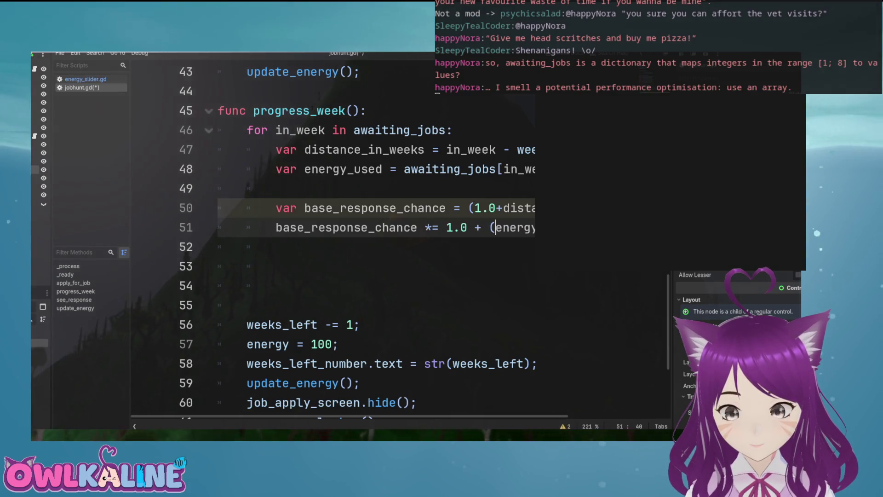
key(End)
key(Home)
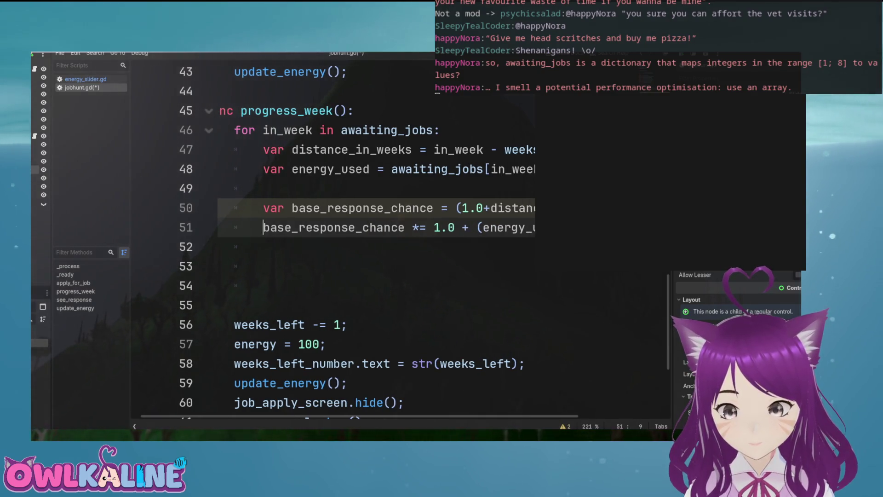
click(434, 227)
text(()
key(Home)
key(ctrl+s)
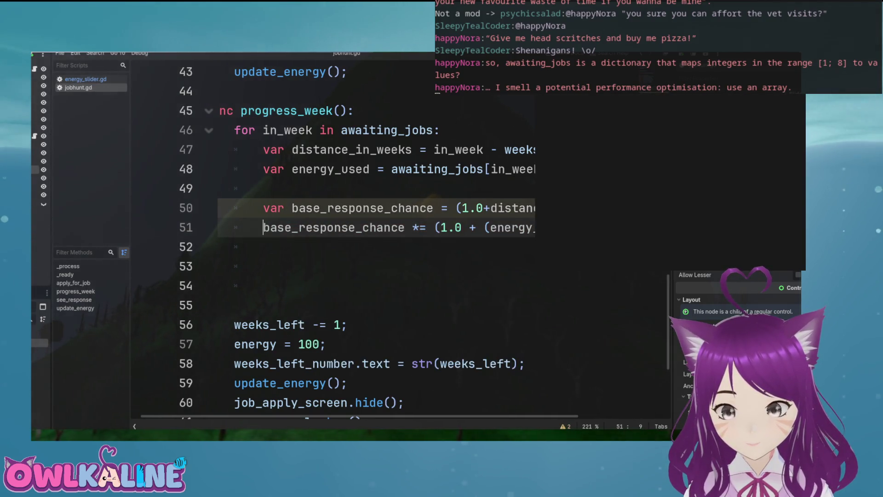
key(Home)
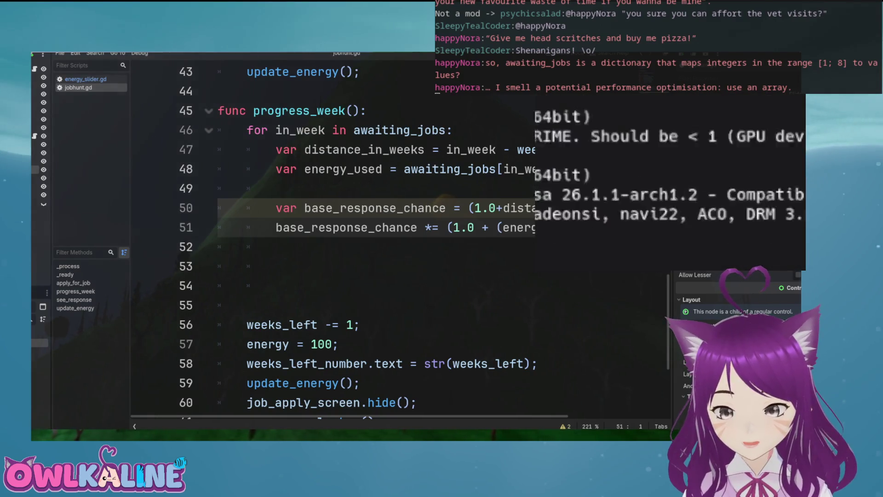
click(623, 193)
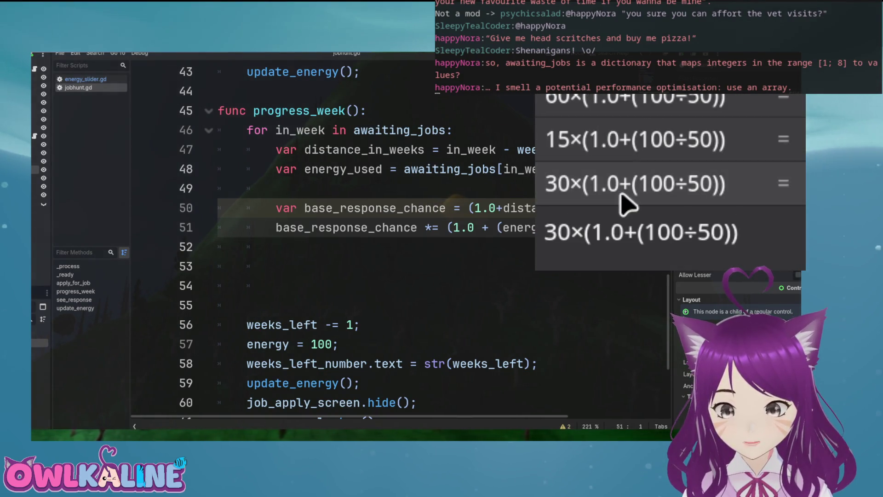
Calculate 15×(1.0+(5÷50)) = 16.5 and 15×(1.0+(33÷50)) = 24.9, then return to the script
double_click(557, 231)
text(15)
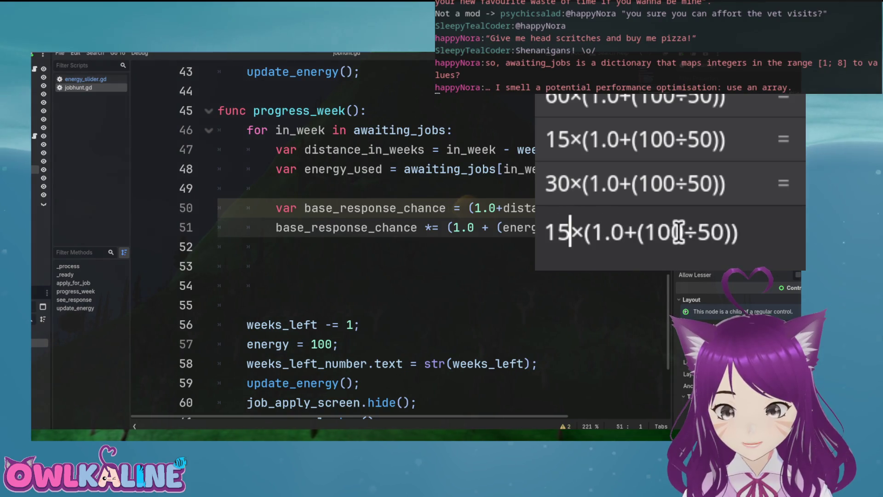
double_click(651, 231)
text(5)
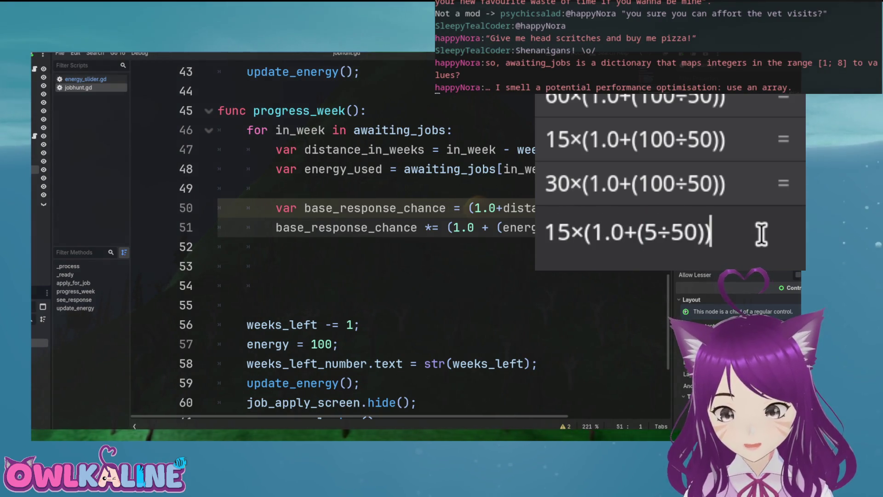
key(Return)
click(705, 185)
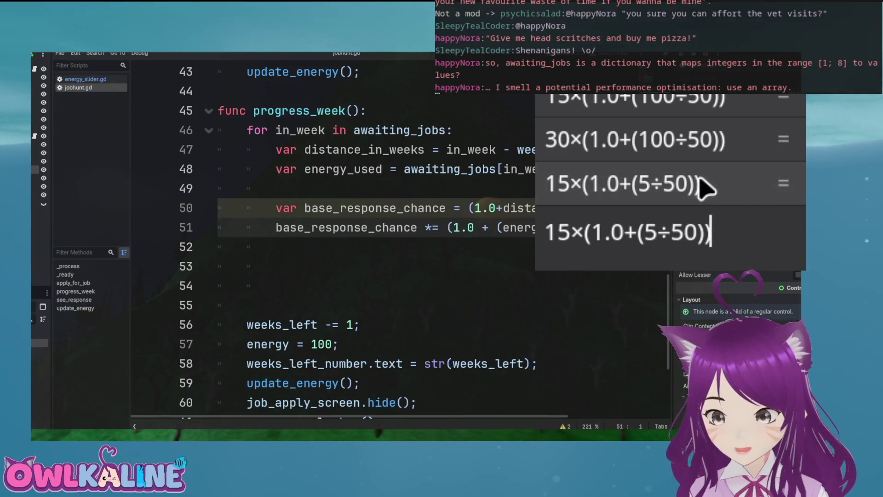
double_click(646, 231)
text(33)
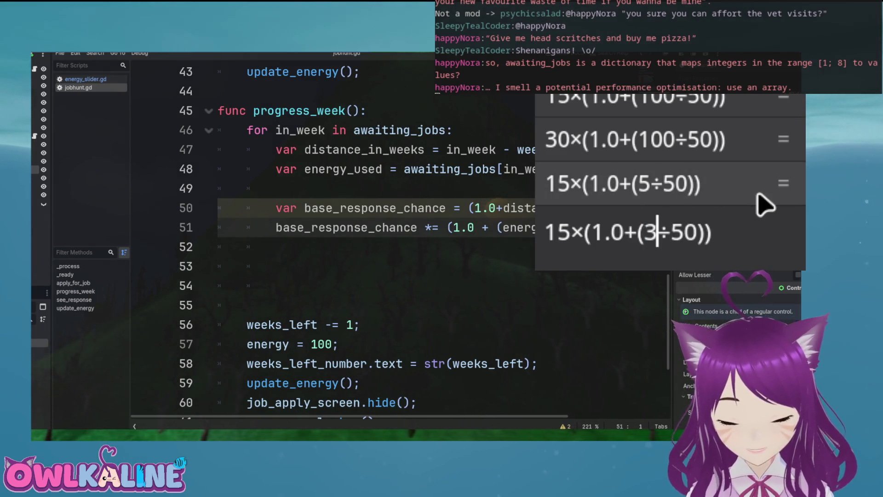
key(Return)
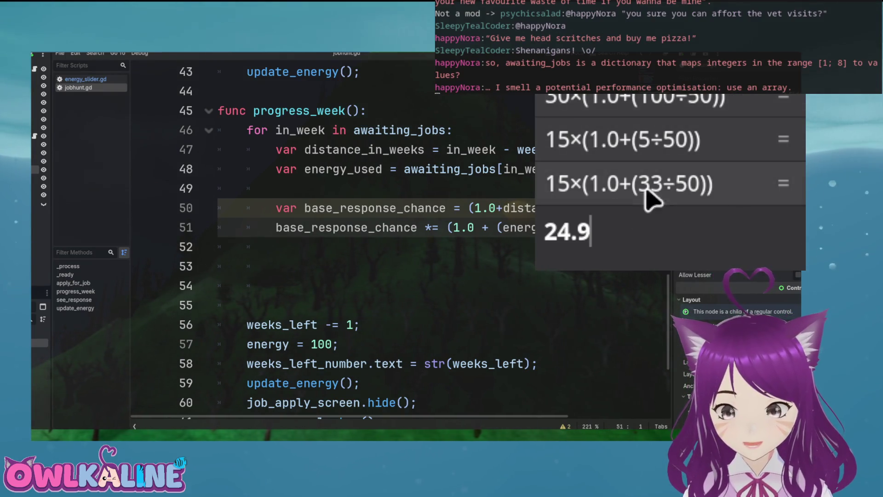
key(alt+Tab)
Write line 53's condition as if randi() % 100 < base_response_chance
key(Down)
key(Down)
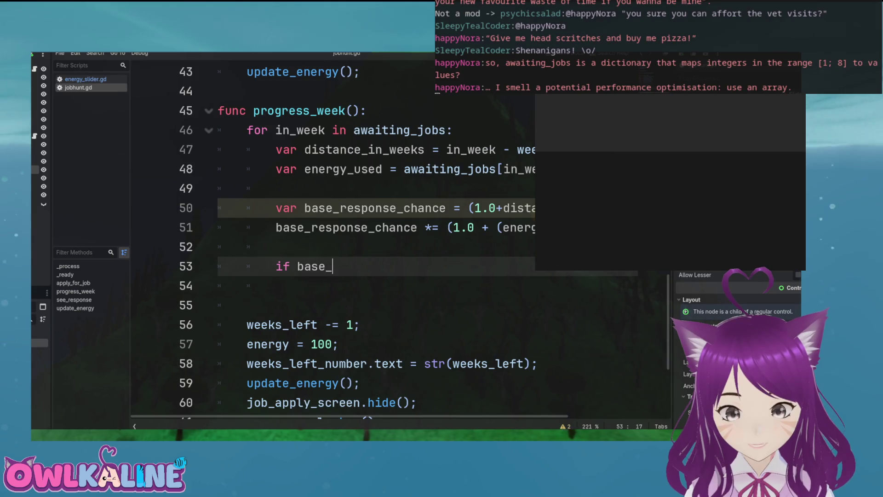
key(Return)
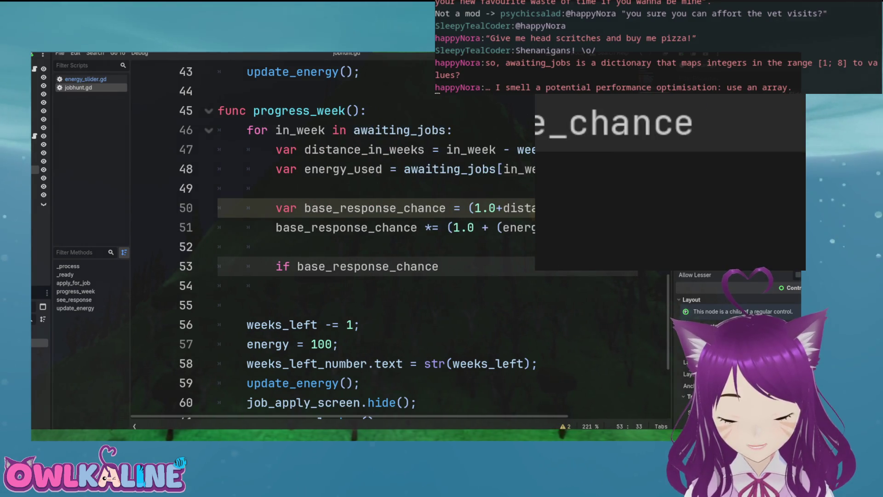
text(<)
key(BackSpace)
text(>)
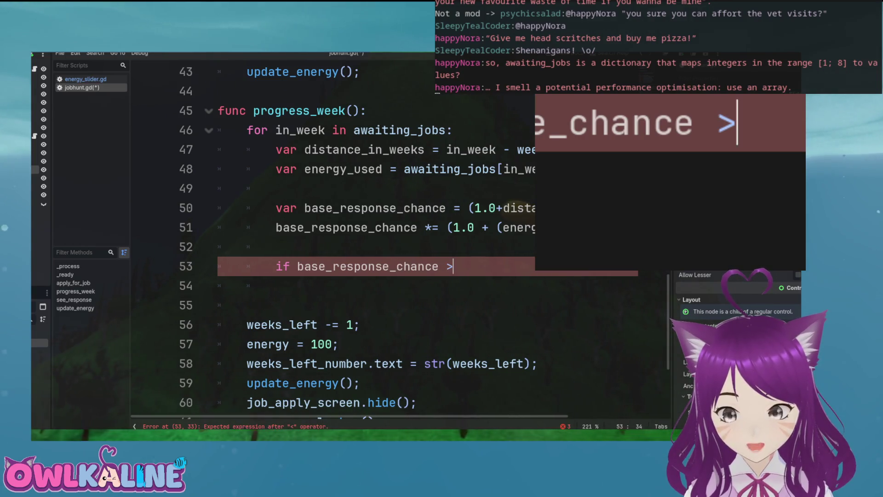
key(BackSpace)
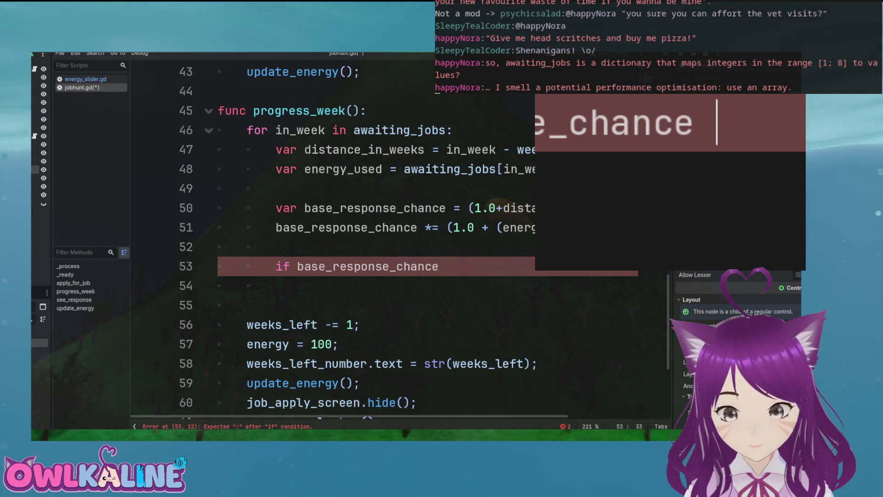
key(Home)
key(Right)
text(ran)
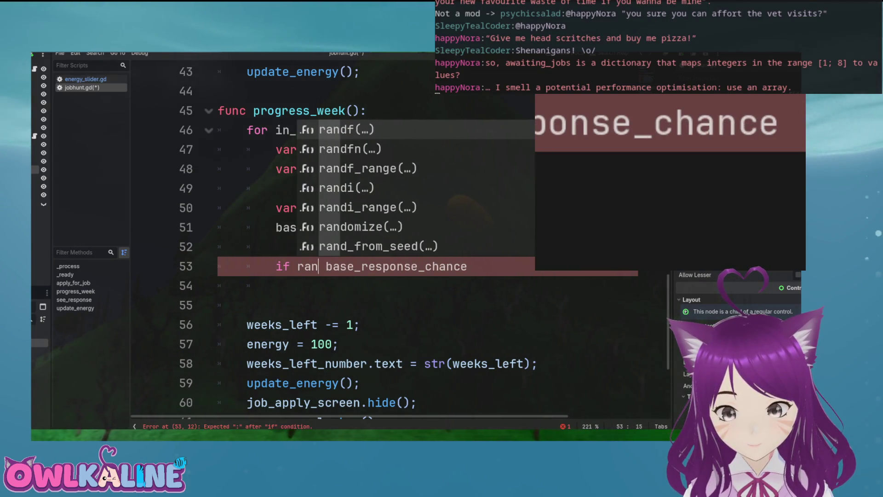
key(Down)
key(Down)
key(Down)
key(Return)
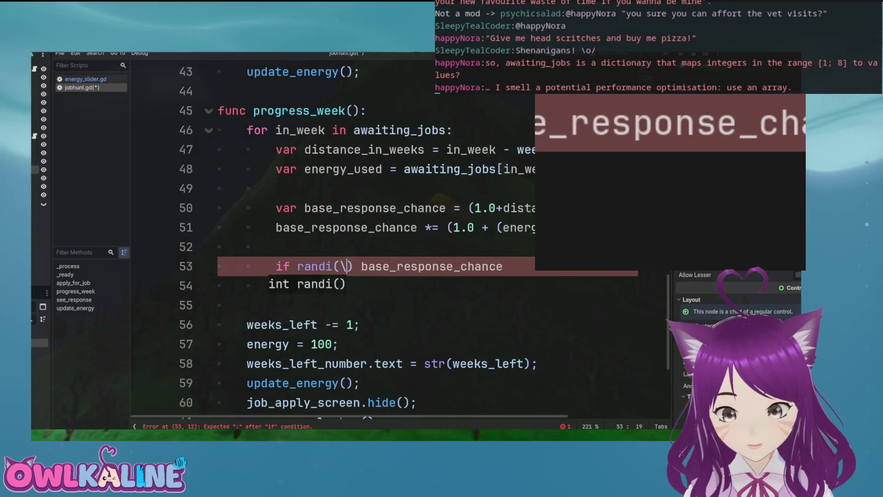
key(BackSpace)
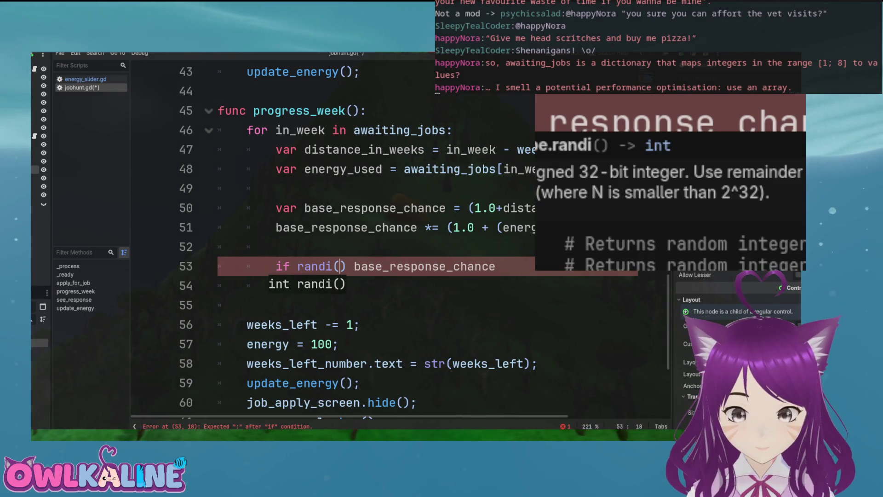
key(Right)
text(% 100)
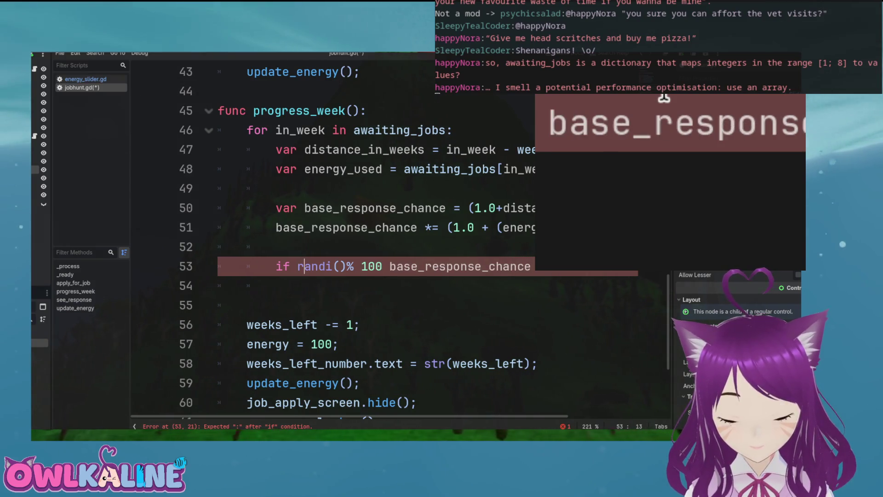
key(Right)
key(Right)
key(Right)
text(<)
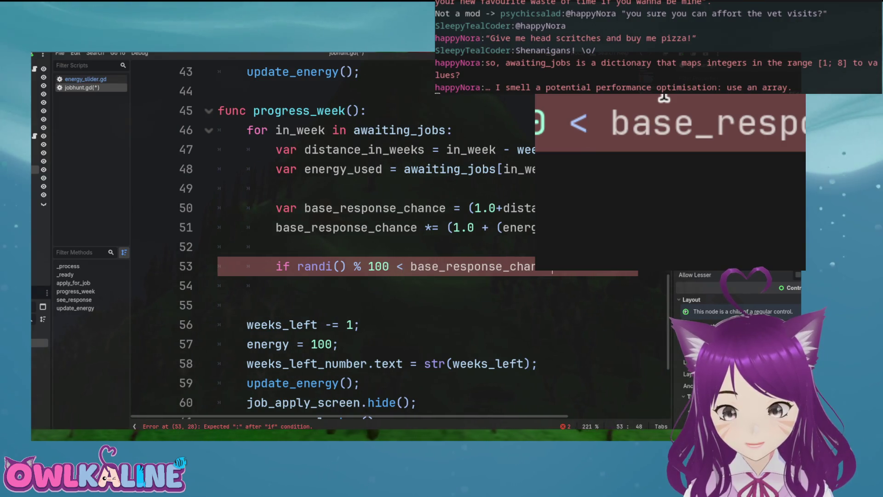
Add an indented '# They respond' comment beneath the condition
key(End)
key(Return)
key(Tab)
text(\)
key(BackSpace)
text($)
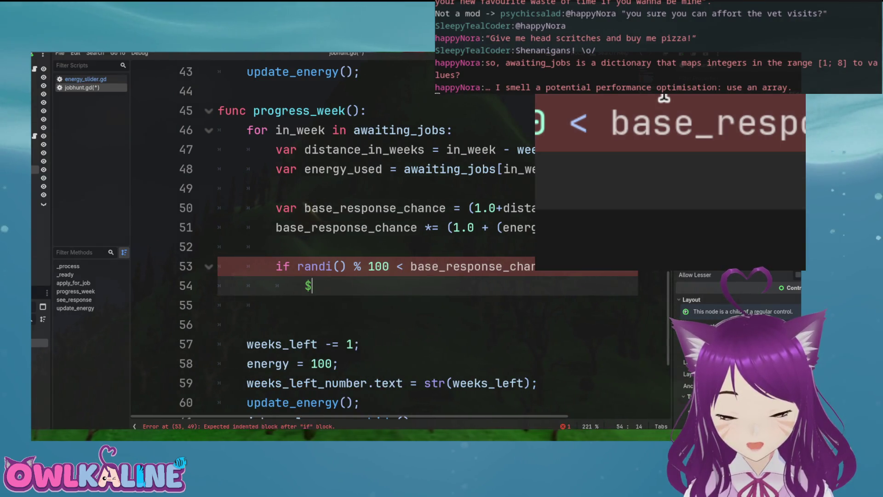
key(BackSpace)
text(# J)
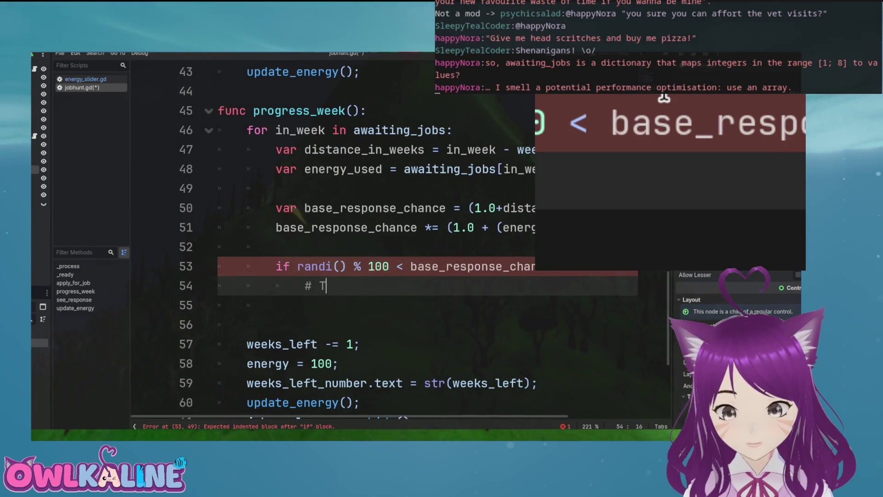
text(espond)
key(Return)
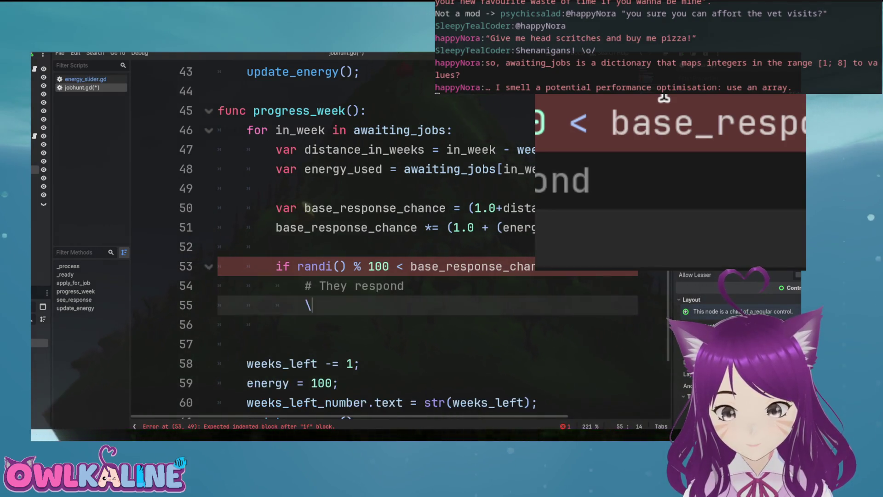
Put pass; on the empty indented line inside the randi() if block
scroll(349, 239, down, 1)
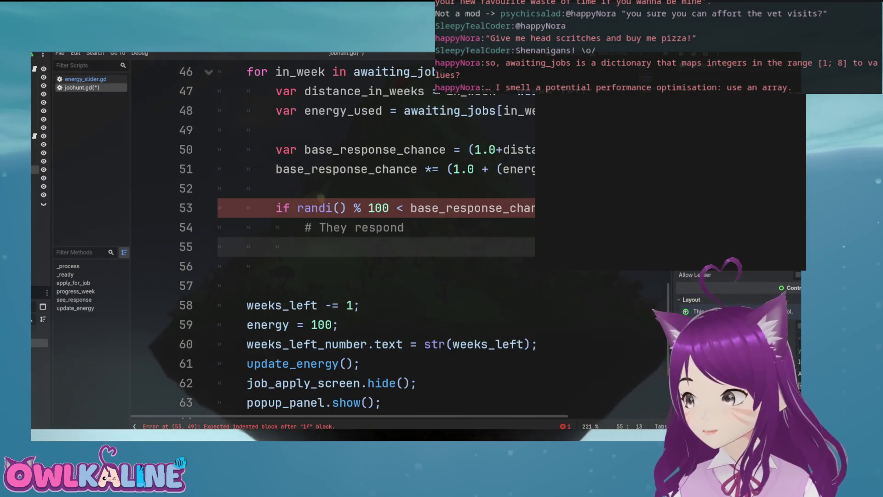
click(404, 228)
click(297, 208)
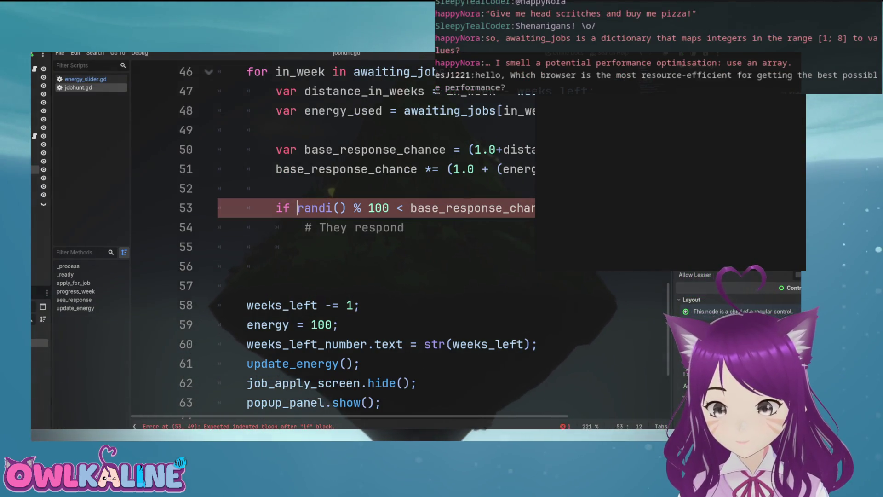
key(ctrl+s)
text(()
key(End)
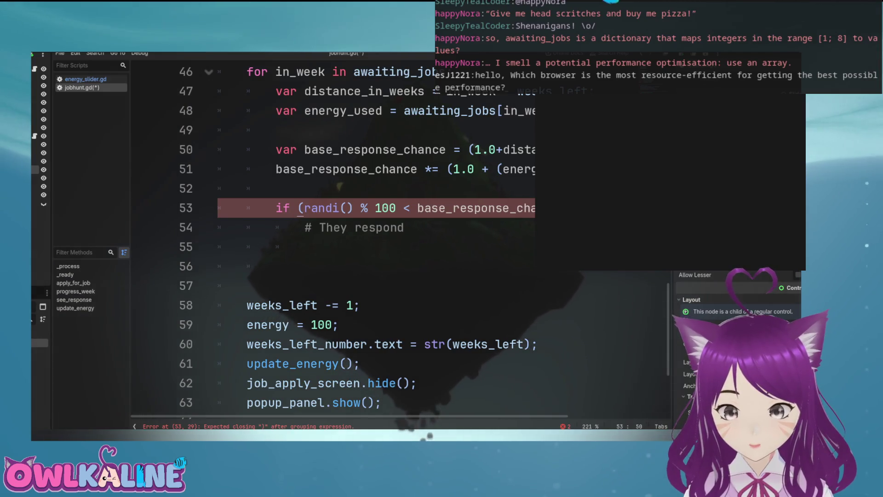
key(ctrl+s)
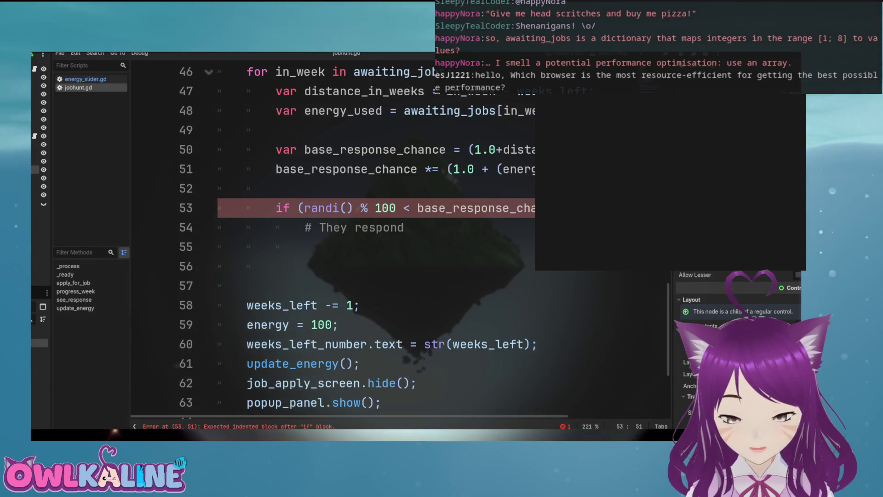
key(Home)
key(Down)
key(Down)
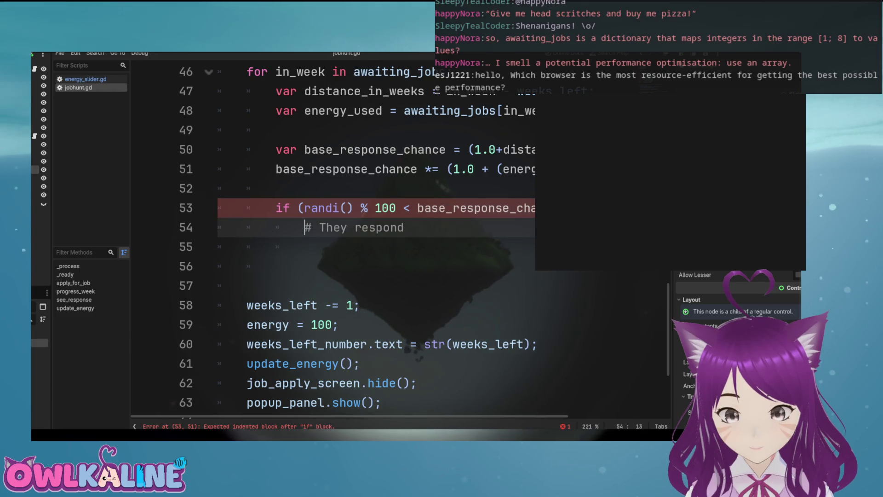
text(pass;)
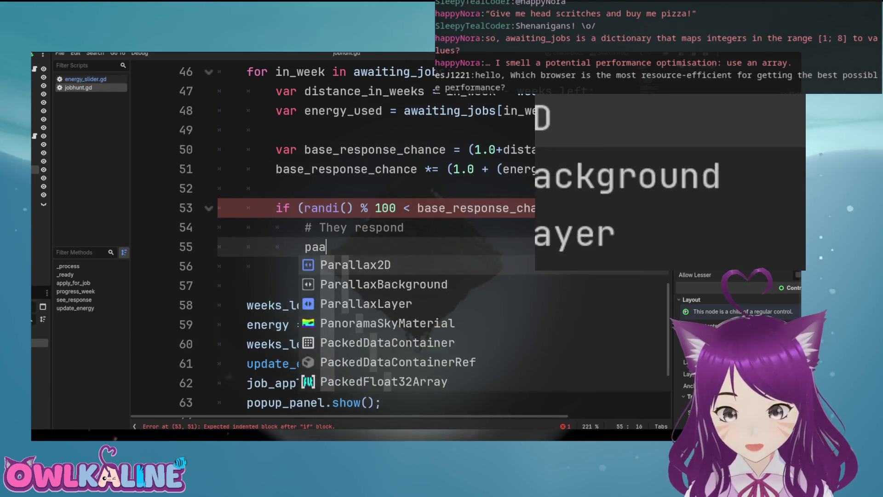
Remove the stray brackets around randi(), end the if line with a colon, and save
key(Up)
key(Up)
key(Left)
key(Left)
key(Left)
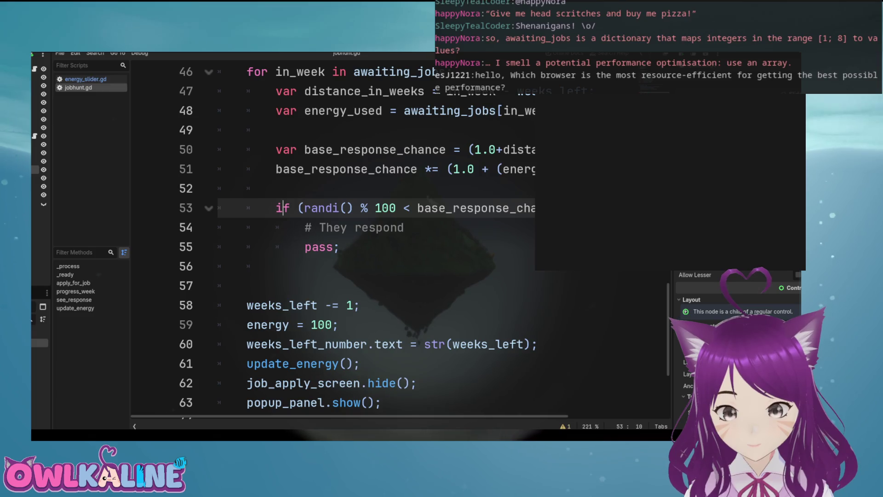
key(Delete)
click(411, 208)
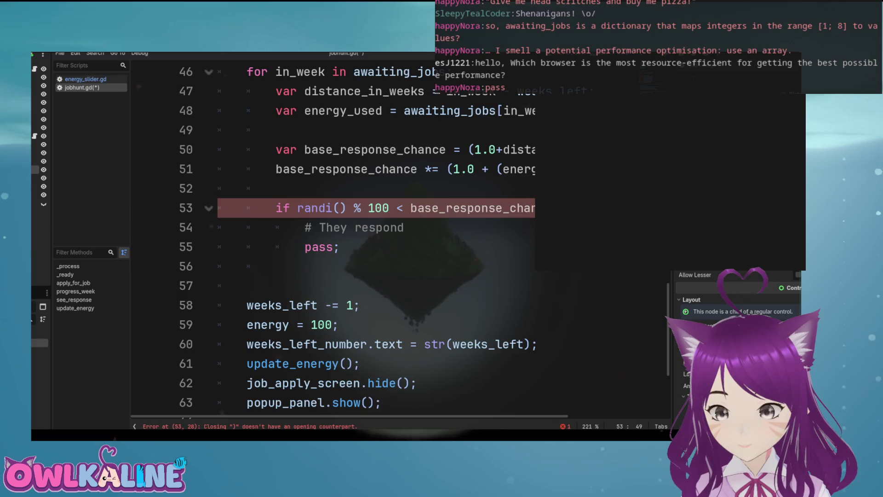
key(End)
key(BackSpace)
key(BackSpace)
text(:)
key(ctrl+s)
Begin a second comment line, '- reject or pass', below # They respond
key(Down)
key(Down)
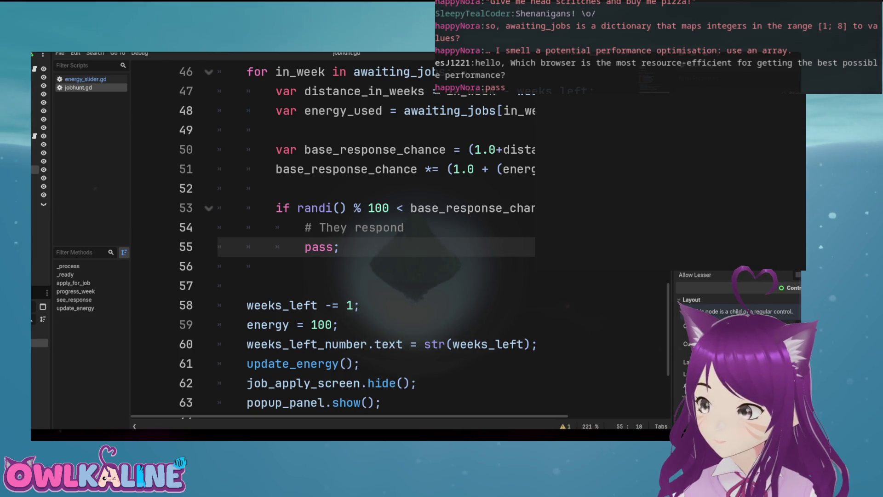
key(Up)
key(Down)
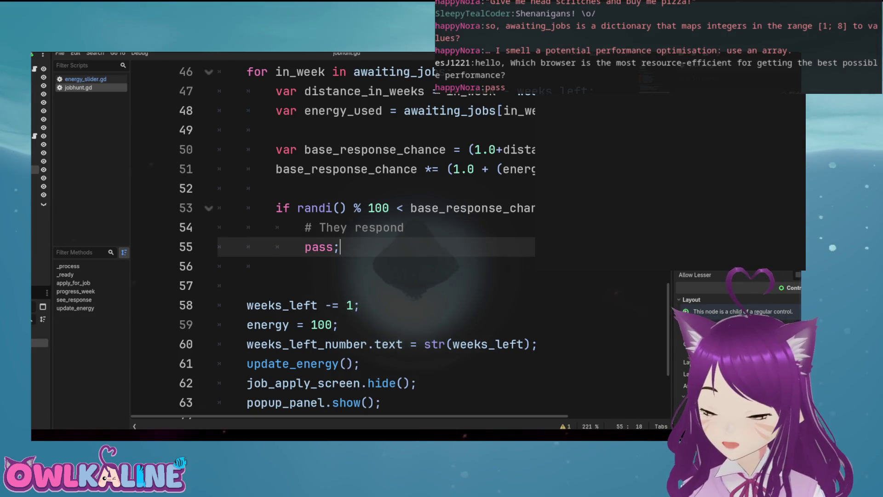
drag(297, 208, 390, 208)
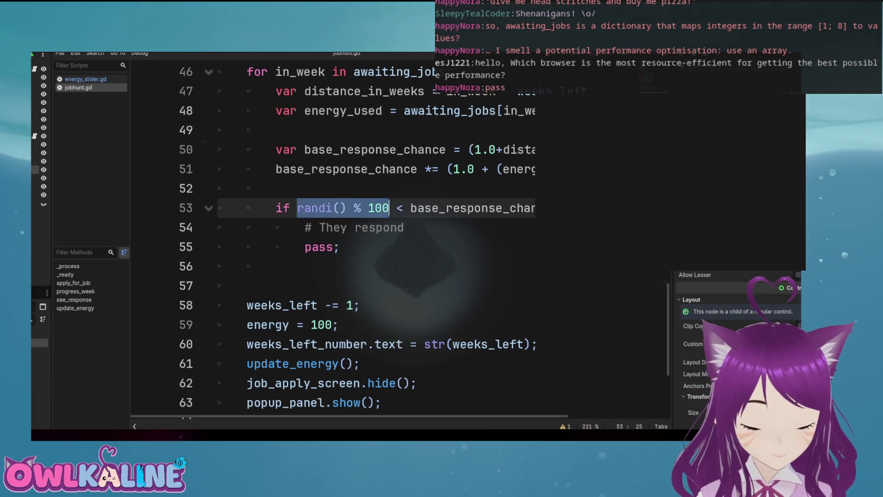
scroll(389, 208, down, 1)
click(389, 150)
scroll(389, 149, up, 1)
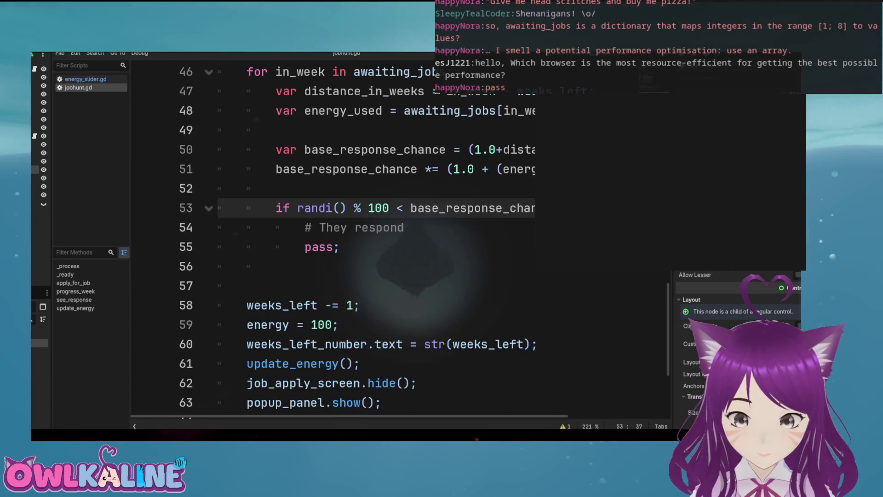
click(391, 227)
key(Return)
text(\)
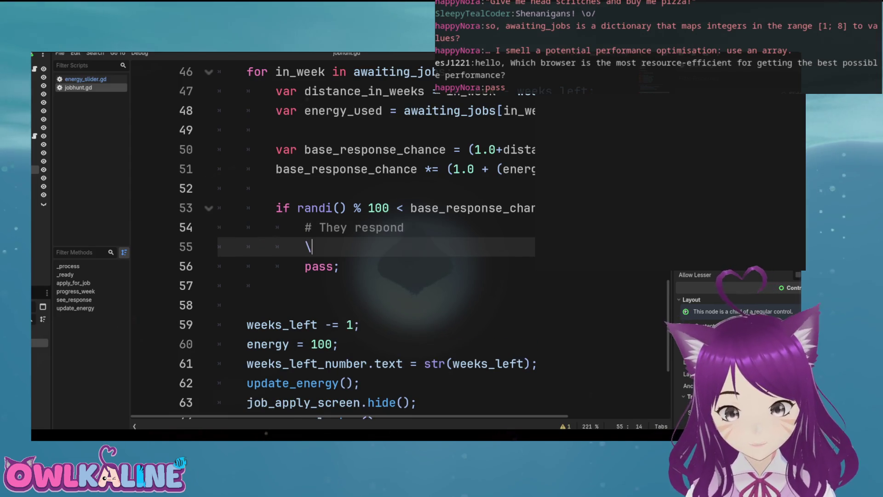
text( - )
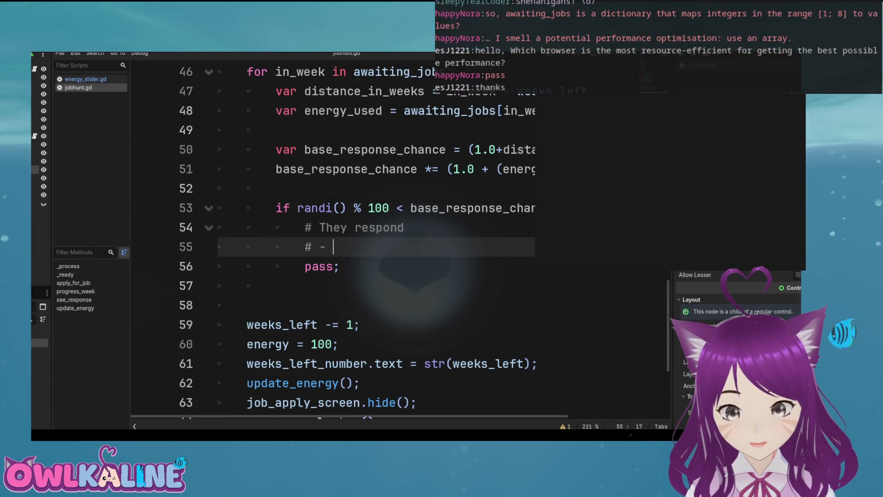
text(ct or pass(interview)
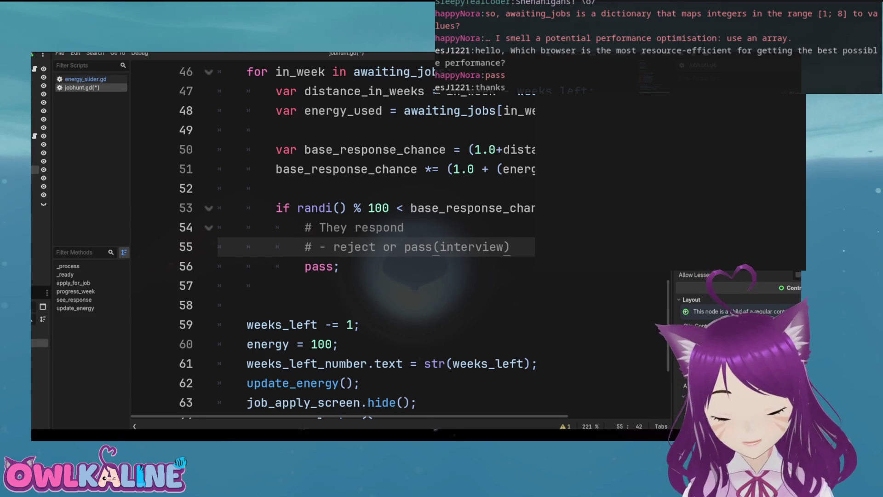
Save, trim '(interview)' from the reject-or-pass comment, and switch to the 2D scene view
key(ctrl+s)
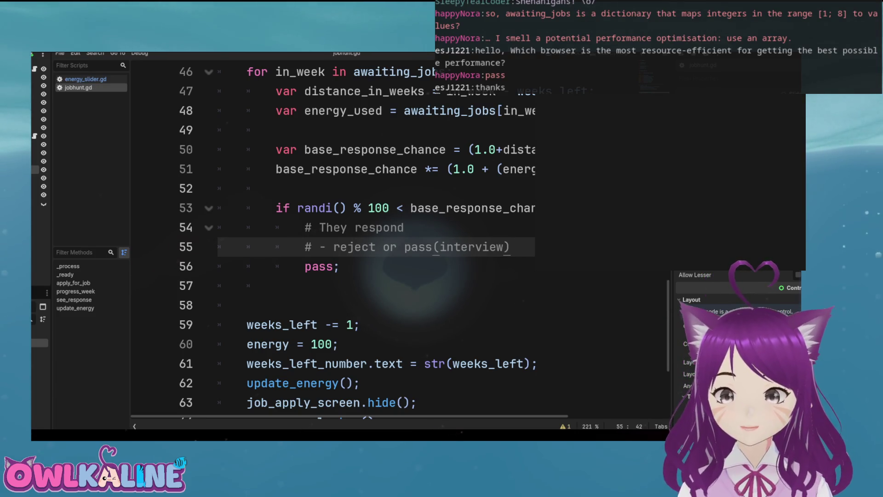
key(shift+Left)
key(shift+Left)
key(shift+Left)
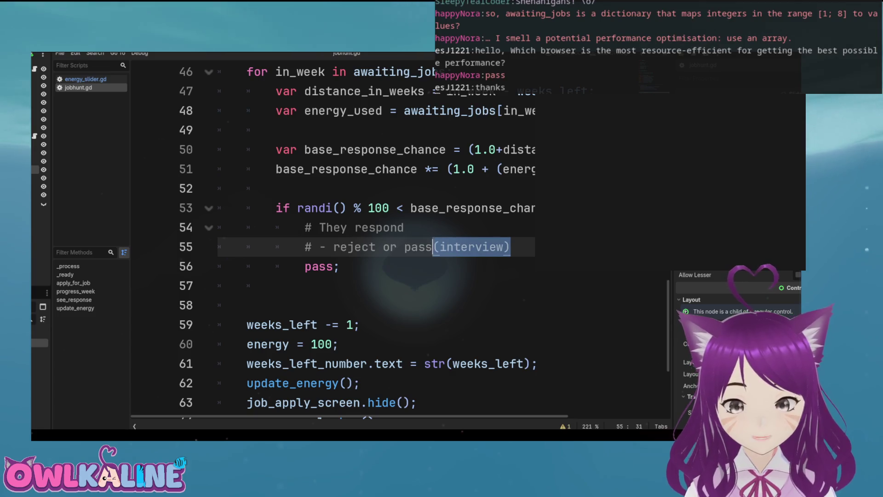
key(BackSpace)
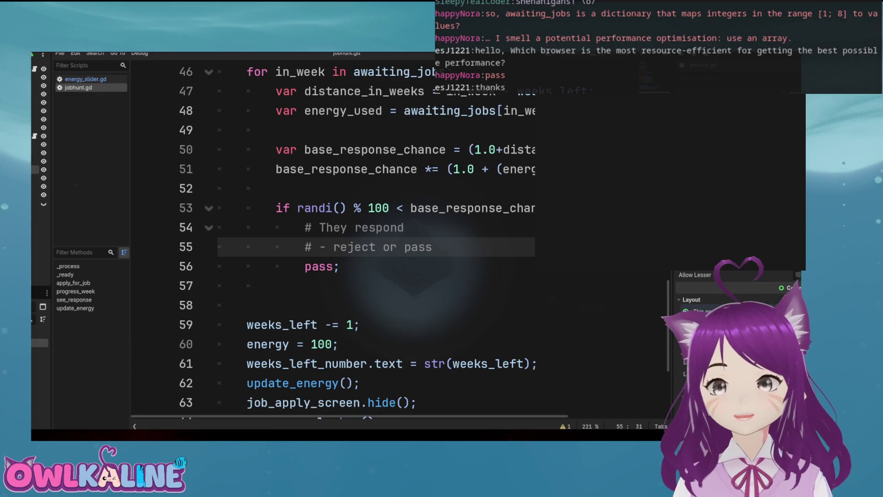
key(ctrl+F1)
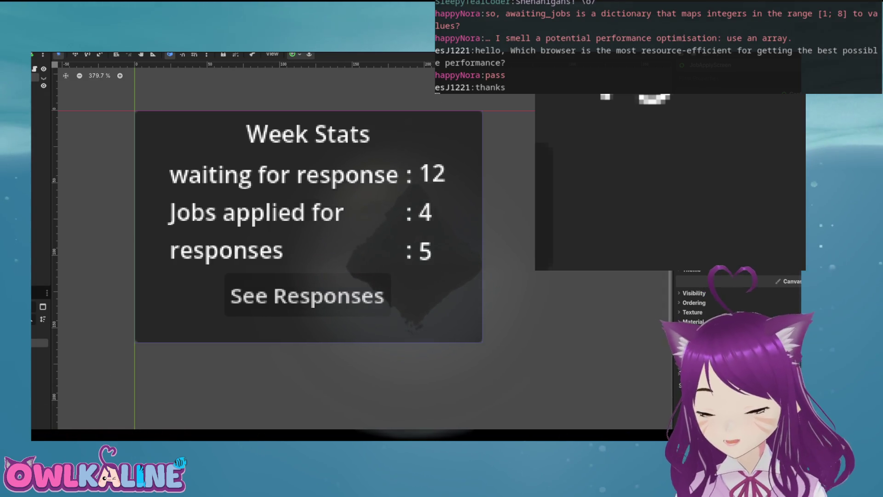
Add a new node to the Week Stats panel, create response_screen.gd, and return to jobhunt.gd
click(133, 109)
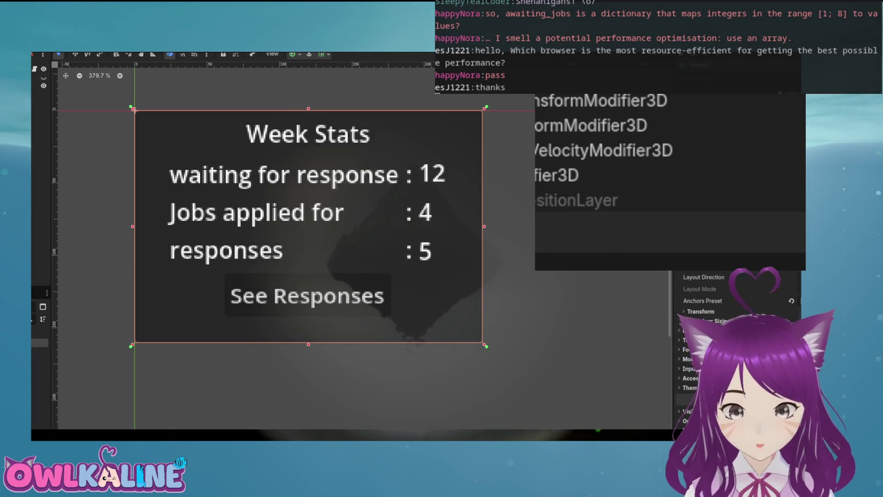
key(Return)
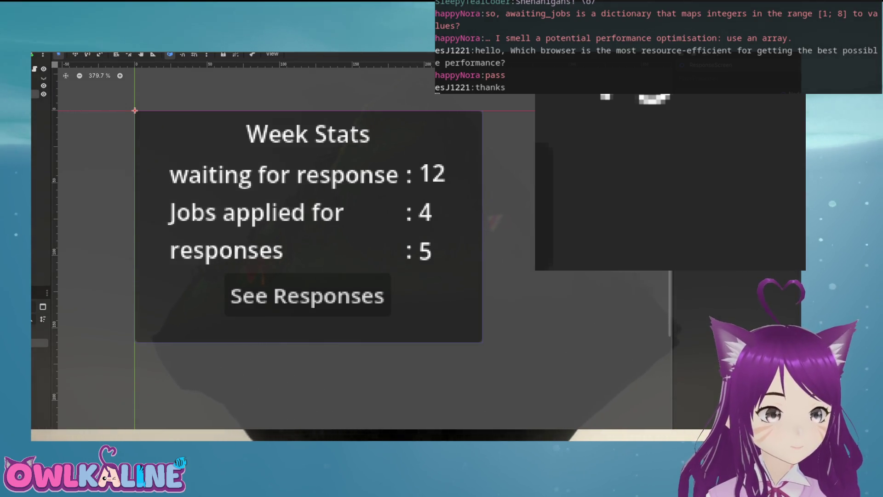
key(f)
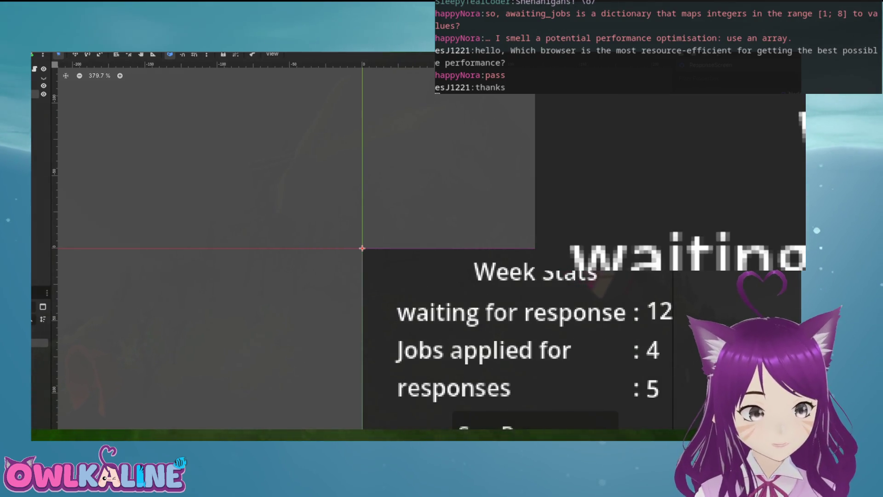
click(787, 193)
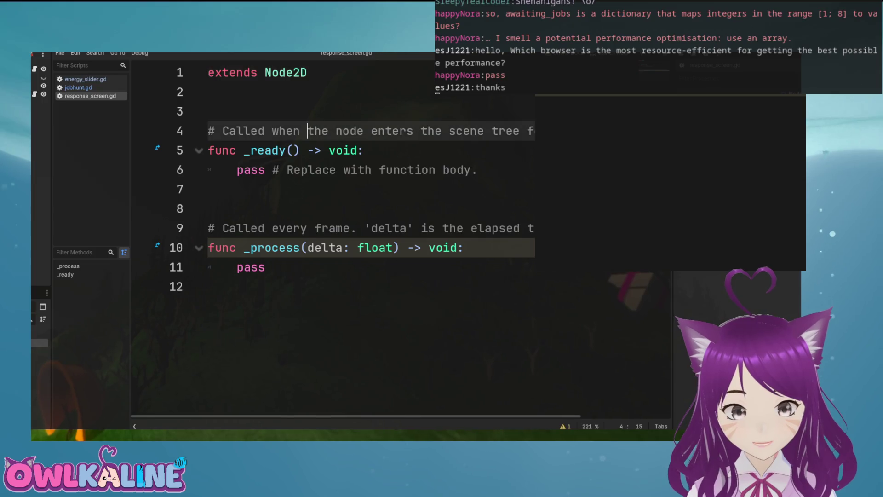
click(306, 111)
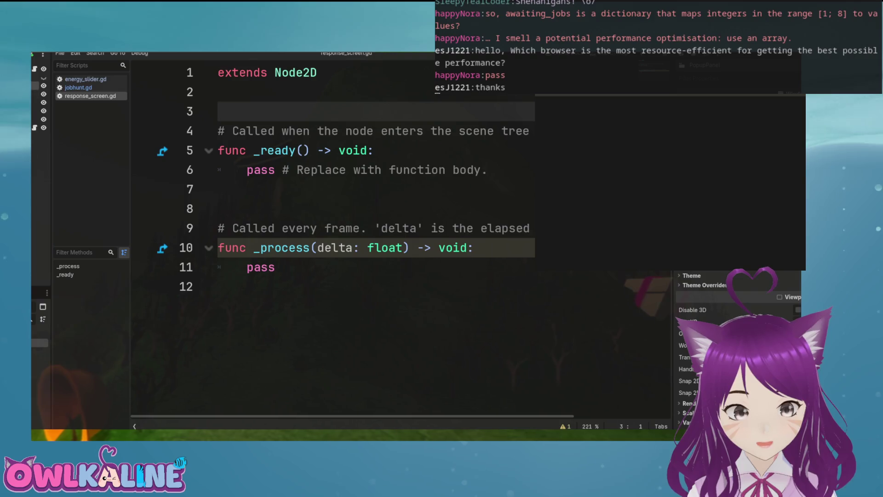
click(78, 88)
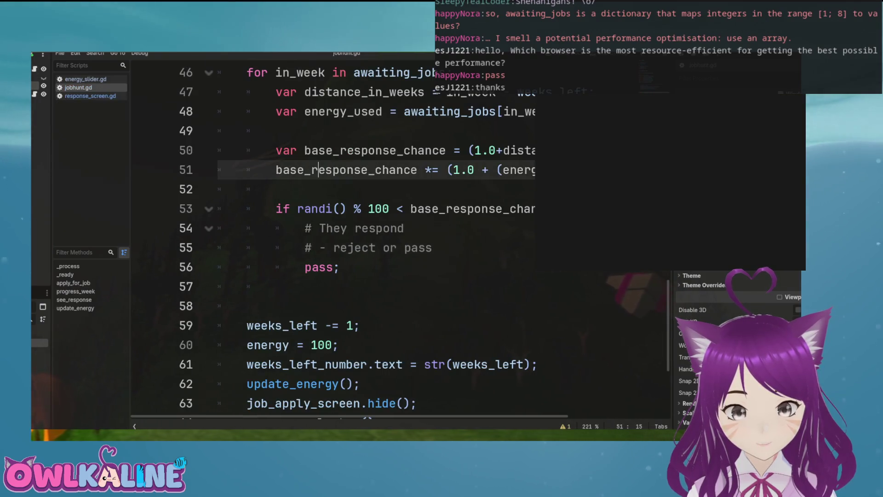
Add a blank line inside the if block after the reject-or-pass comment
scroll(705, 113, down, 2)
scroll(706, 112, up, 2)
click(460, 248)
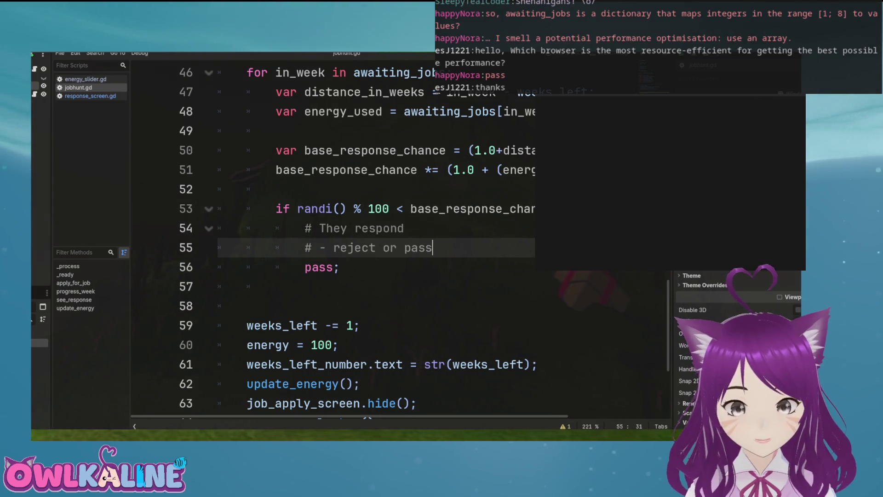
key(Return)
key(Return)
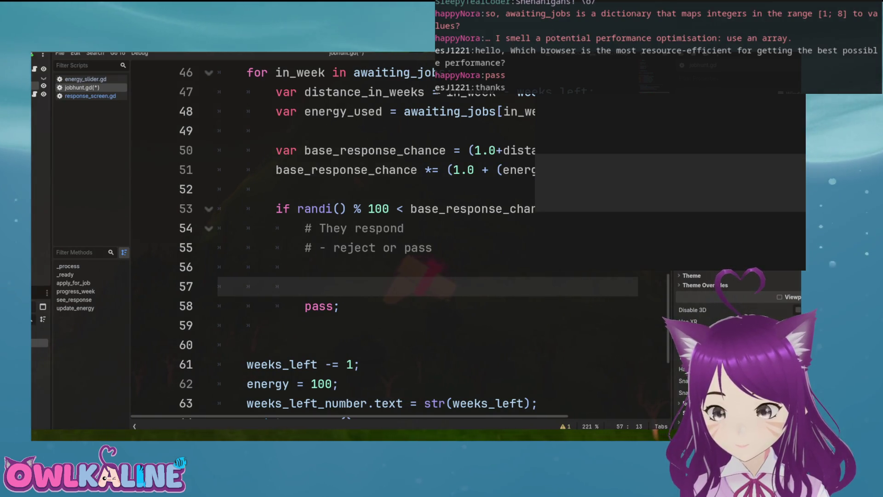
Draft an awaiting_jobs.erase([in_weeks]) removal line and save jobhunt.gd
text(awa)
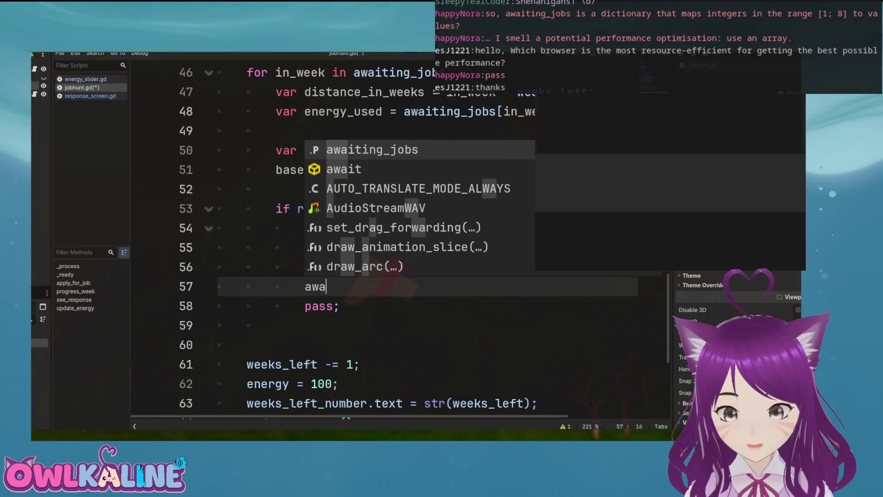
key(Return)
text(\)
key(BackSpace)
text(.)
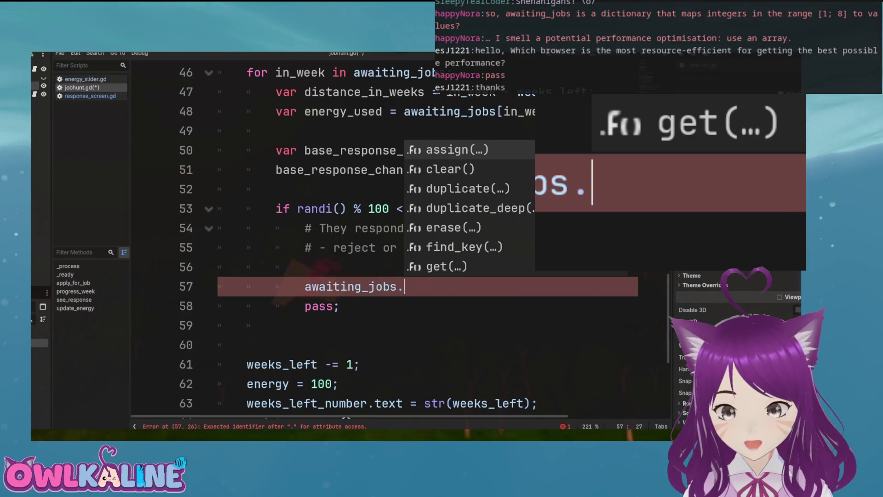
text(re)
key(BackSpace)
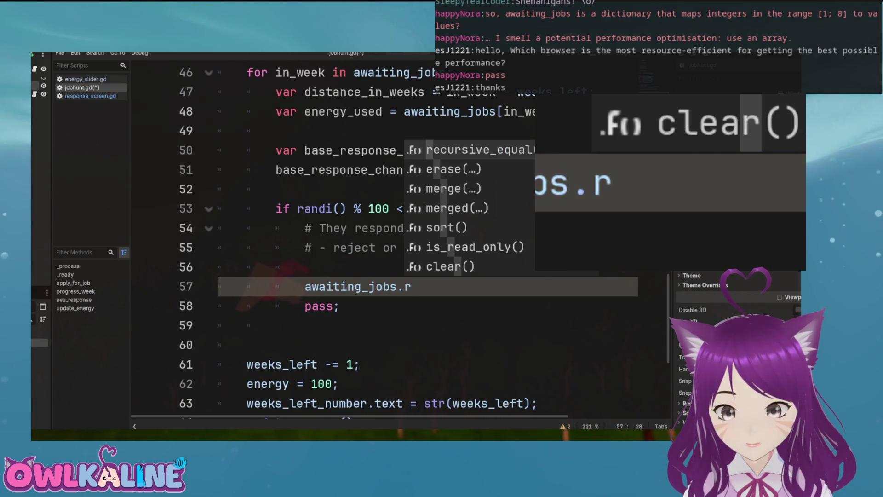
key(BackSpace)
text(er)
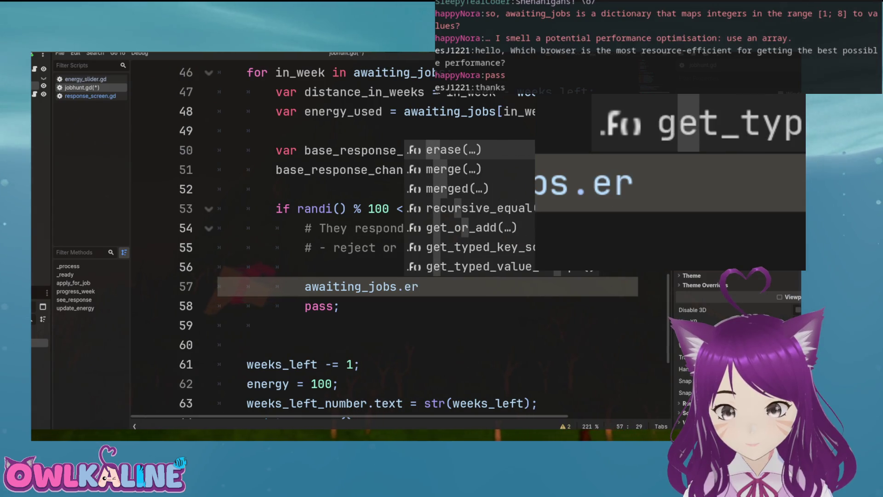
key(Return)
text(\)
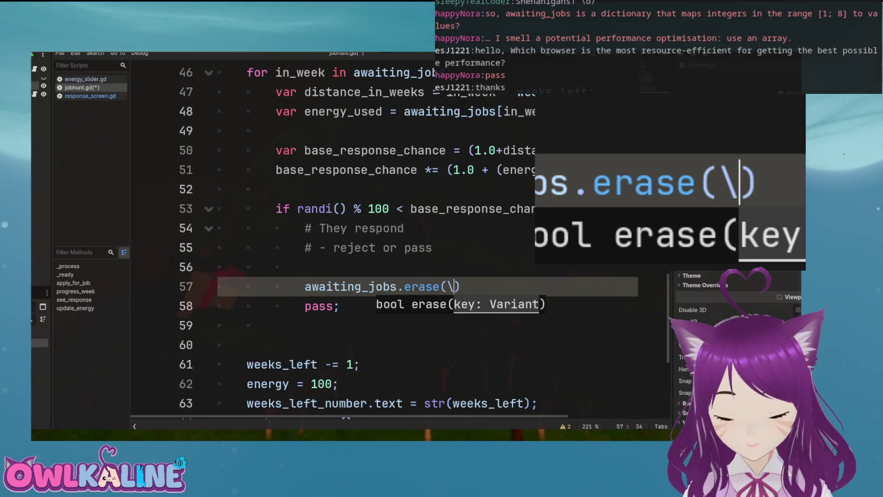
key(BackSpace)
key(BackSpace)
key(BackSpace)
key(BackSpace)
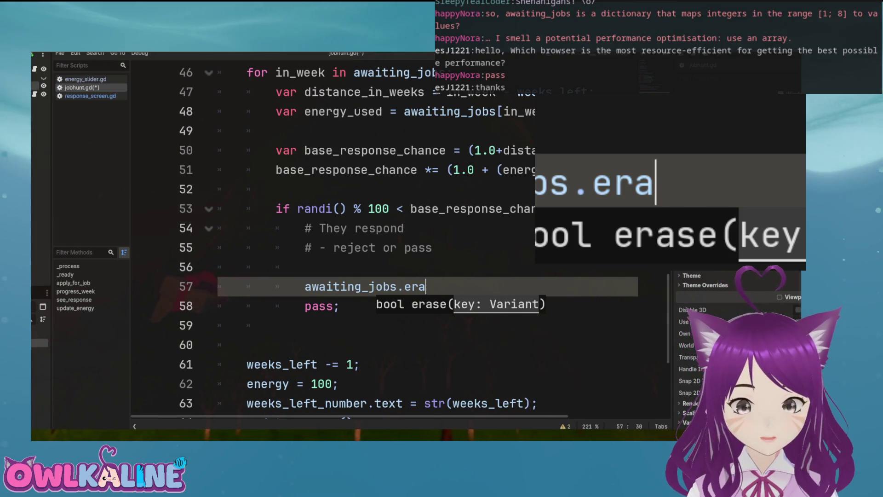
text([)
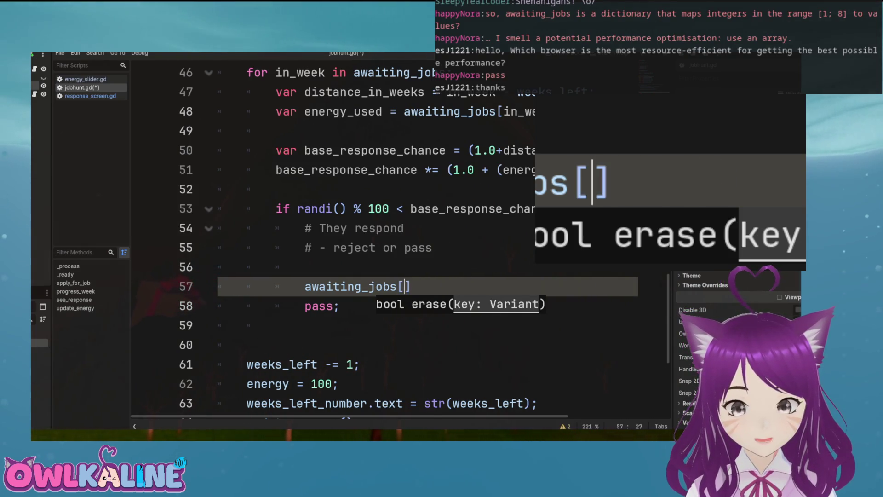
text(in_weeks].)
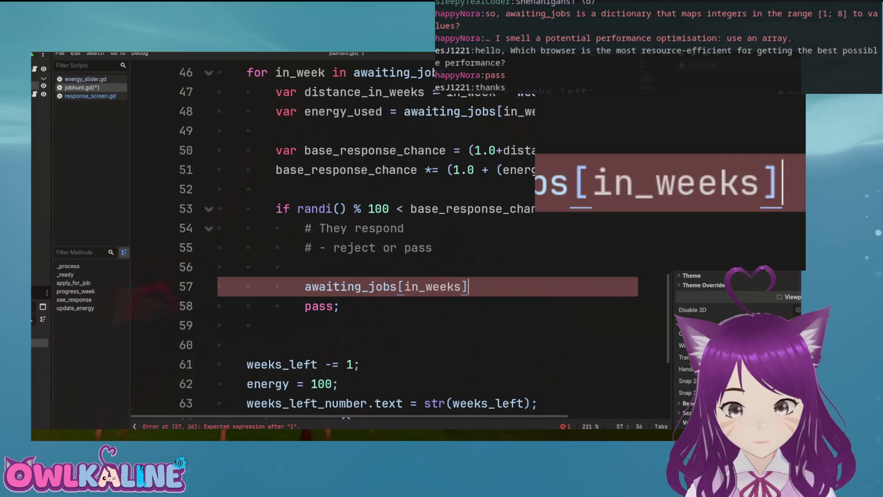
text(remove()
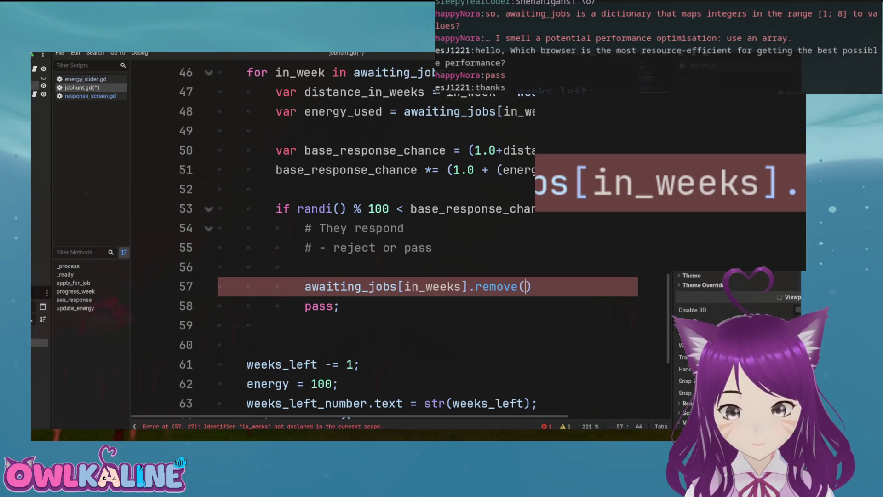
key(BackSpace)
key(BackSpace)
key(BackSpace)
key(BackSpace)
key(BackSpace)
text(erase()
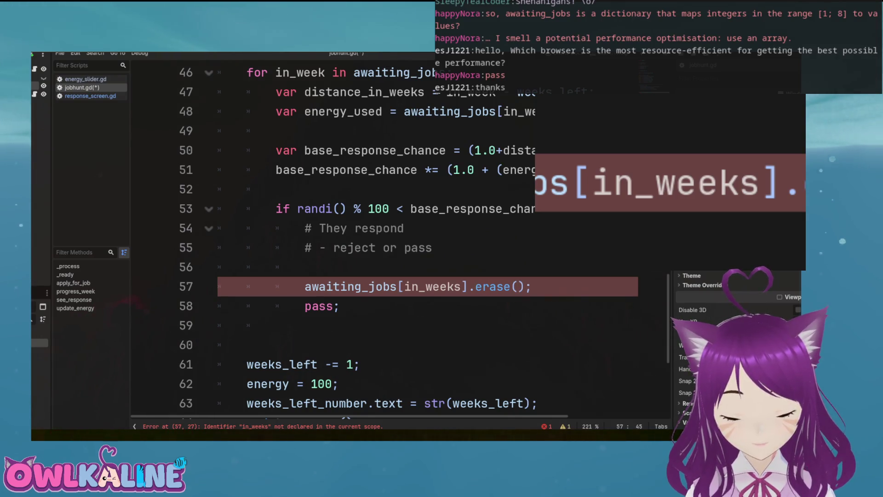
key(ctrl+s)
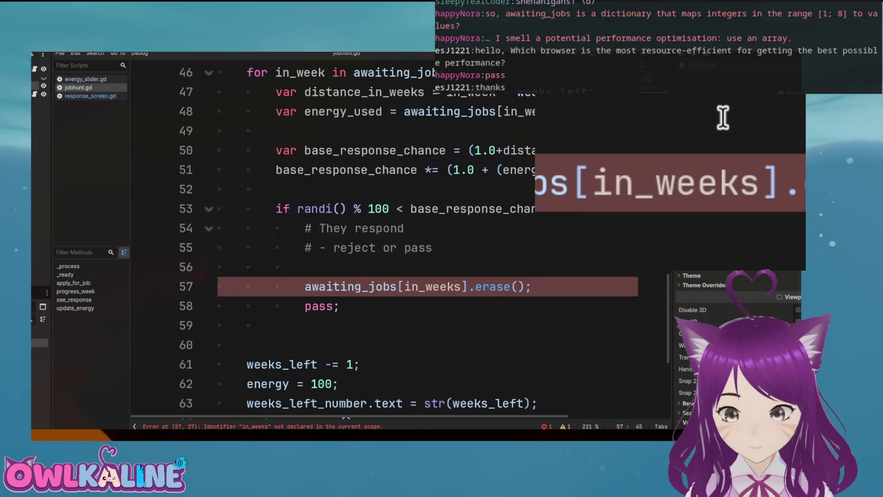
Correct in_weeks to in_week, then delete the unfinished removal line entirely
key(Up)
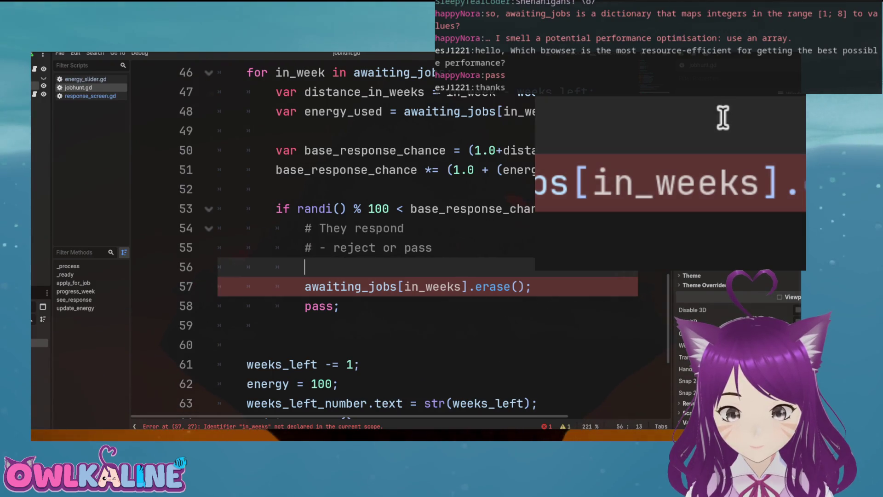
double_click(426, 287)
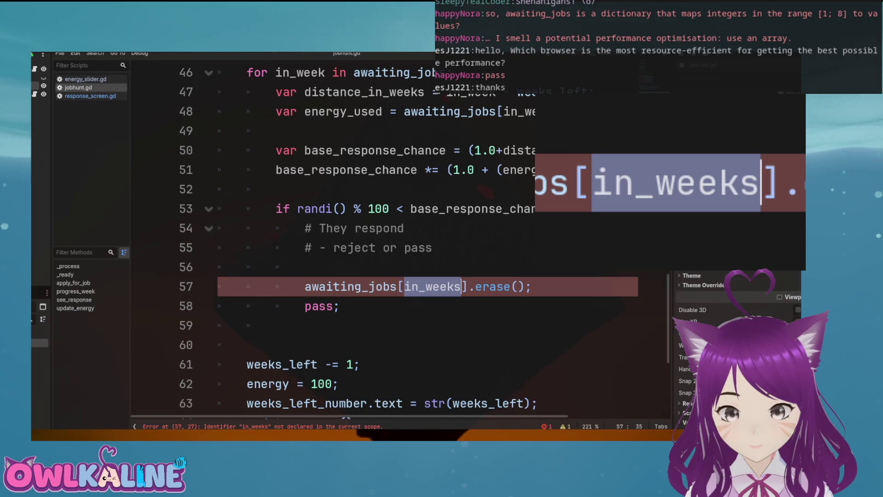
key(Right)
key(BackSpace)
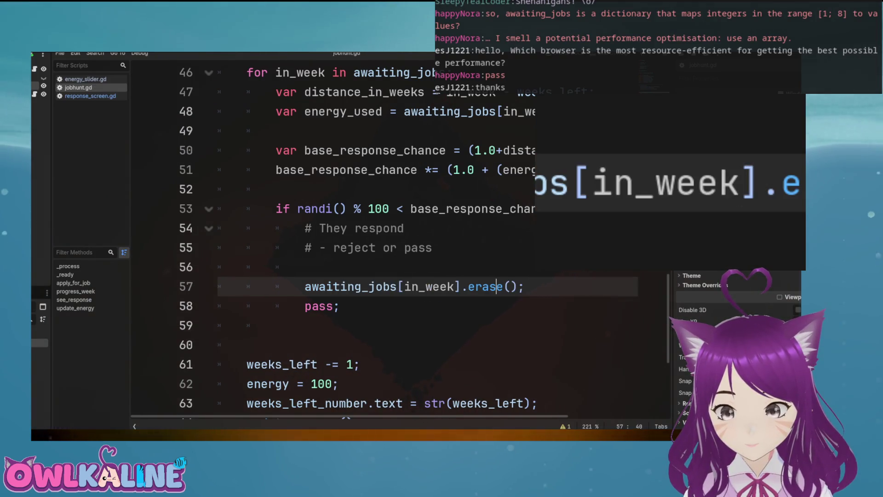
key(End)
key(shift+Left)
key(shift+Left)
key(shift+Left)
key(BackSpace)
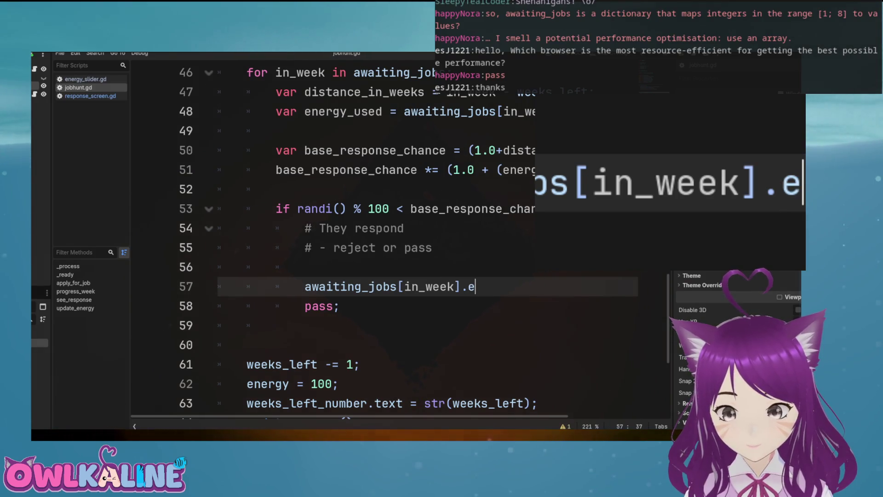
key(BackSpace)
key(BackSpace)
key(BackSpace)
text(.)
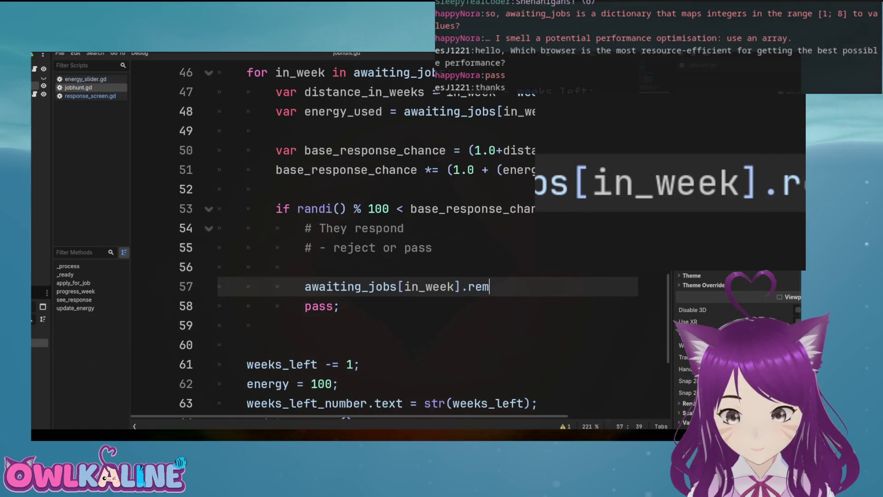
key(shift+Home)
key(BackSpace)
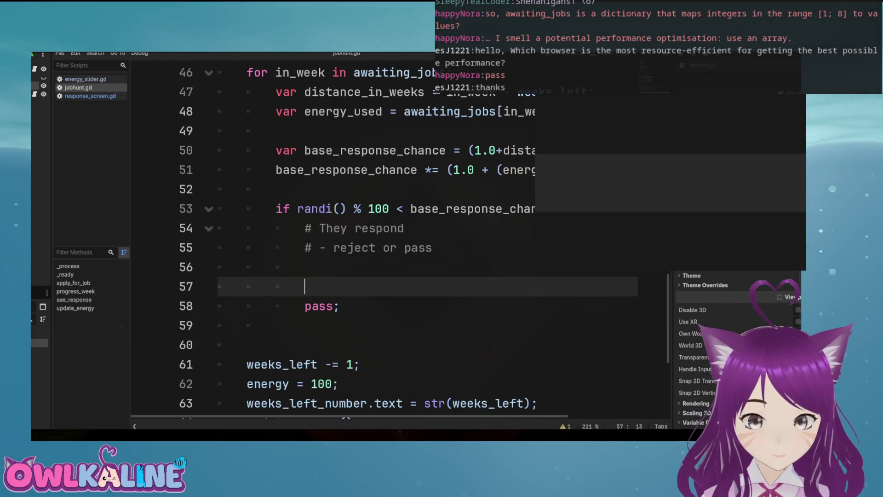
Scroll up to inspect the awaiting_jobs dictionary declaration near line 10
click(461, 112)
scroll(414, 239, up, 10)
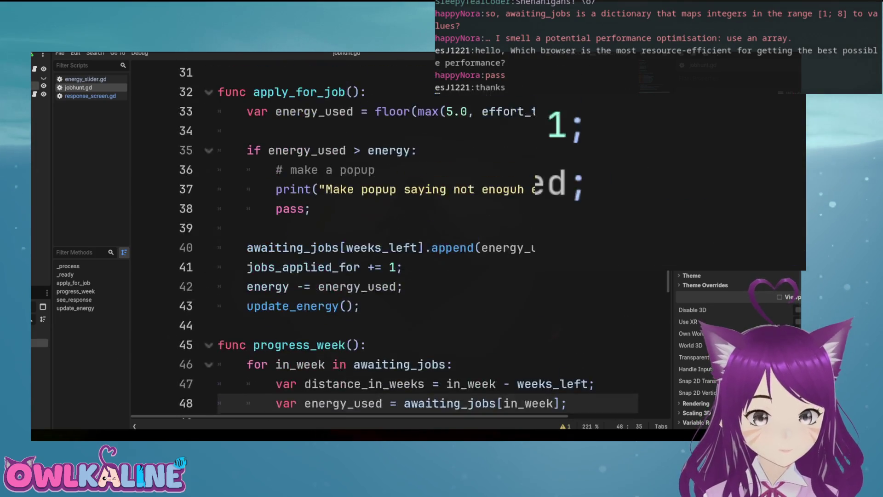
scroll(414, 239, up, 4)
click(341, 189)
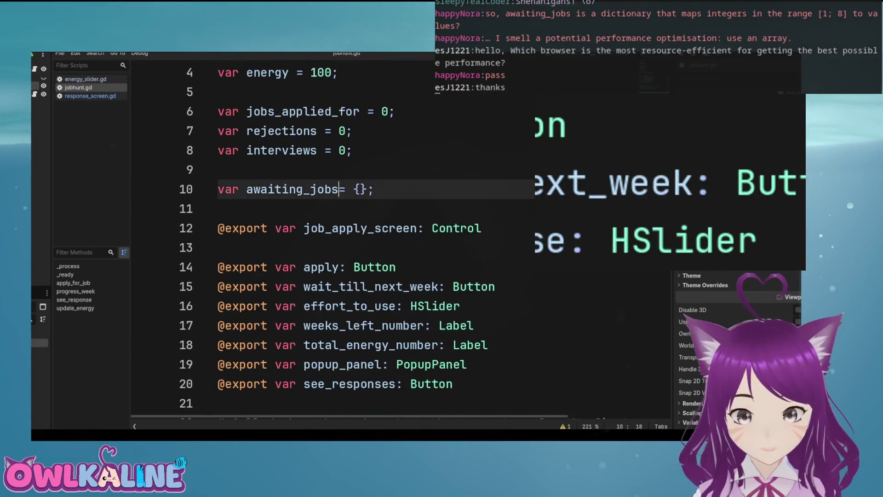